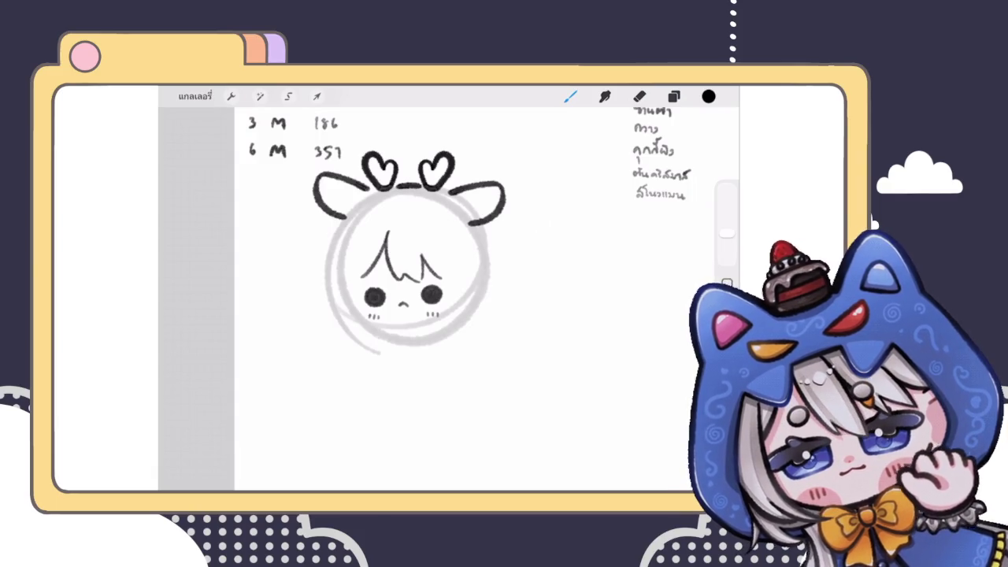
Delete Layer 9 from the layers list
click(674, 96)
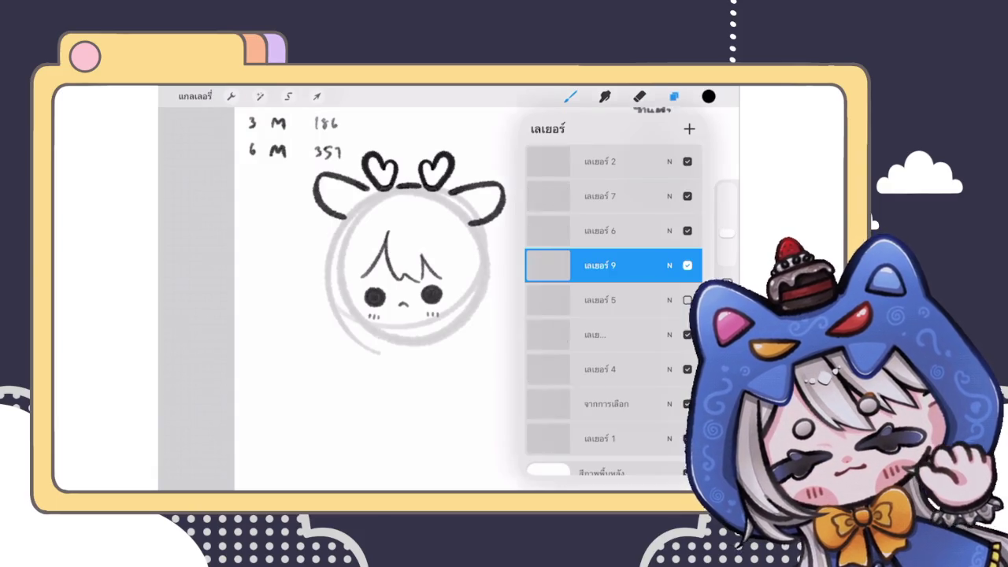
drag(622, 266, 552, 265)
click(669, 265)
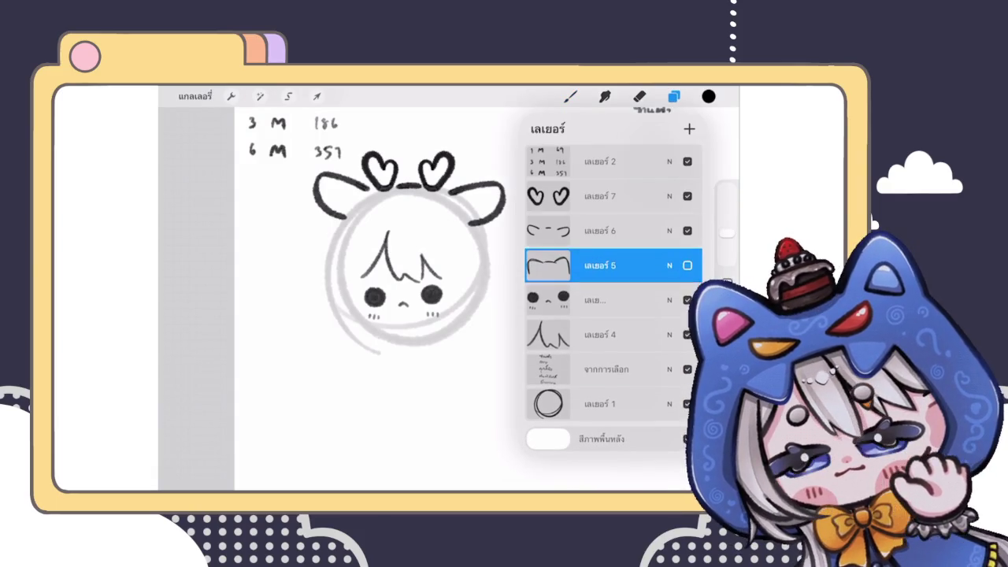
Group Layers 5, 6, 7 and 1 into a New Group and collapse it
click(599, 196)
drag(568, 231, 631, 231)
drag(567, 265, 631, 265)
drag(598, 405, 599, 370)
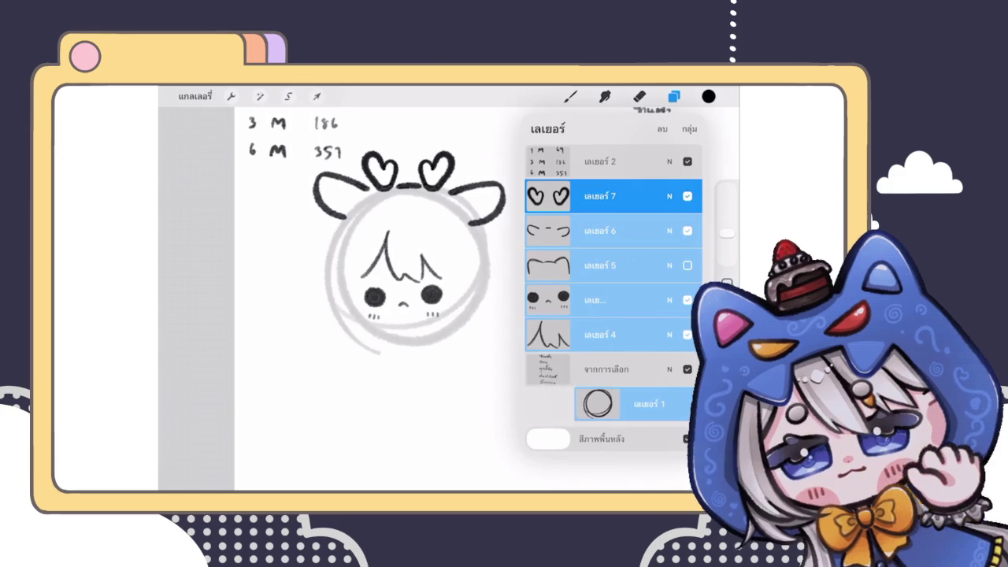
click(689, 129)
click(670, 190)
Move the grouped head drawing slightly down
scroll(394, 276, down, 3)
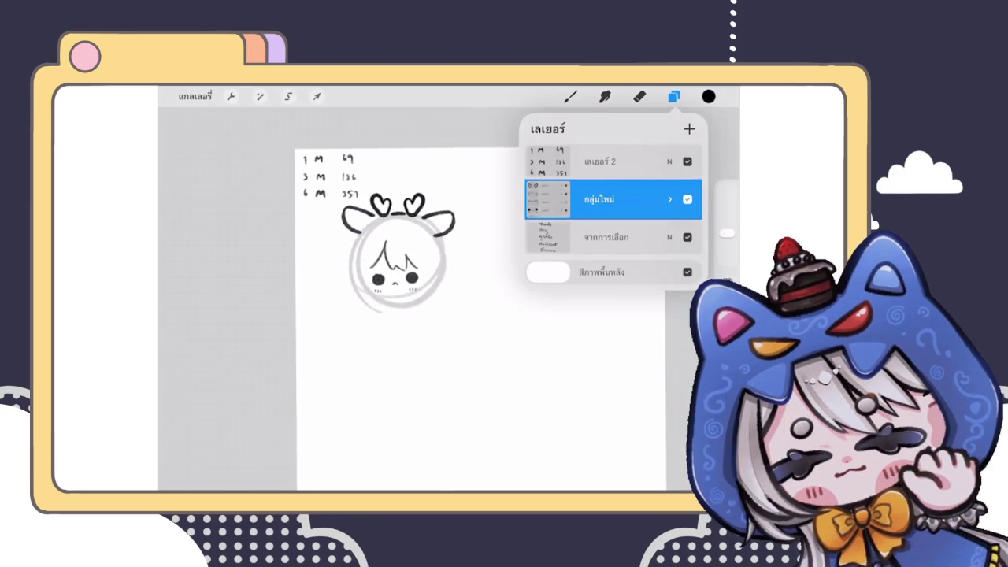
click(317, 96)
drag(399, 260, 394, 296)
click(674, 96)
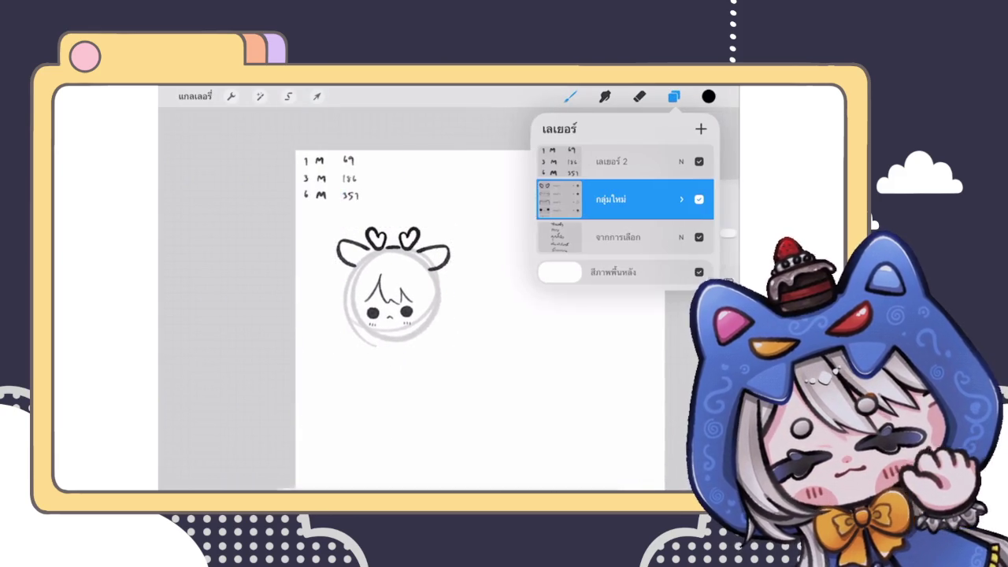
Make Layer 1 active and draw a first chin curve under the face
click(670, 189)
click(610, 392)
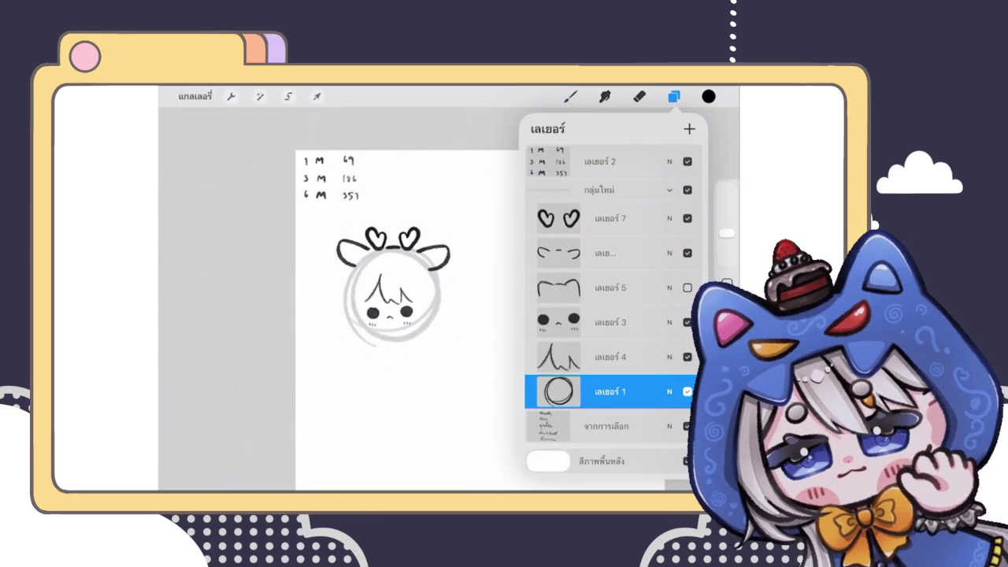
click(570, 96)
scroll(394, 276, up, 3)
drag(378, 326, 489, 337)
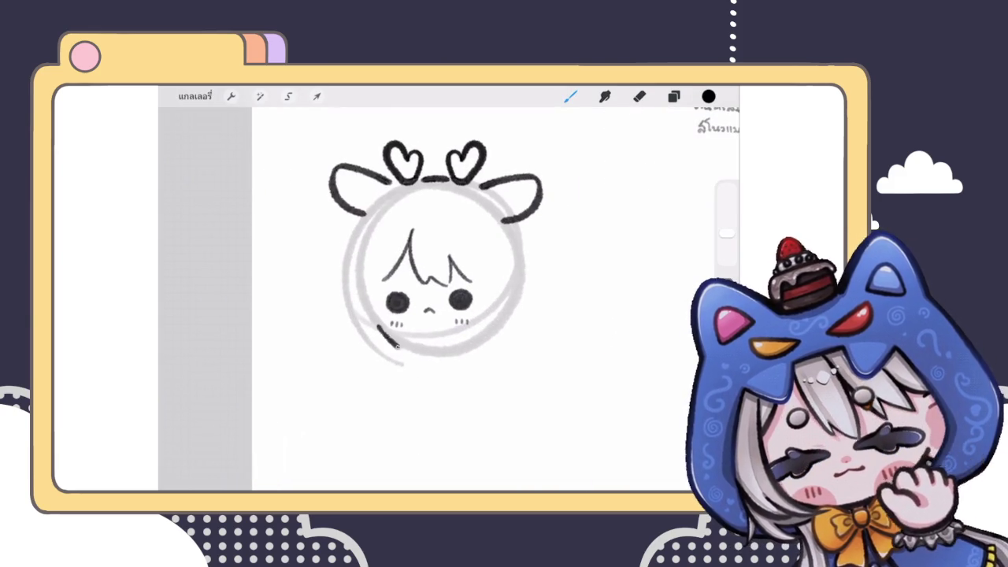
Replace the first chin stroke with a longer, darker arc under the face
scroll(438, 260, up, 3)
key(ctrl+z)
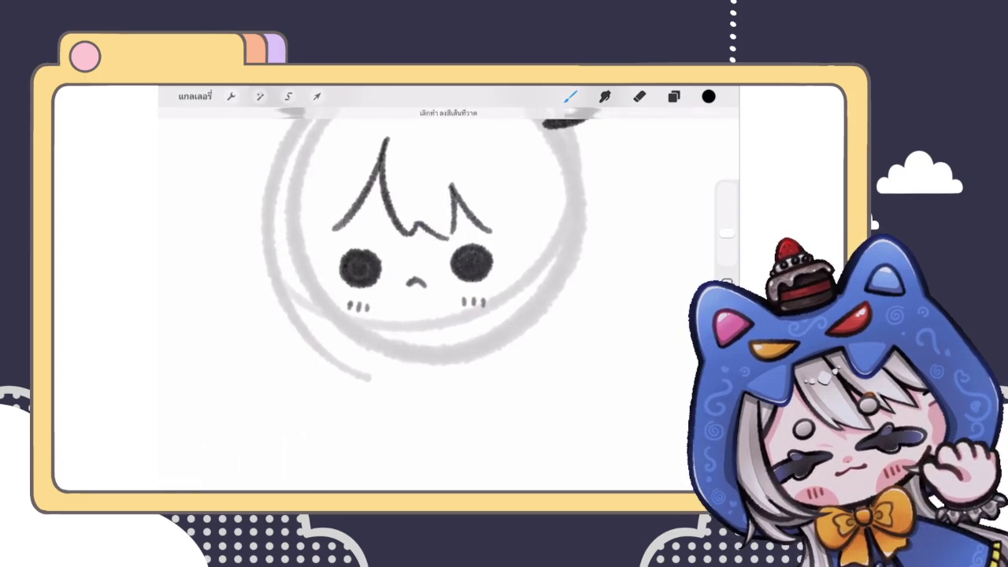
drag(313, 295, 535, 316)
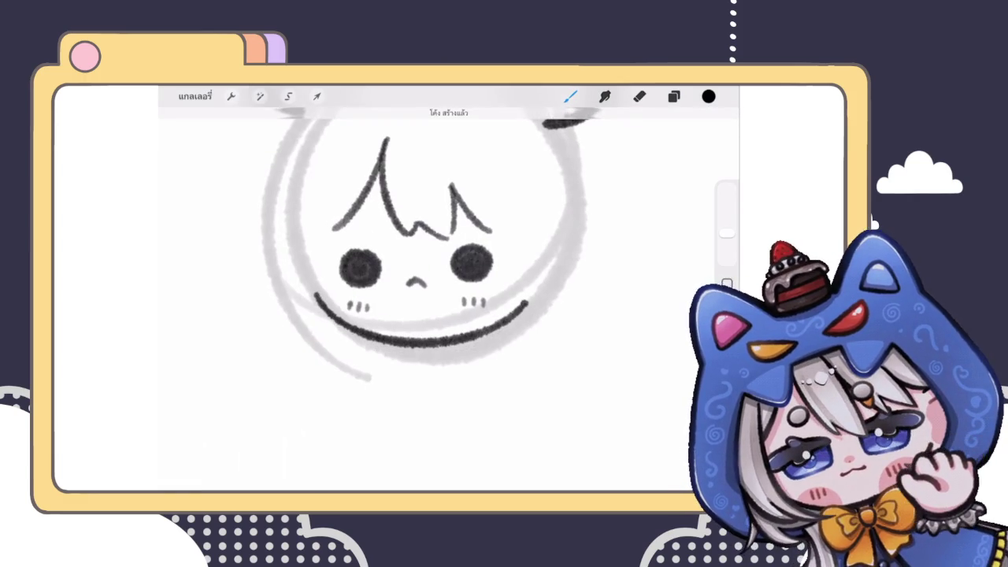
scroll(425, 260, down, 5)
scroll(426, 260, up, 3)
scroll(437, 236, up, 2)
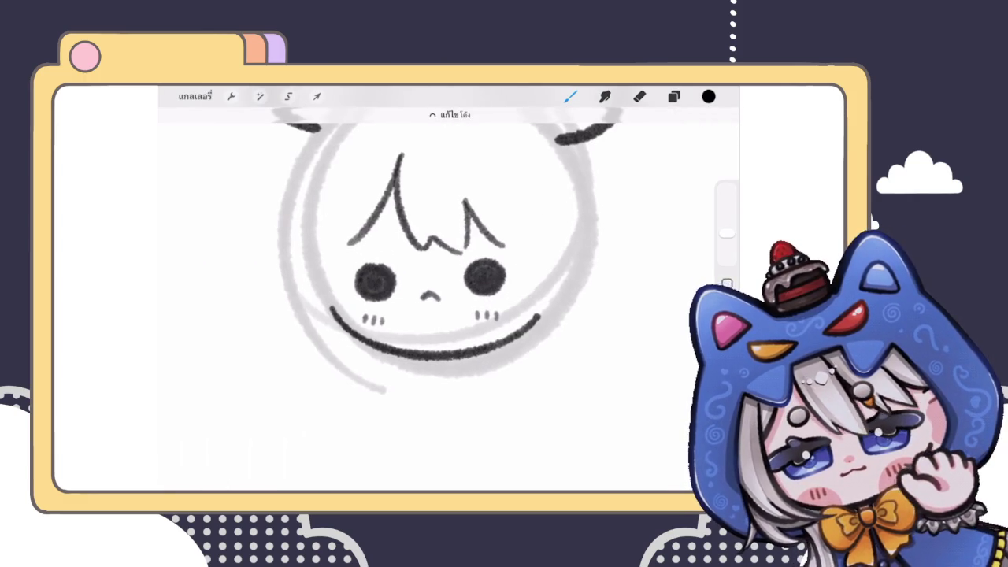
drag(333, 310, 539, 316)
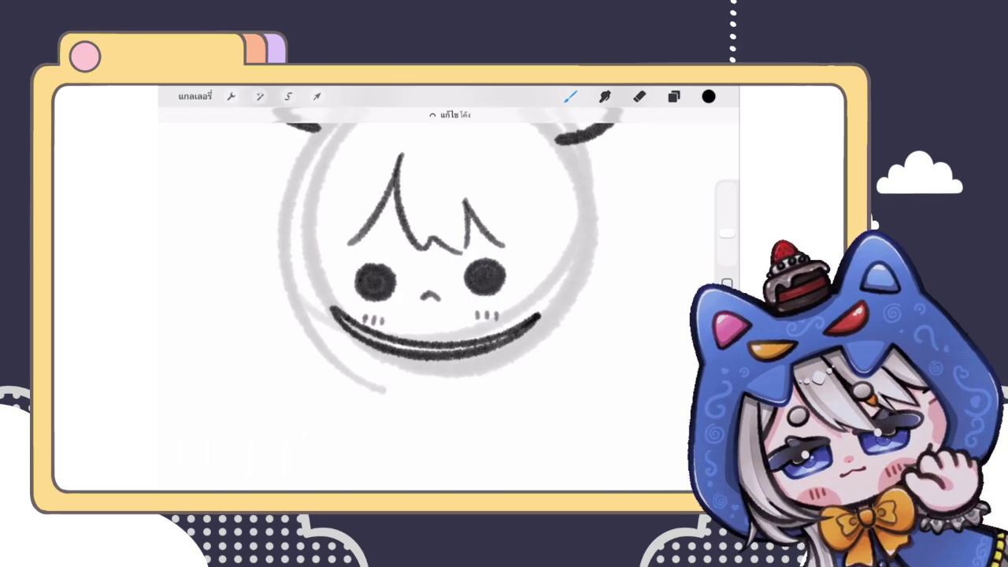
Edit the jawline arc's shape, nudging its left end point
scroll(453, 260, up, 2)
click(449, 114)
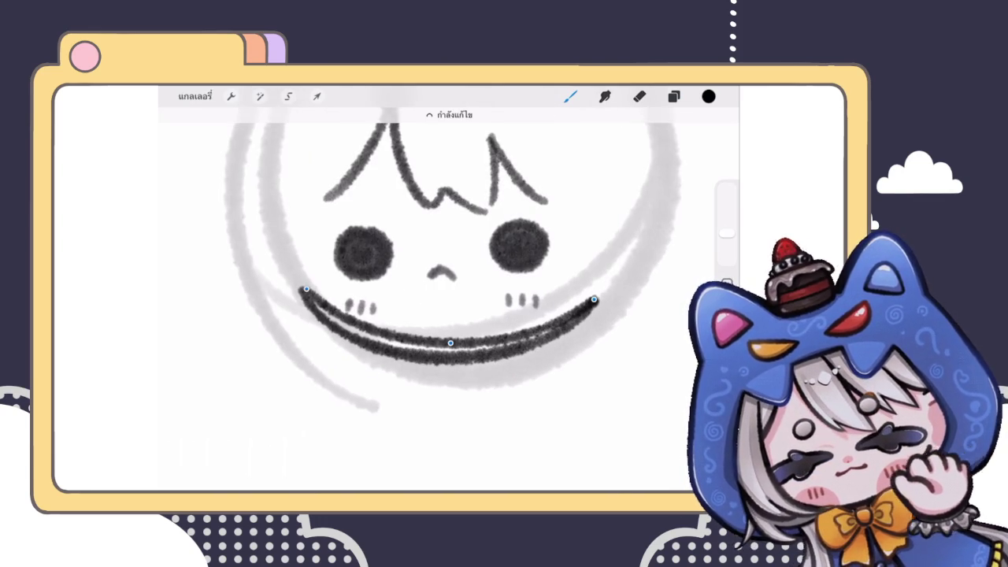
drag(306, 289, 304, 291)
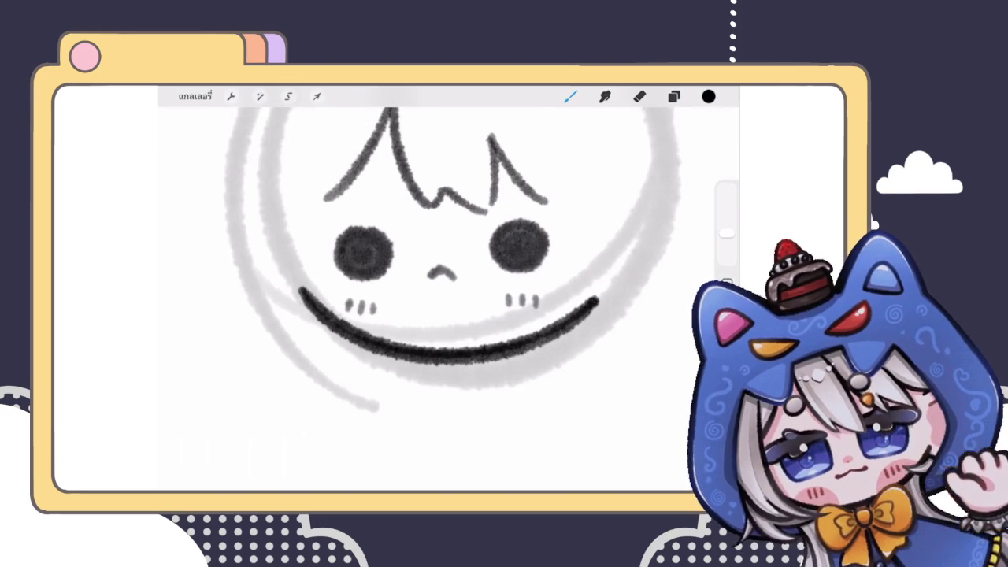
scroll(449, 260, down, 3)
scroll(449, 268, up, 5)
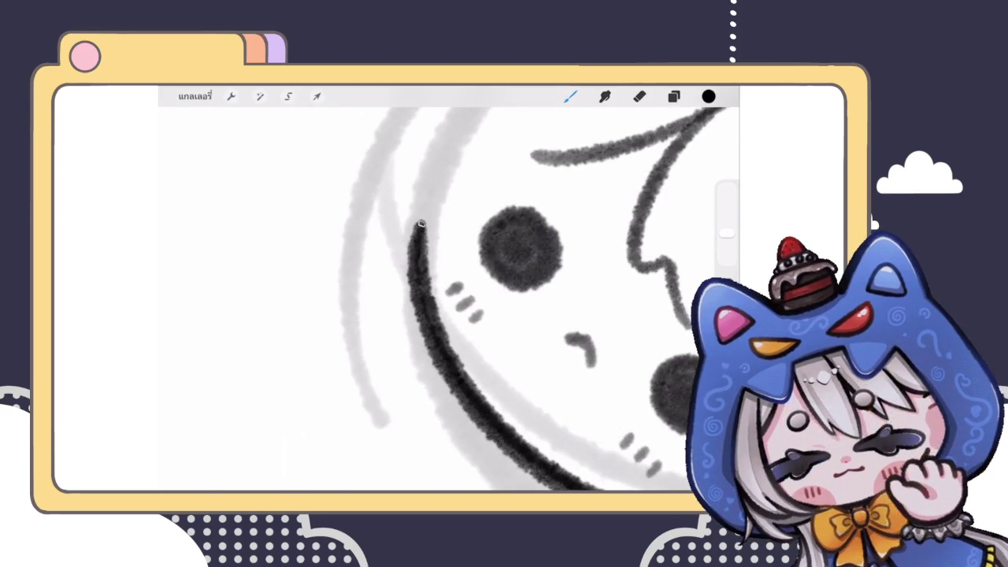
Retrace the jawline's right upper end darker, undoing one stray stroke
scroll(449, 268, down, 2)
scroll(449, 268, down, 2)
scroll(449, 268, up, 2)
scroll(449, 267, up, 2)
drag(469, 312, 524, 256)
key(ctrl+z)
mouse_move(485, 297)
mouse_down()
mouse_move(520, 260)
mouse_move(475, 314)
mouse_move(516, 268)
mouse_up()
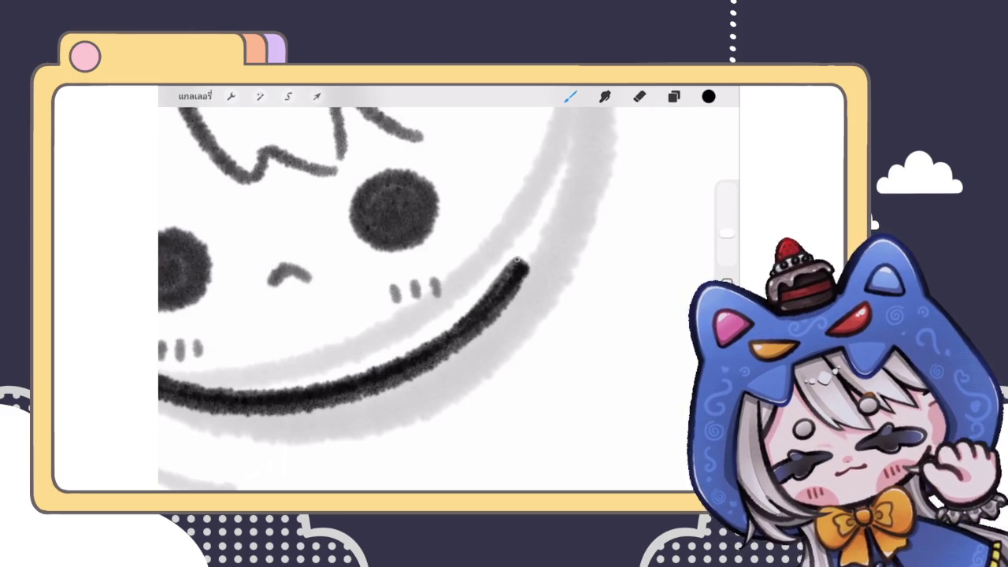
scroll(449, 300, down, 5)
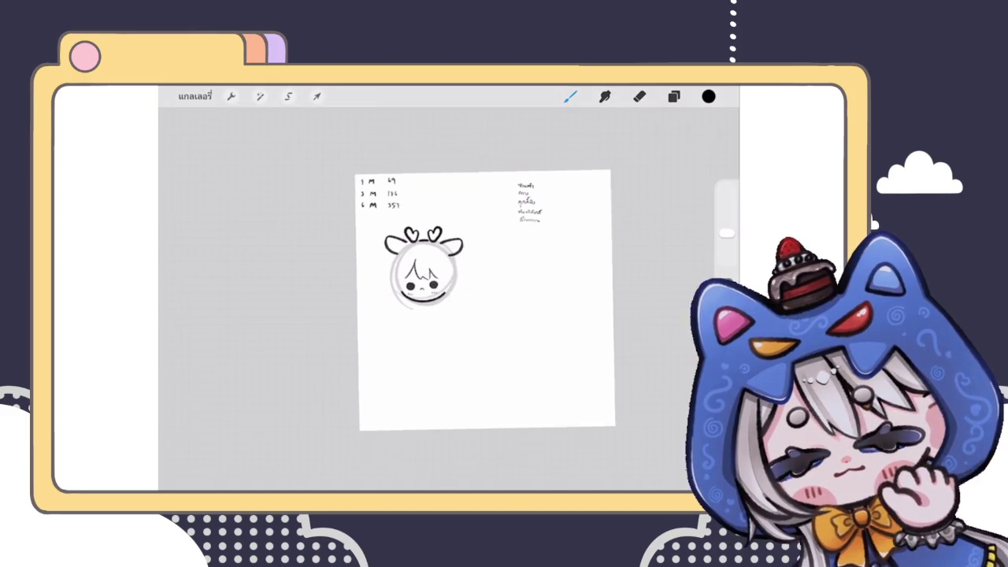
scroll(425, 268, up, 5)
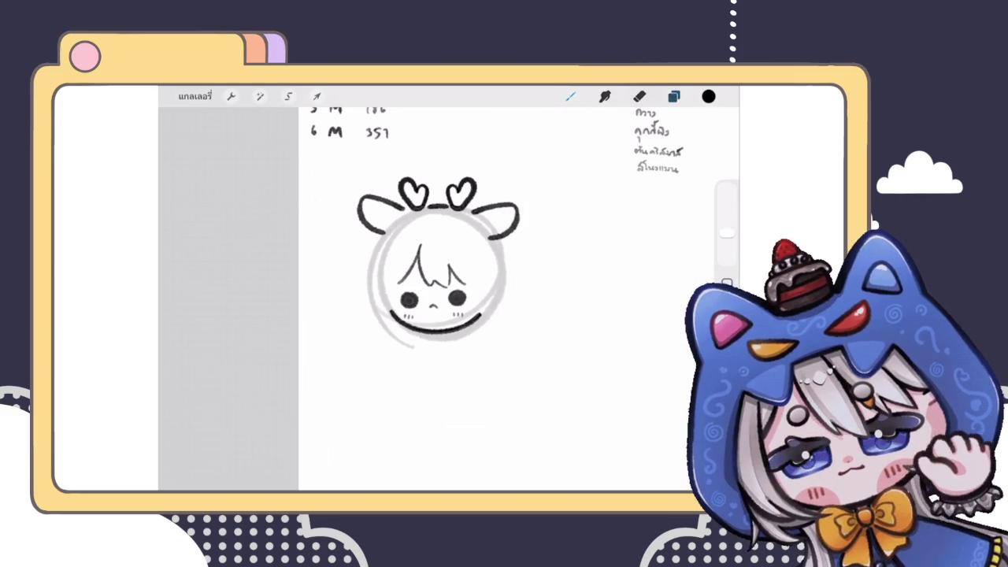
Draw a first C-shaped curl left of the face and check the layers list
scroll(433, 292, up, 5)
scroll(473, 300, up, 3)
drag(309, 240, 347, 345)
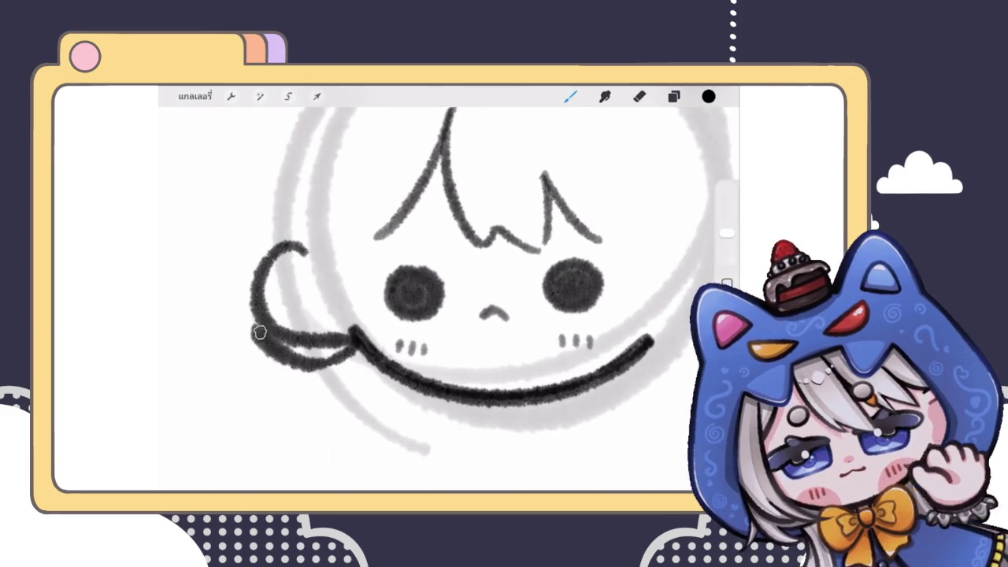
scroll(433, 292, down, 5)
scroll(418, 260, up, 3)
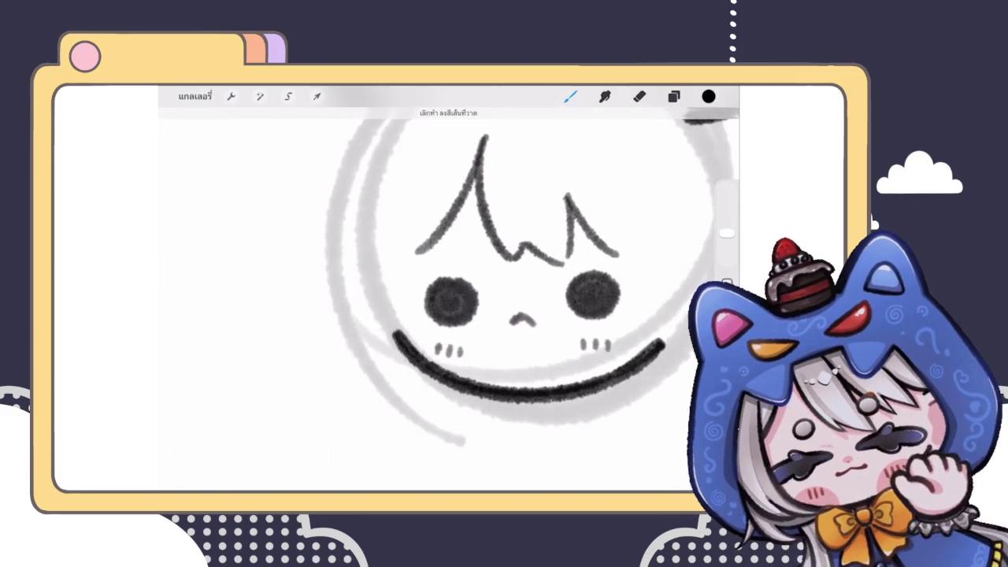
click(674, 96)
click(673, 96)
Redraw the side-hair curl several times, undoing each attempt, toward the jawline
mouse_move(362, 268)
mouse_down()
mouse_move(394, 350)
mouse_move(408, 355)
mouse_up()
key(ctrl+z)
mouse_move(364, 272)
mouse_down()
mouse_move(323, 355)
mouse_move(413, 362)
mouse_up()
key(ctrl+z)
drag(364, 272, 409, 358)
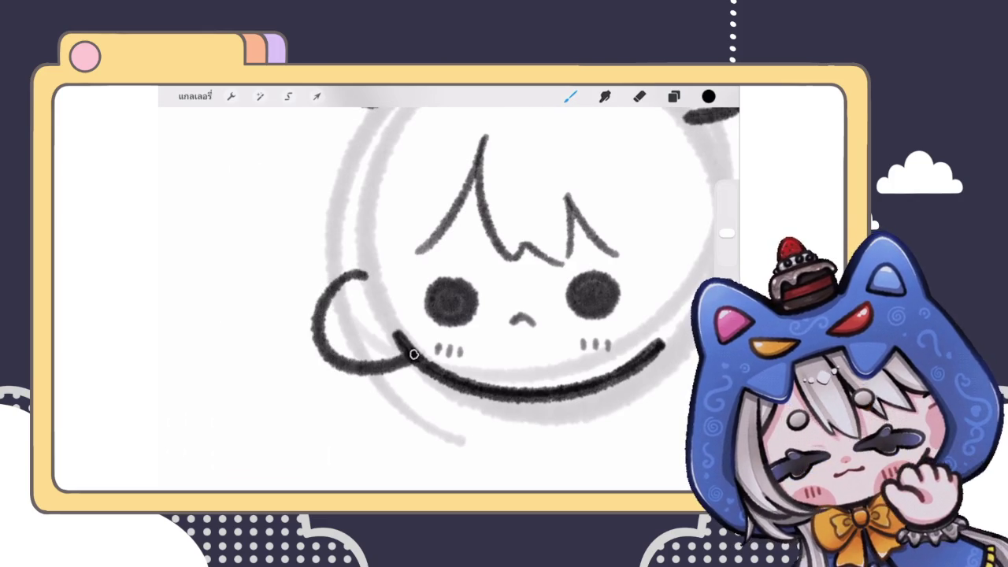
key(ctrl+z)
drag(374, 272, 413, 362)
key(ctrl+z)
mouse_move(374, 274)
mouse_down()
mouse_move(311, 311)
mouse_move(413, 369)
mouse_up()
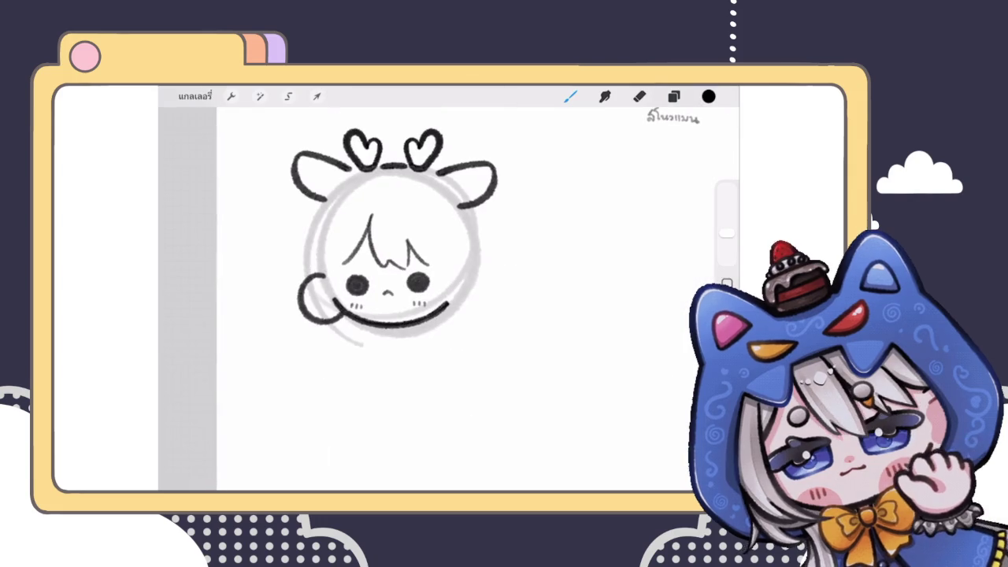
key(ctrl+z)
drag(360, 259, 349, 320)
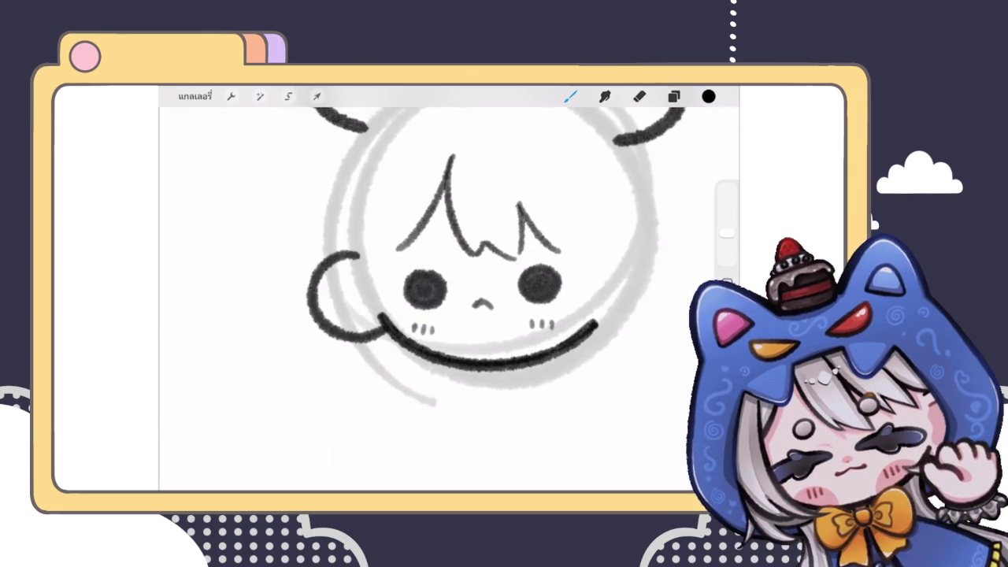
Redraw the curl from higher up, sweeping its top and left side down to the jawline
scroll(410, 284, up, 3)
scroll(410, 283, up, 3)
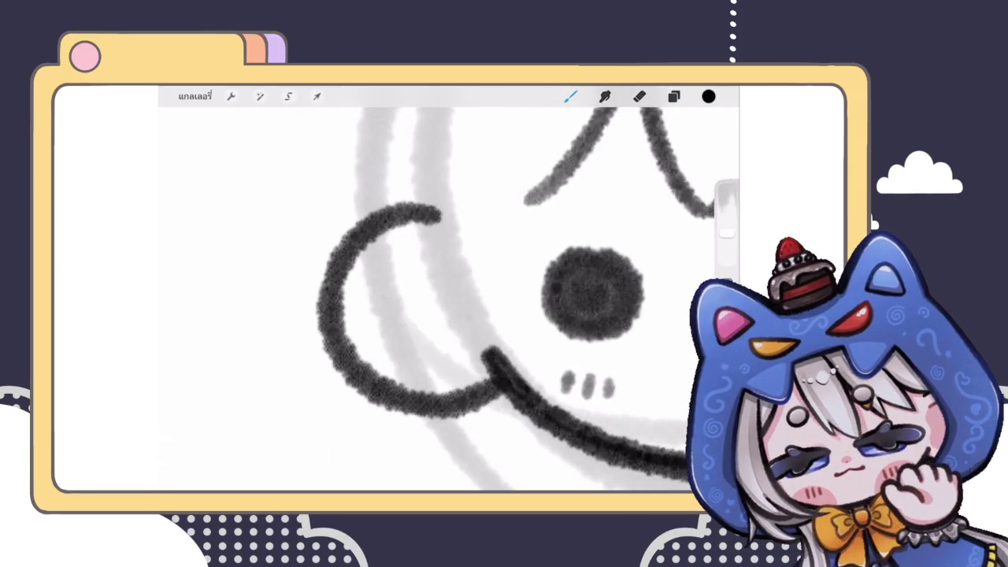
drag(438, 211, 360, 378)
key(ctrl+z)
mouse_move(438, 205)
mouse_down()
mouse_move(355, 400)
mouse_move(471, 398)
mouse_up()
key(ctrl+z)
mouse_move(438, 206)
mouse_down()
mouse_move(351, 381)
mouse_move(501, 384)
mouse_move(421, 221)
mouse_move(358, 355)
mouse_up()
key(ctrl+z)
mouse_move(429, 216)
mouse_down()
mouse_move(334, 338)
mouse_move(338, 355)
mouse_up()
scroll(449, 291, down, 3)
scroll(449, 292, down, 2)
scroll(449, 291, up, 2)
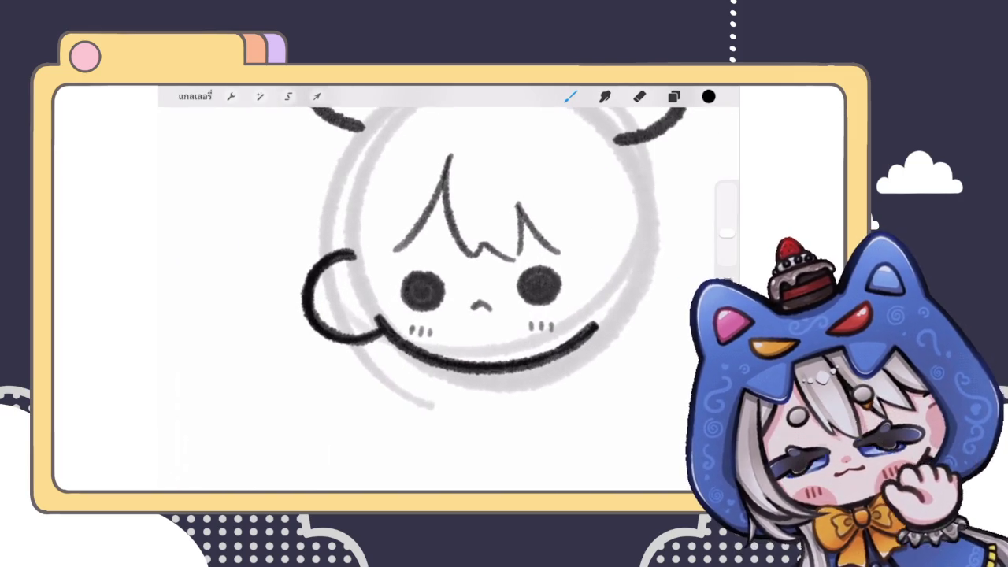
click(260, 96)
Liquify the side-hair curl into a smoother shape
click(260, 455)
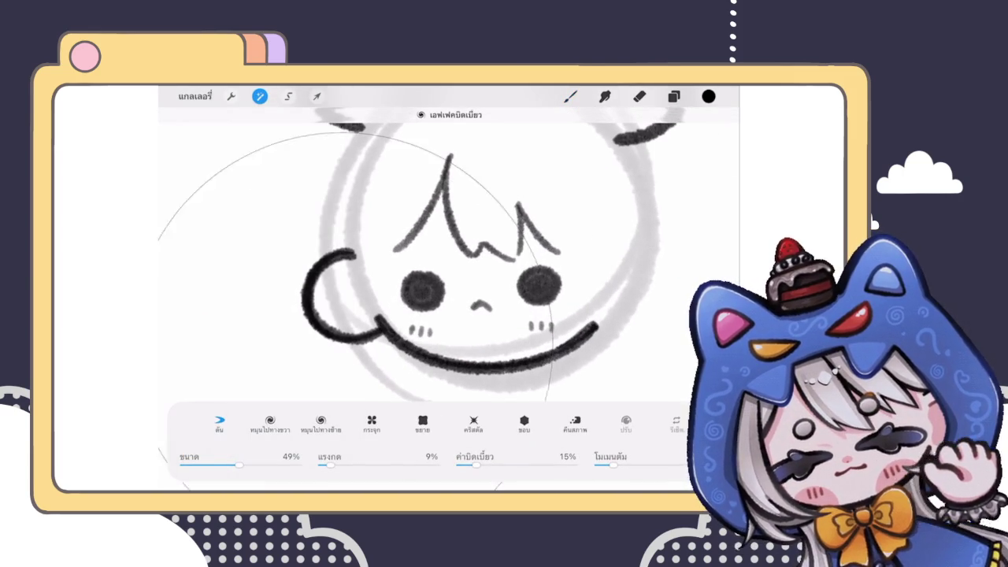
drag(330, 300, 319, 311)
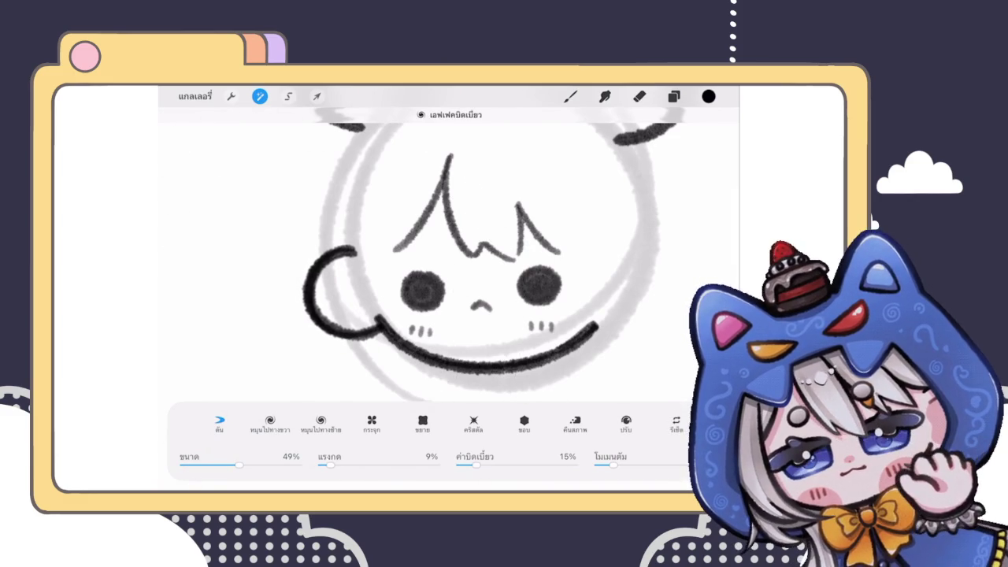
click(570, 96)
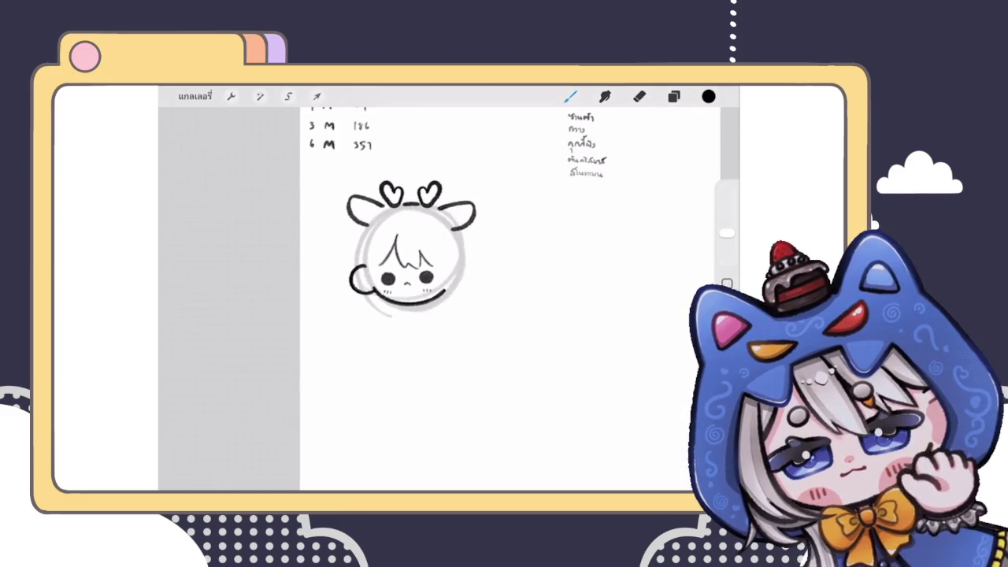
Duplicate Layer 11, flip the copy horizontally and move it to the right cheek
scroll(394, 236, up, 2)
click(673, 96)
drag(622, 324, 559, 324)
click(677, 324)
click(317, 96)
click(344, 460)
drag(299, 290, 503, 290)
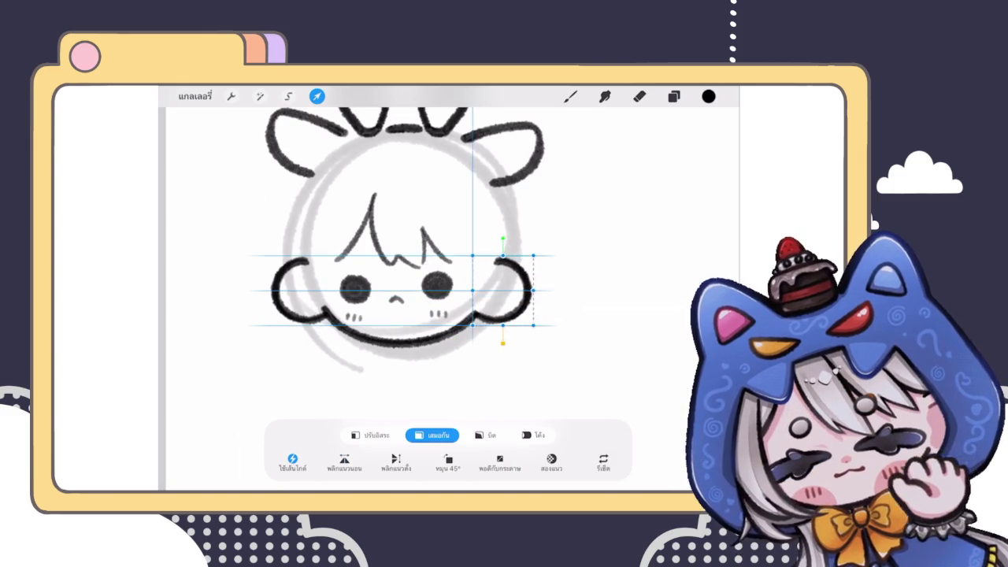
click(571, 96)
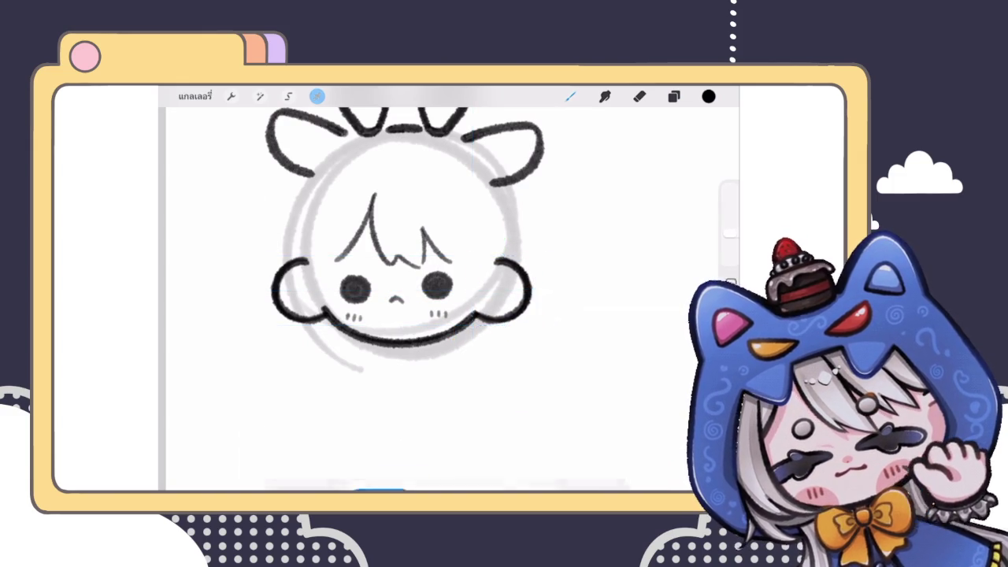
scroll(418, 260, down, 3)
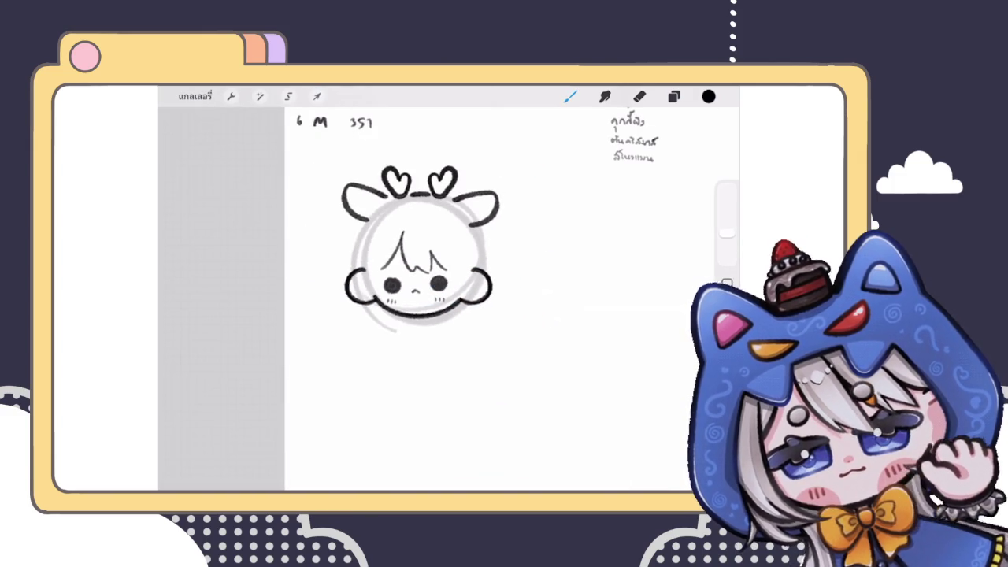
Make Layer 4 with the hair strands active, close the layers list and undo the last stroke
click(673, 96)
click(613, 307)
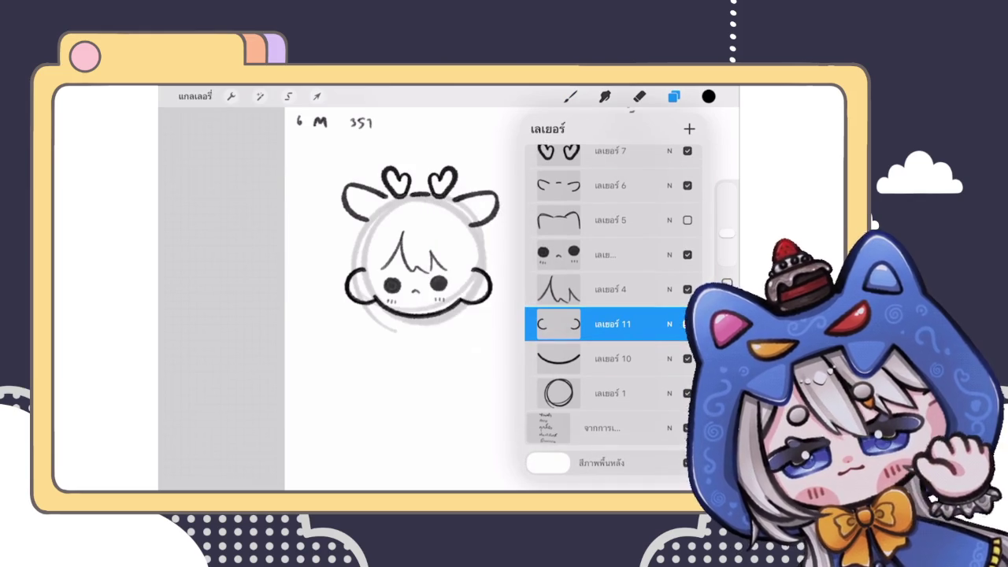
click(613, 289)
click(674, 96)
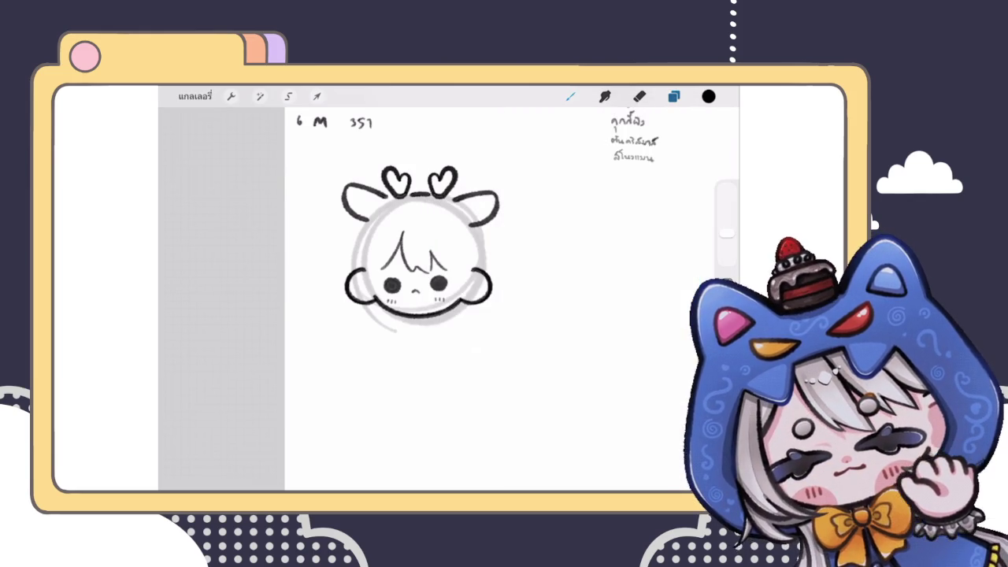
scroll(441, 260, up, 3)
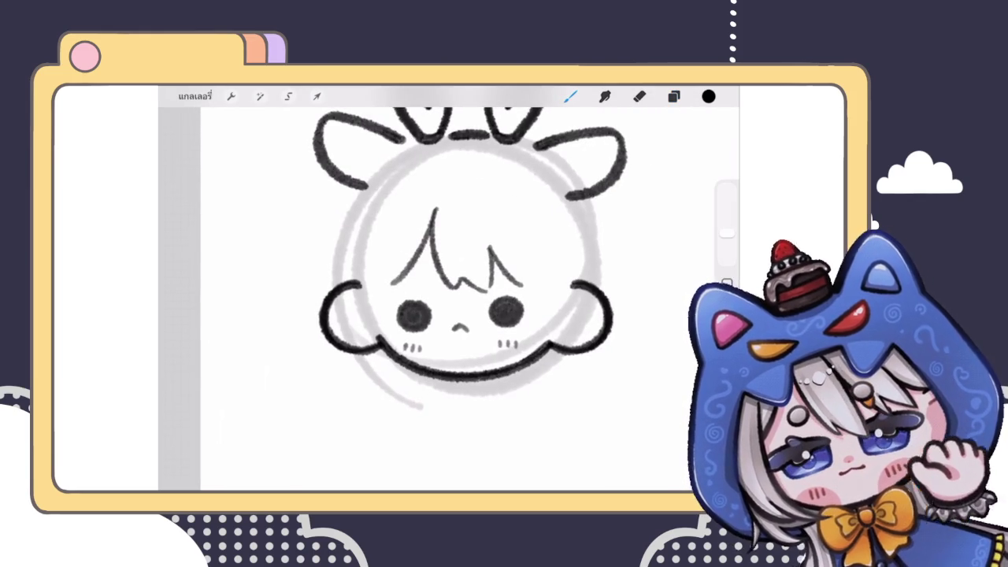
scroll(441, 260, down, 3)
key(ctrl+z)
scroll(425, 248, up, 2)
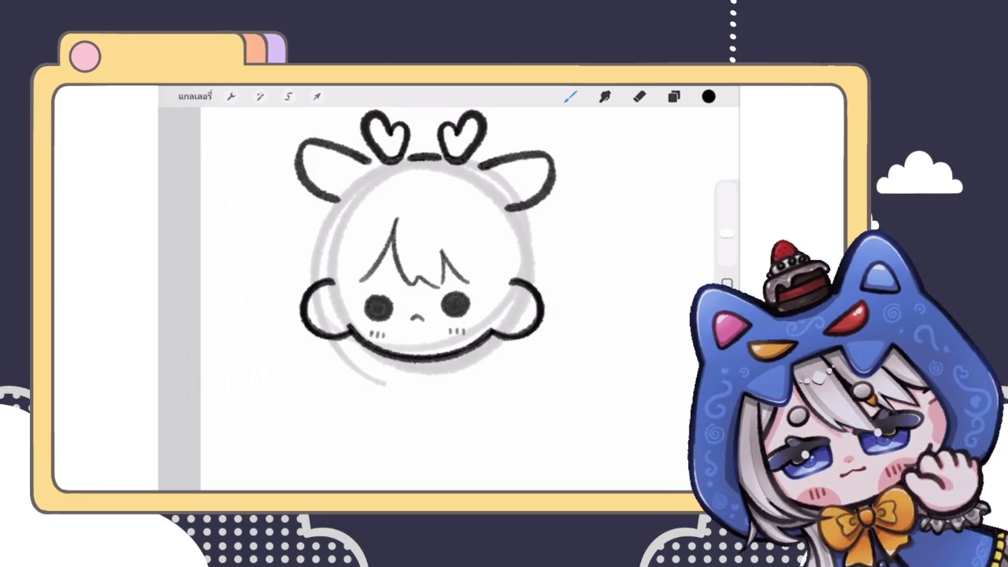
scroll(425, 275, up, 3)
Try several dark hair strands down the face's left side, undoing each one
drag(351, 236, 370, 441)
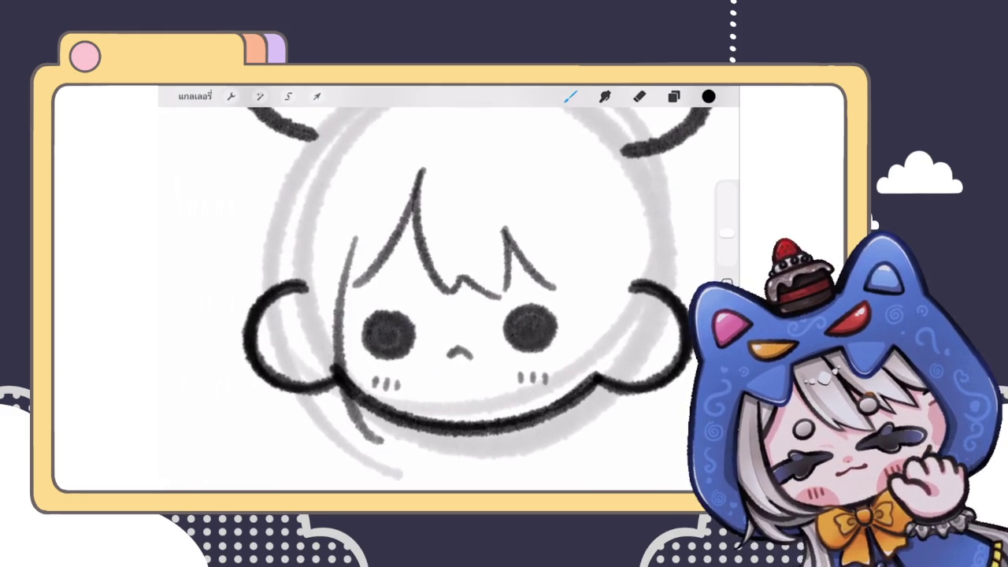
scroll(425, 276, down, 3)
scroll(425, 260, up, 3)
key(ctrl+z)
mouse_move(351, 219)
mouse_down()
mouse_move(326, 279)
mouse_move(390, 385)
mouse_up()
key(ctrl+z)
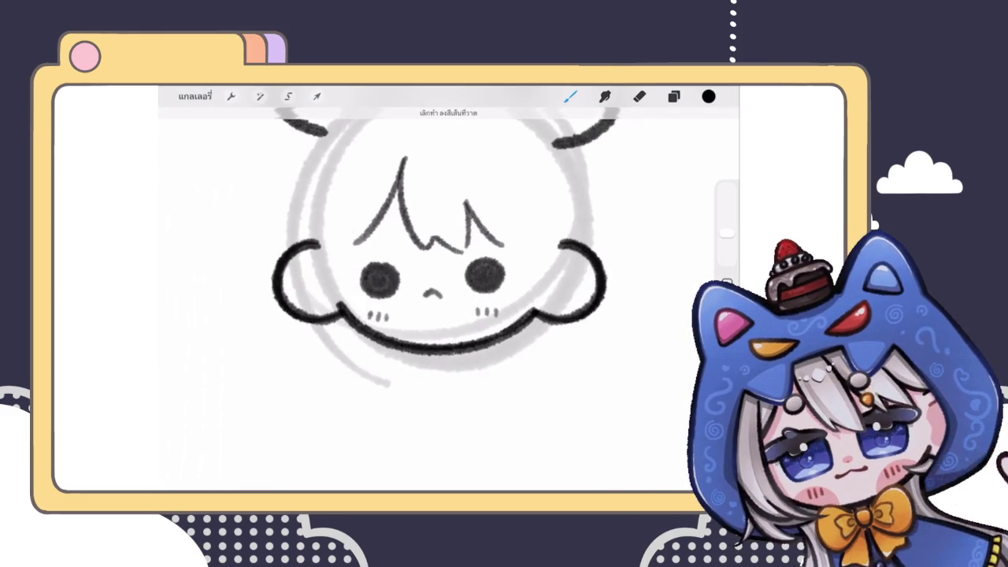
mouse_move(351, 234)
mouse_down()
mouse_move(326, 296)
mouse_move(386, 397)
mouse_up()
key(ctrl+z)
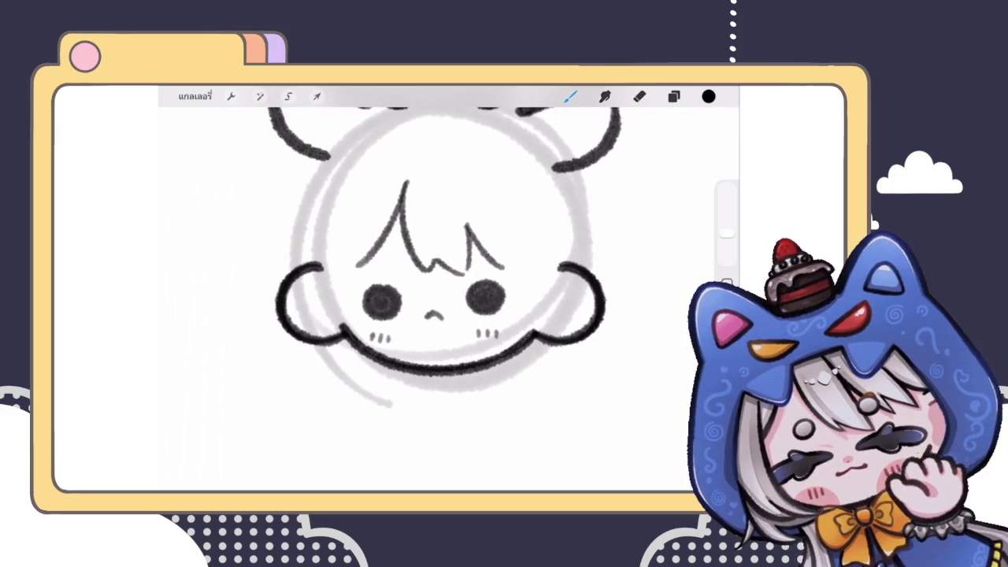
drag(353, 219, 389, 386)
key(ctrl+z)
scroll(394, 260, down, 2)
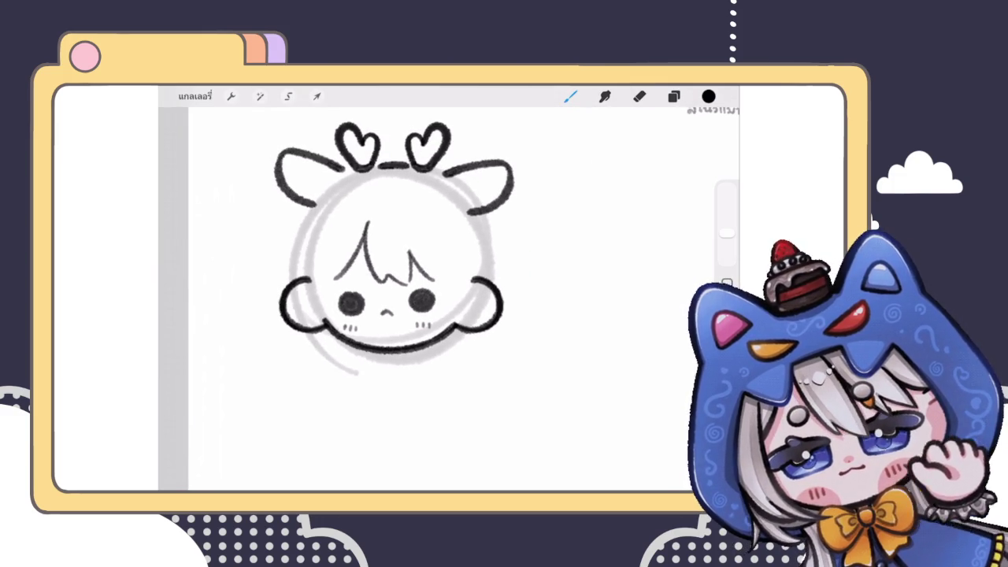
Draw the left forehead arch, undoing stray marks, and redraw it darker
mouse_move(360, 200)
mouse_down()
mouse_move(385, 195)
mouse_move(405, 211)
mouse_move(474, 218)
mouse_up()
scroll(394, 300, up, 3)
key(ctrl+z)
scroll(393, 299, down, 3)
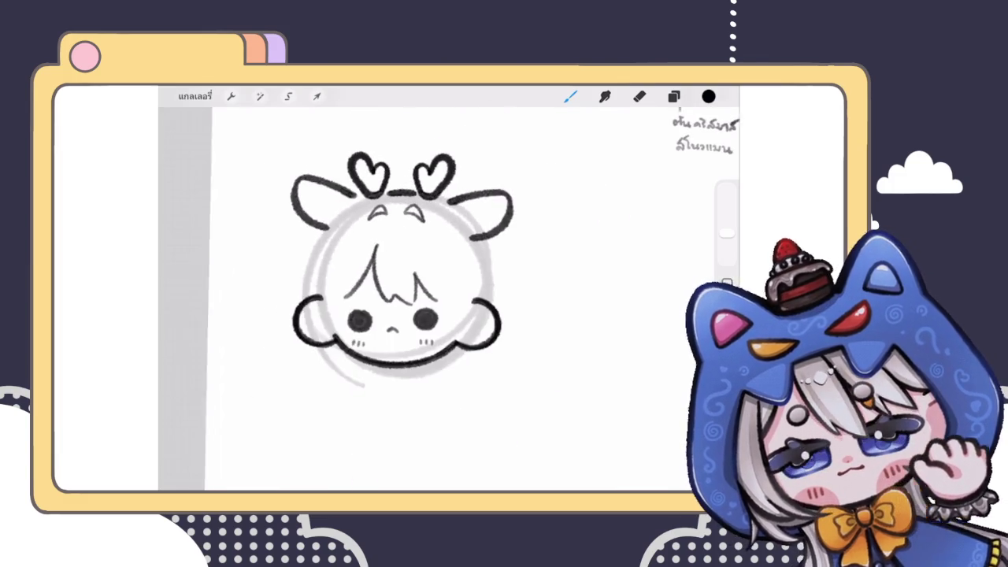
scroll(394, 299, up, 3)
key(ctrl+z)
mouse_move(342, 254)
mouse_down()
mouse_move(377, 240)
mouse_move(443, 245)
mouse_up()
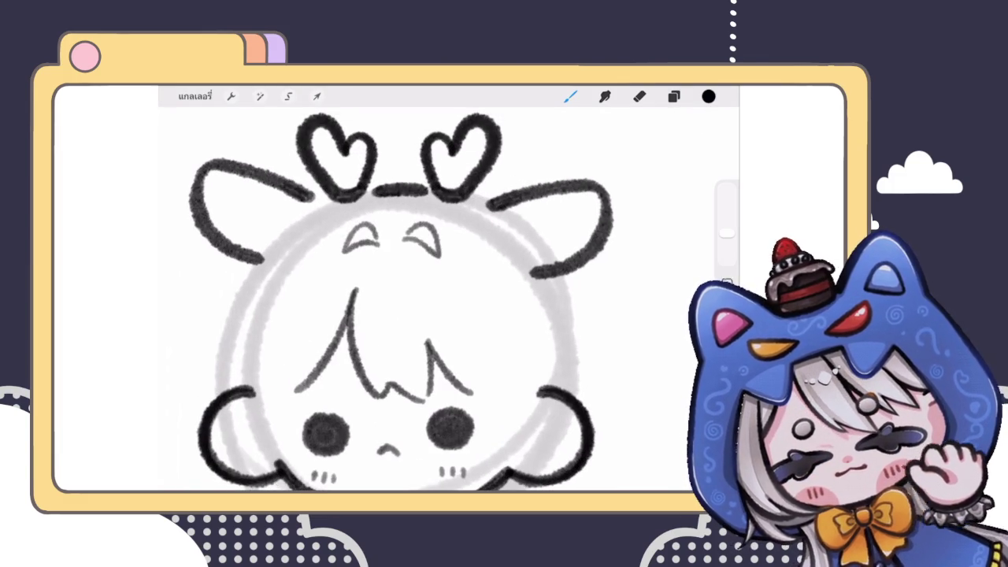
Redraw the right forehead arch after toggling undo and redo on it several times
scroll(394, 300, up, 3)
key(ctrl+z)
key(ctrl+shift+z)
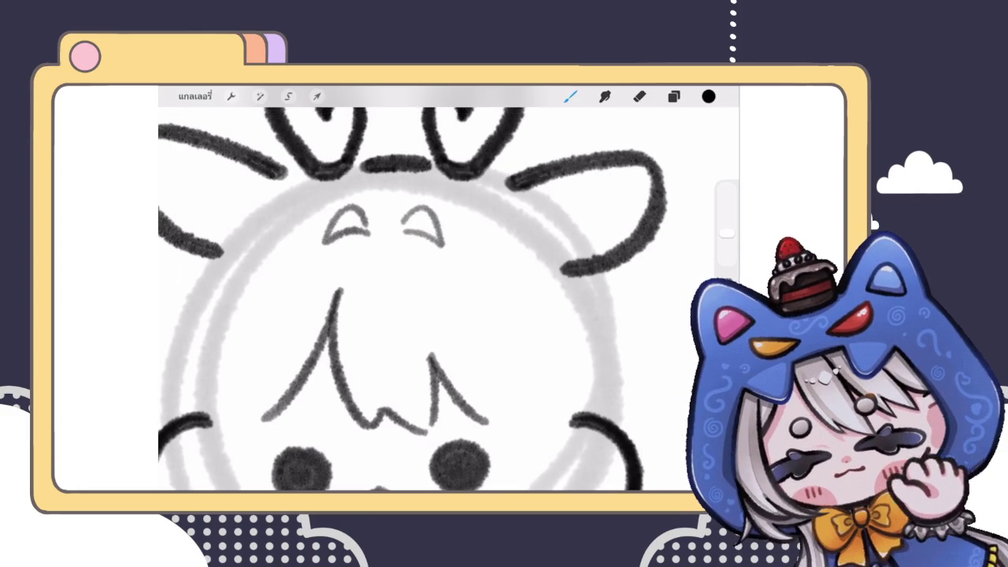
key(ctrl+z)
key(ctrl+shift+z)
key(ctrl+z)
drag(406, 224, 449, 243)
scroll(394, 299, down, 3)
drag(355, 438, 378, 441)
Lasso the right forehead arch, warp it and tilt it slightly counterclockwise
scroll(394, 299, up, 3)
click(288, 96)
click(426, 434)
mouse_move(386, 198)
mouse_down()
mouse_move(427, 237)
mouse_move(378, 219)
mouse_up()
click(317, 96)
click(534, 435)
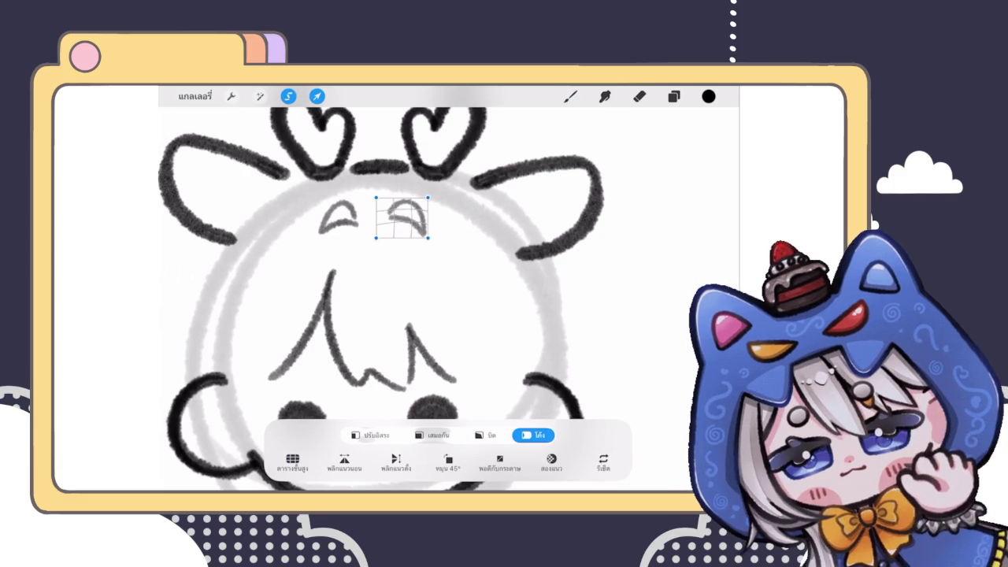
click(432, 435)
drag(401, 186, 388, 183)
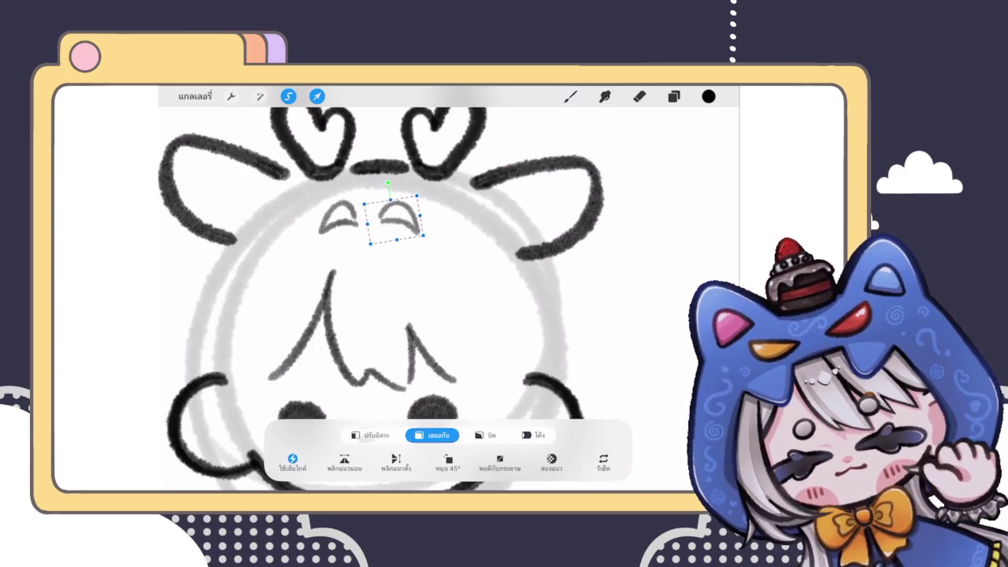
click(571, 96)
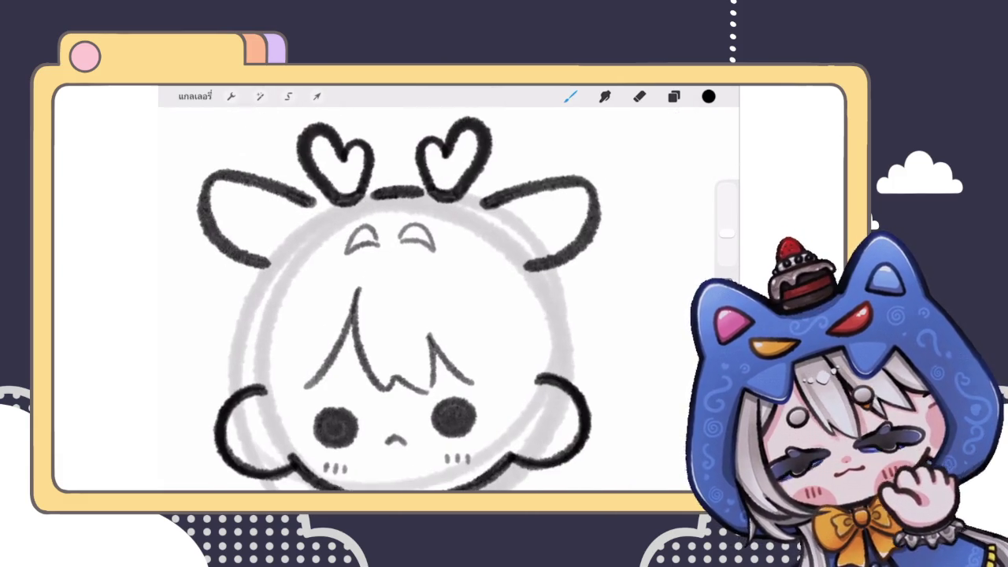
Reselect the right arch with Transform and commit the adjustment
click(288, 96)
drag(398, 225, 400, 227)
click(316, 96)
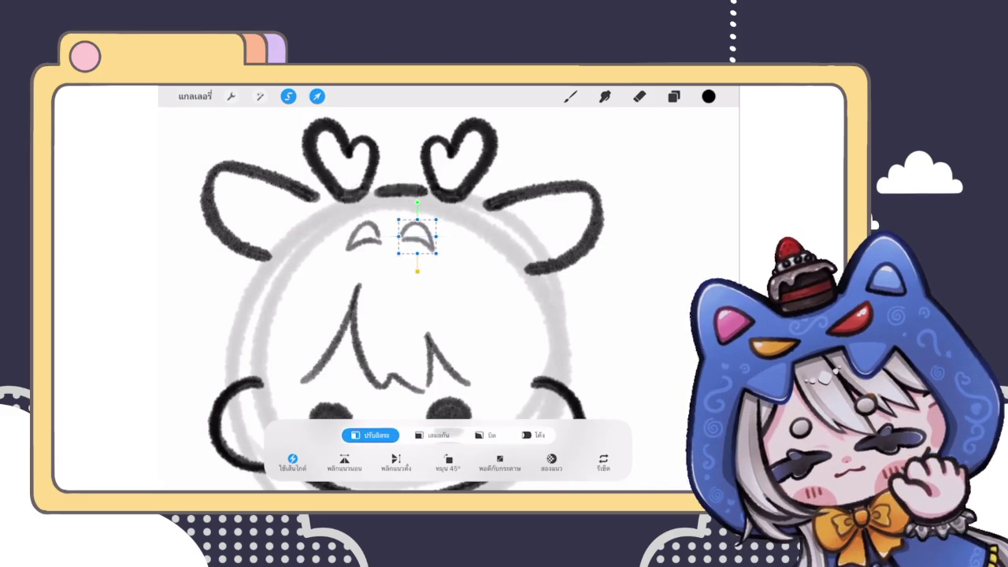
click(571, 96)
scroll(410, 291, down, 5)
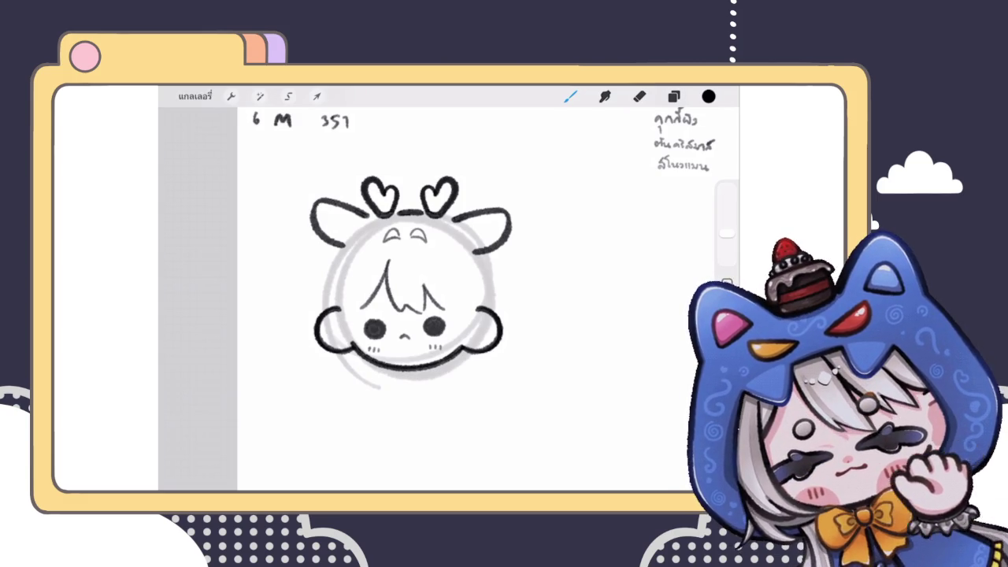
Pick the Eraser from the top-right toolbar
click(639, 96)
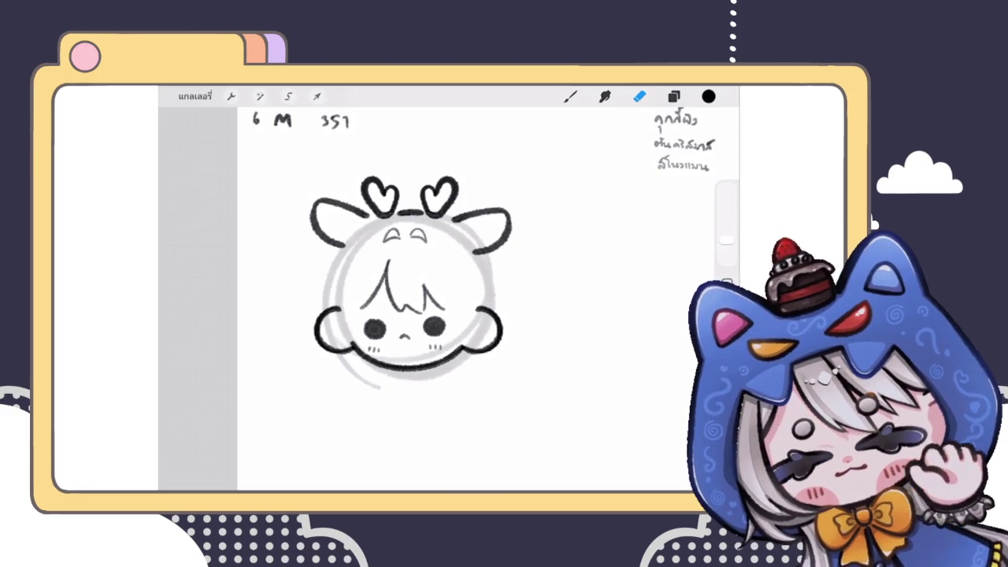
Handwrite a 4 beside the 69 note, redoing it once, and a 1 farther along the row
click(570, 96)
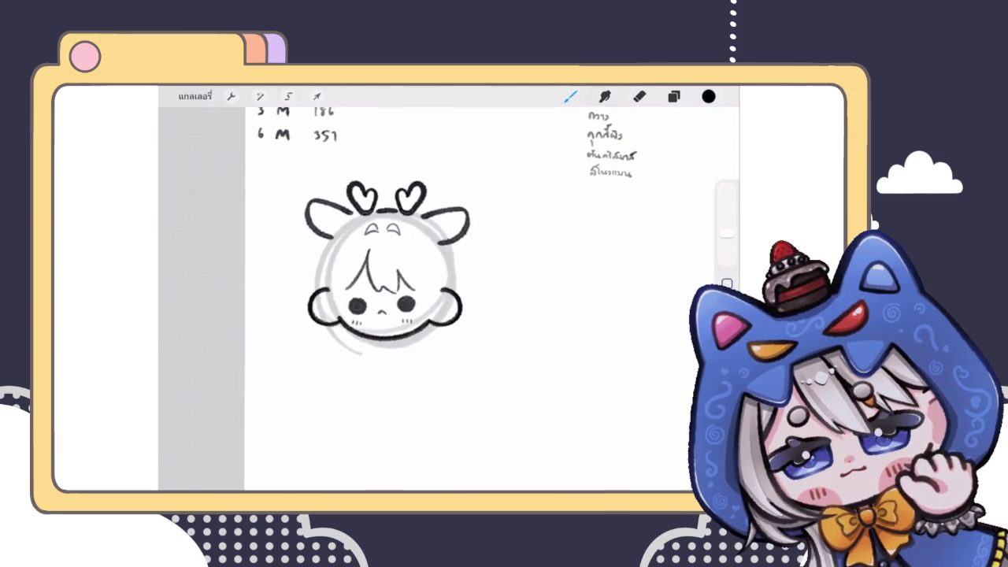
scroll(410, 299, down, 5)
scroll(294, 146, up, 5)
drag(430, 183, 431, 218)
scroll(441, 276, up, 2)
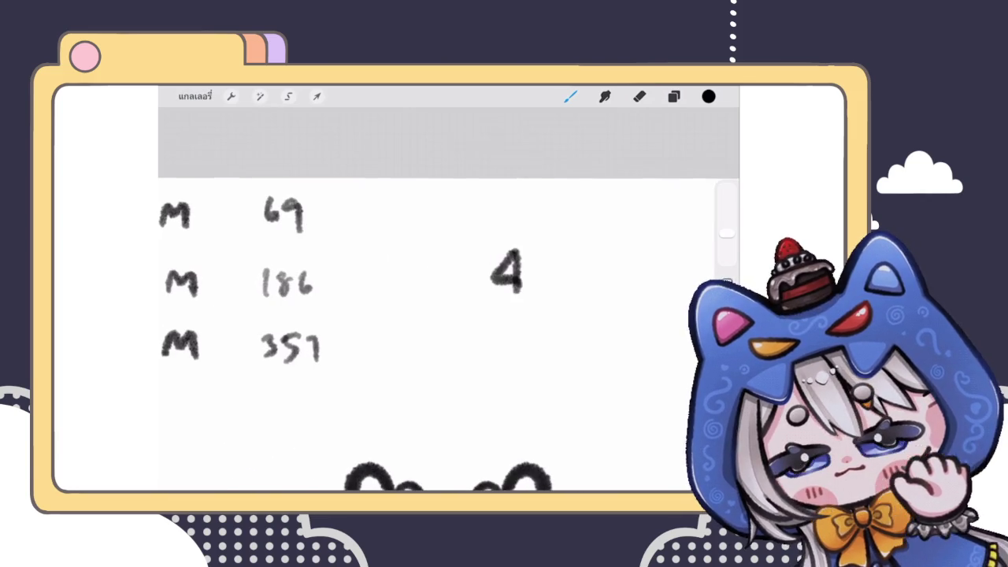
key(ctrl+z)
key(ctrl+z)
drag(393, 197, 395, 225)
mouse_move(455, 198)
mouse_down()
mouse_move(454, 224)
mouse_move(506, 197)
mouse_up()
Write the word for deer as item 1, then add numbered items 2, 3 and 4
scroll(441, 276, right, 3)
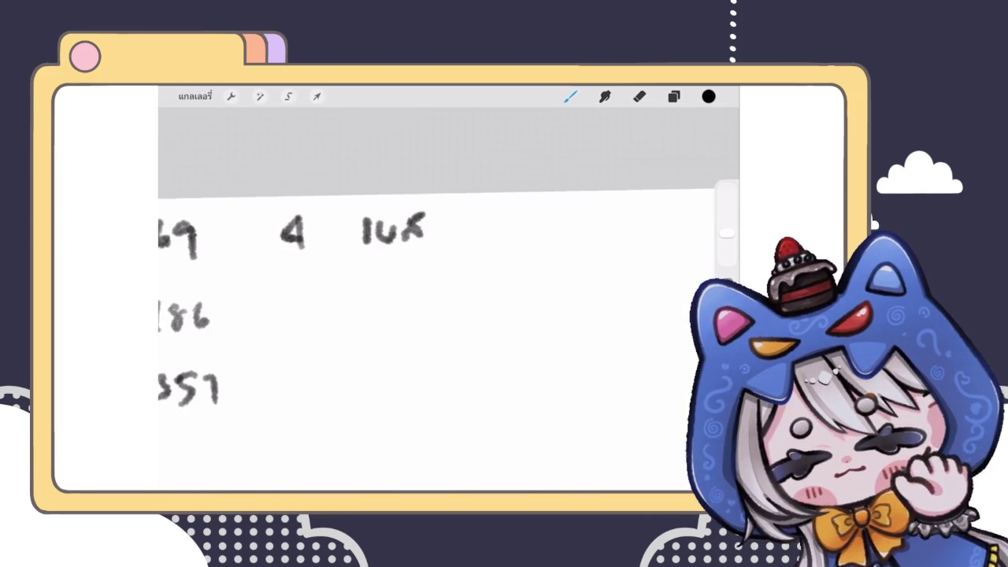
mouse_move(480, 233)
mouse_down()
mouse_move(528, 223)
mouse_move(528, 237)
mouse_up()
drag(532, 218, 542, 238)
mouse_move(453, 215)
mouse_down()
mouse_move(473, 256)
mouse_move(454, 259)
mouse_up()
click(464, 234)
scroll(441, 275, right, 3)
click(484, 254)
scroll(442, 276, right, 3)
drag(504, 243, 512, 262)
click(525, 260)
scroll(449, 300, down, 5)
scroll(449, 299, left, 2)
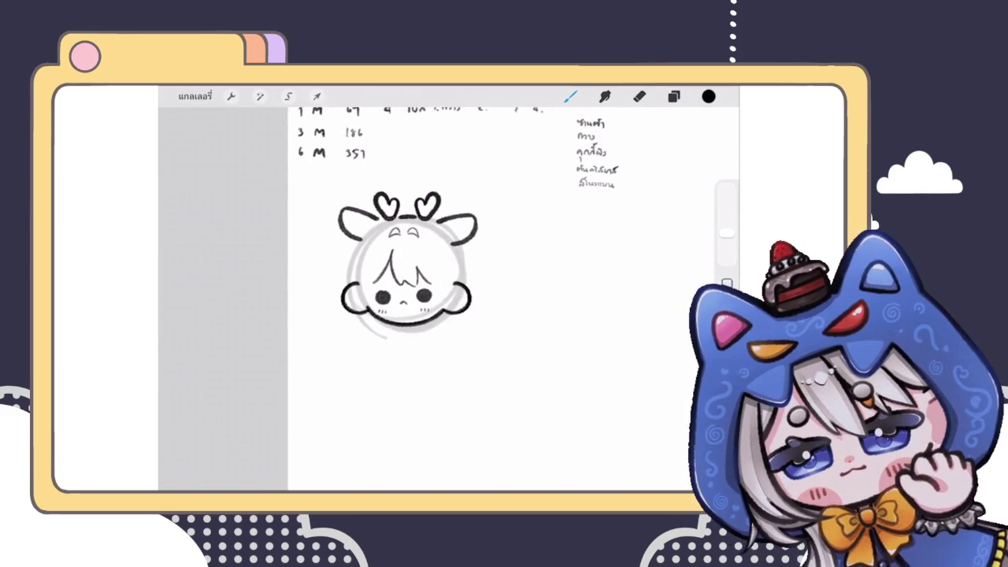
scroll(414, 267, up, 2)
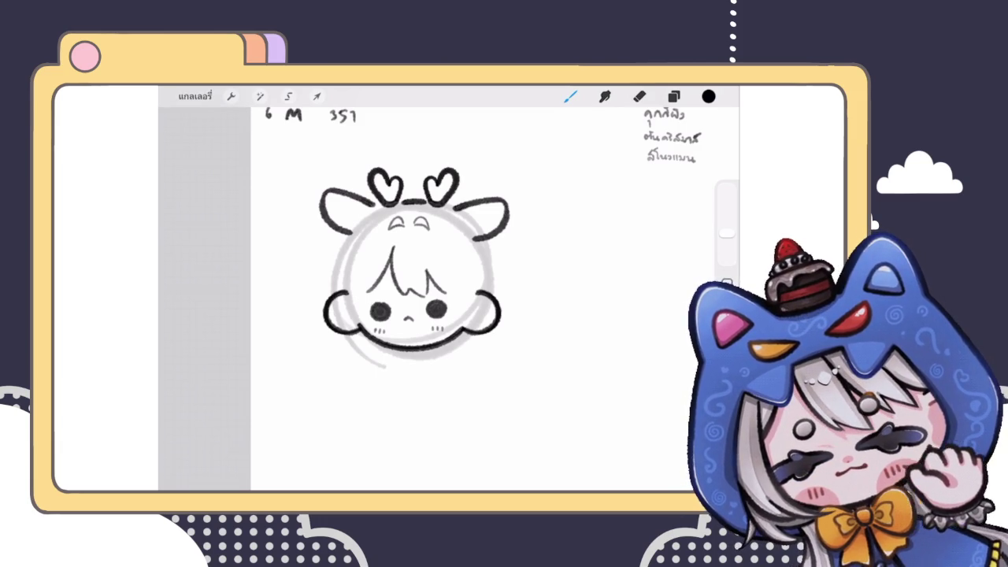
scroll(409, 292, down, 5)
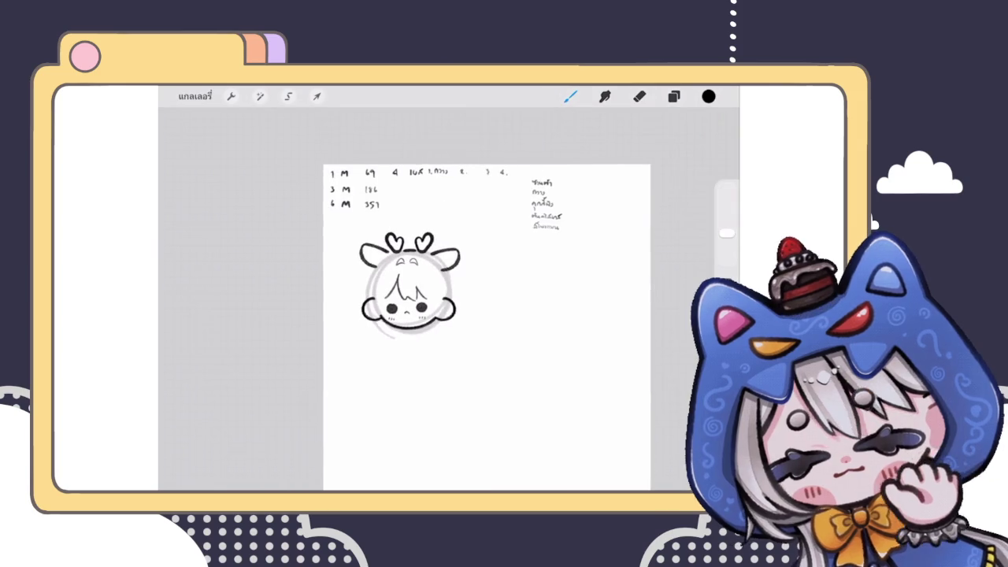
Select both forehead arches and nudge them slightly down
scroll(410, 291, up, 5)
scroll(394, 276, down, 2)
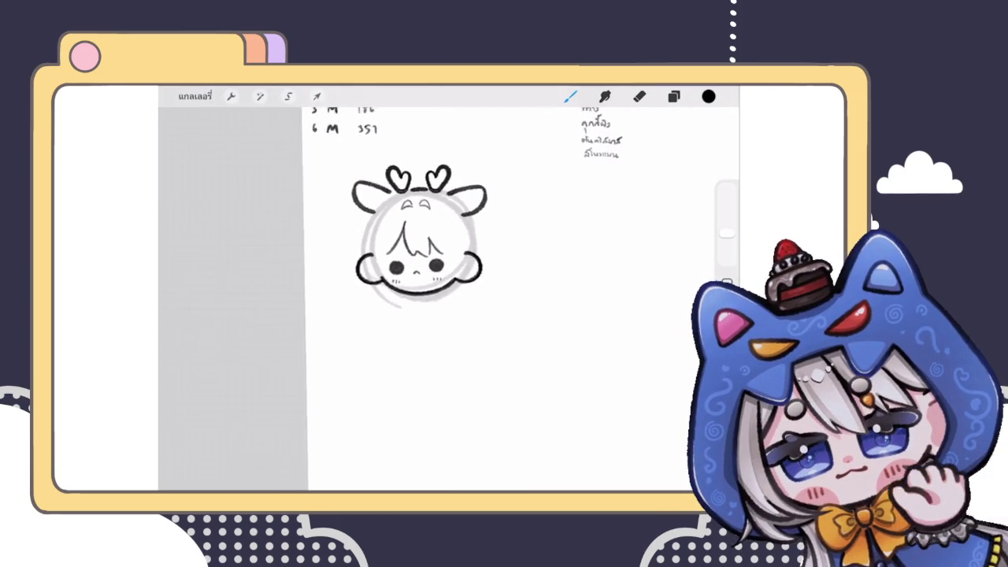
scroll(410, 268, up, 2)
scroll(433, 268, up, 4)
click(673, 96)
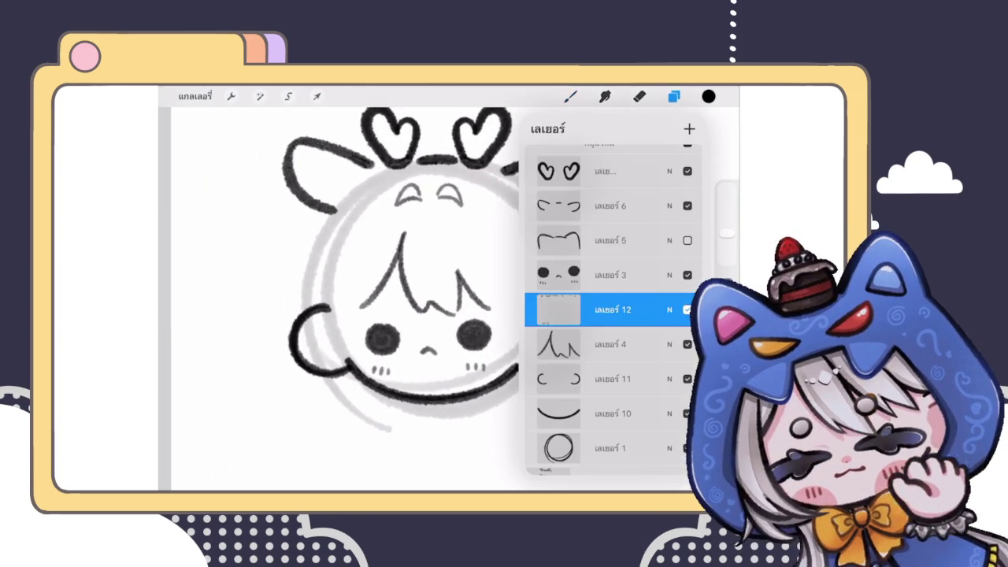
click(289, 96)
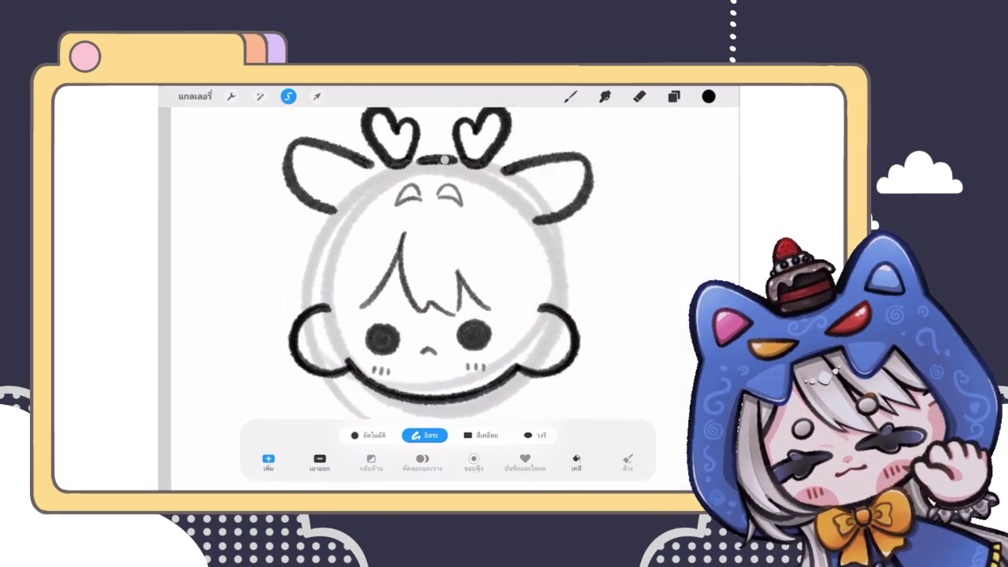
click(317, 96)
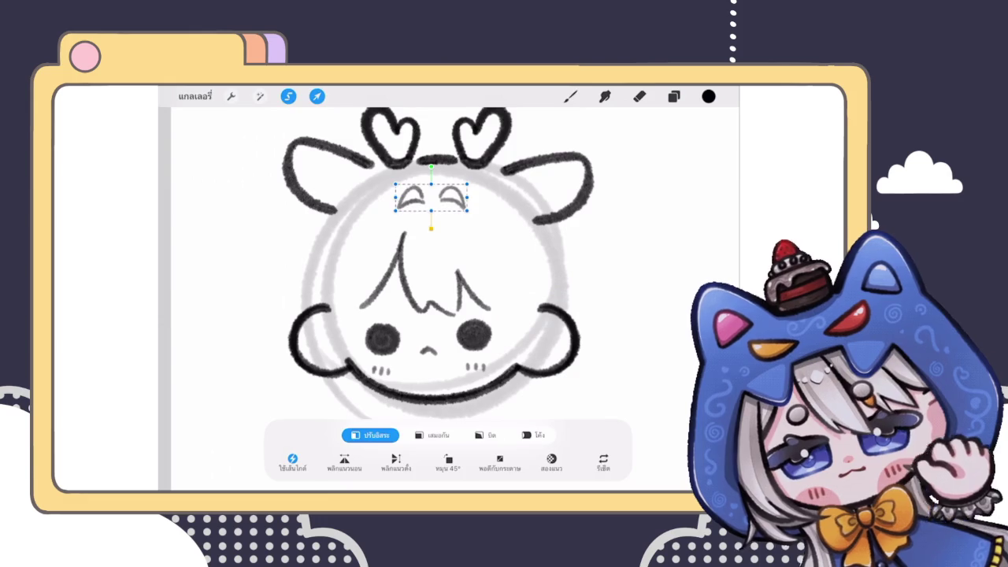
click(570, 96)
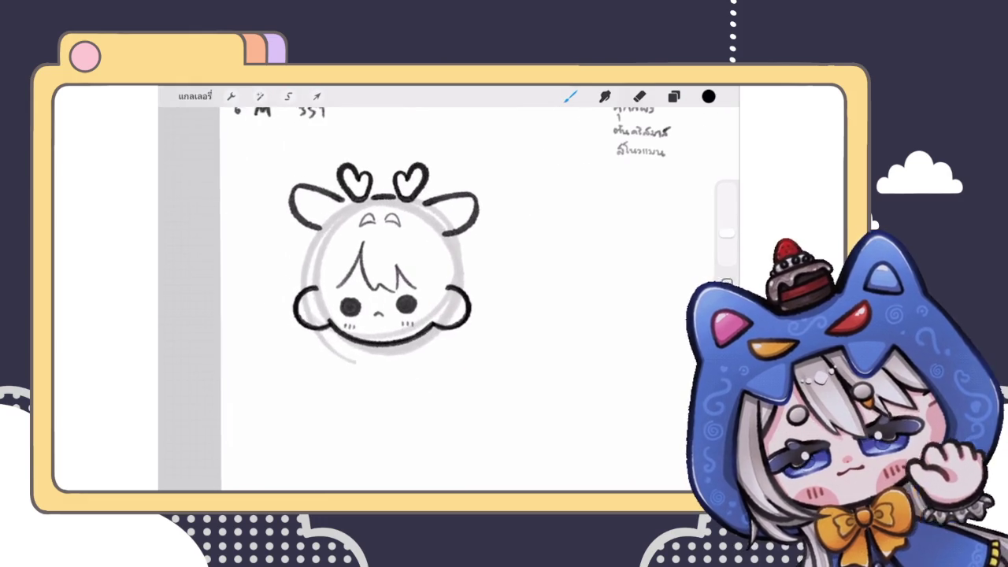
Undo the earlier left-ear stroke and make Layer 6 the active drawing layer
scroll(417, 299, up, 2)
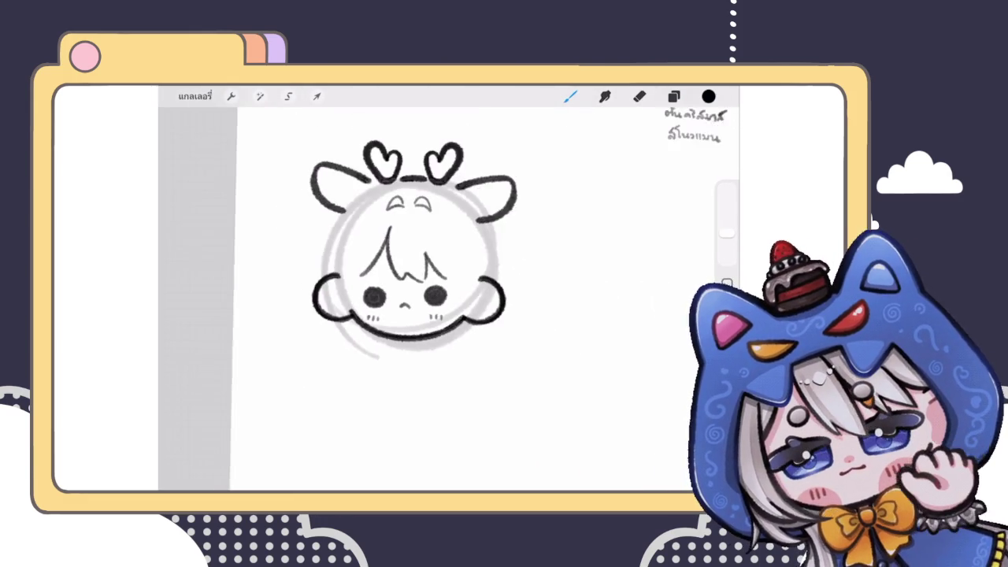
scroll(449, 307, up, 3)
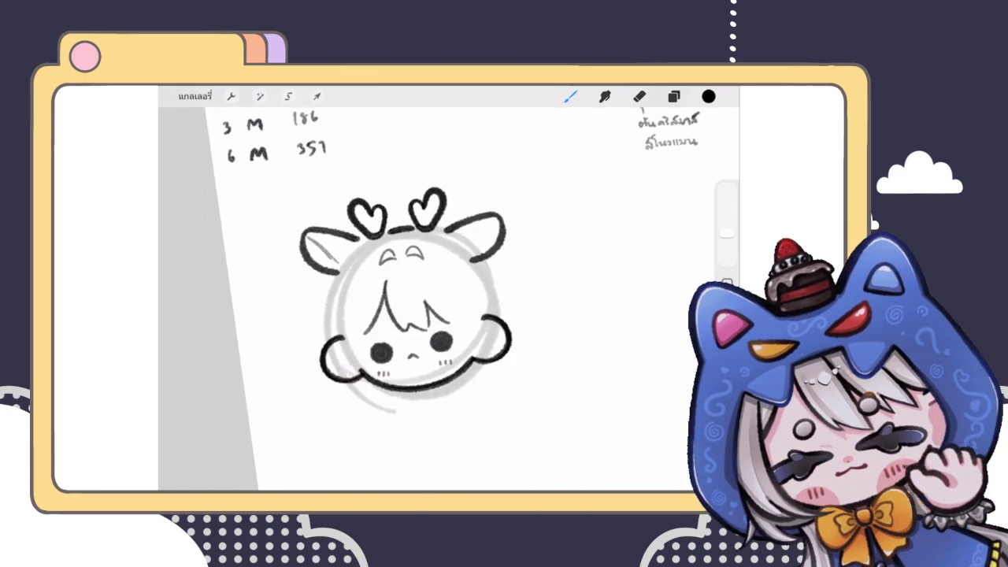
key(ctrl+z)
click(673, 96)
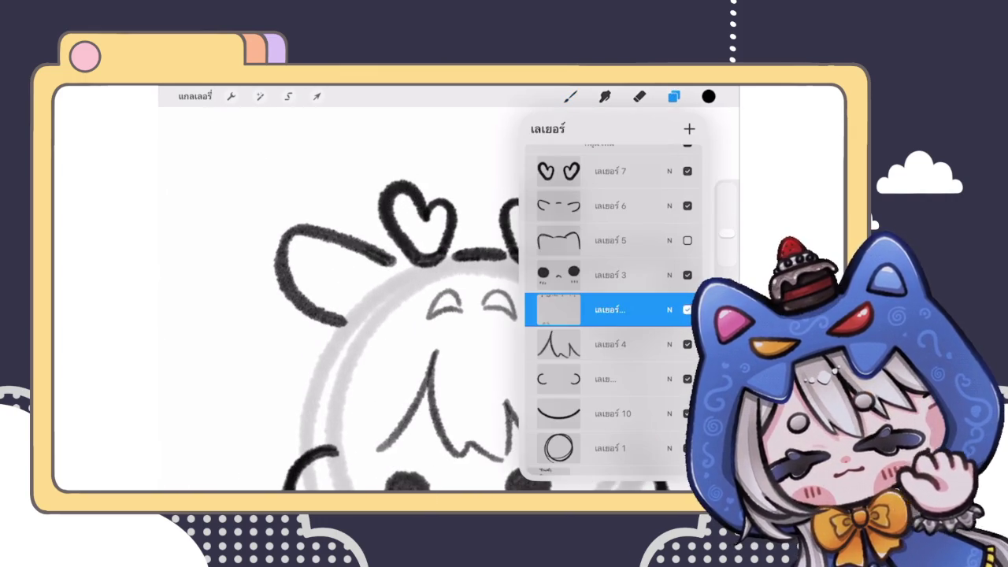
click(610, 205)
click(571, 96)
Draw a thin grey curved stroke inside the left ear, redrawing it until it fits
drag(293, 245, 346, 290)
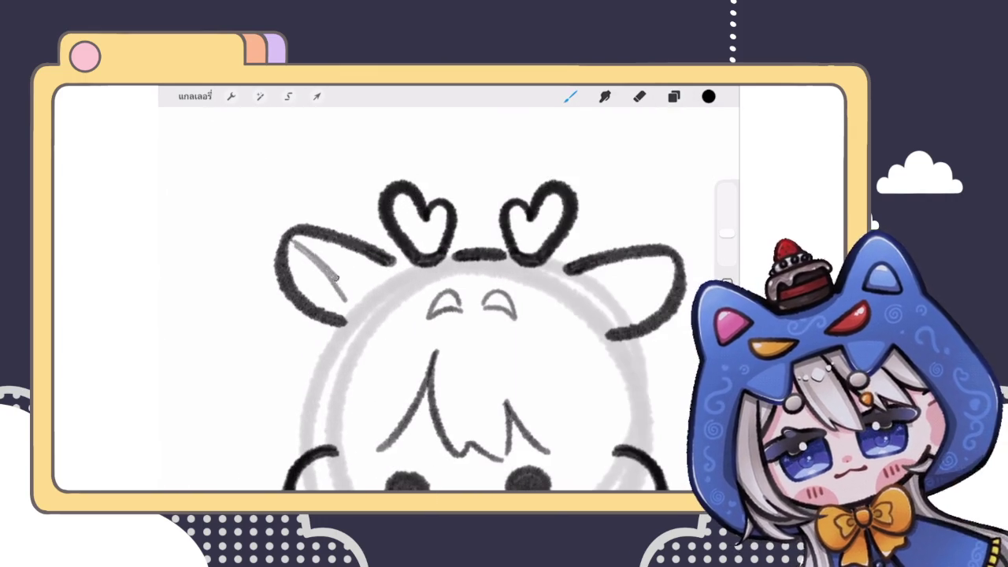
scroll(450, 300, up, 2)
key(ctrl+z)
drag(271, 213, 358, 287)
key(ctrl+z)
drag(272, 213, 362, 292)
scroll(449, 299, down, 2)
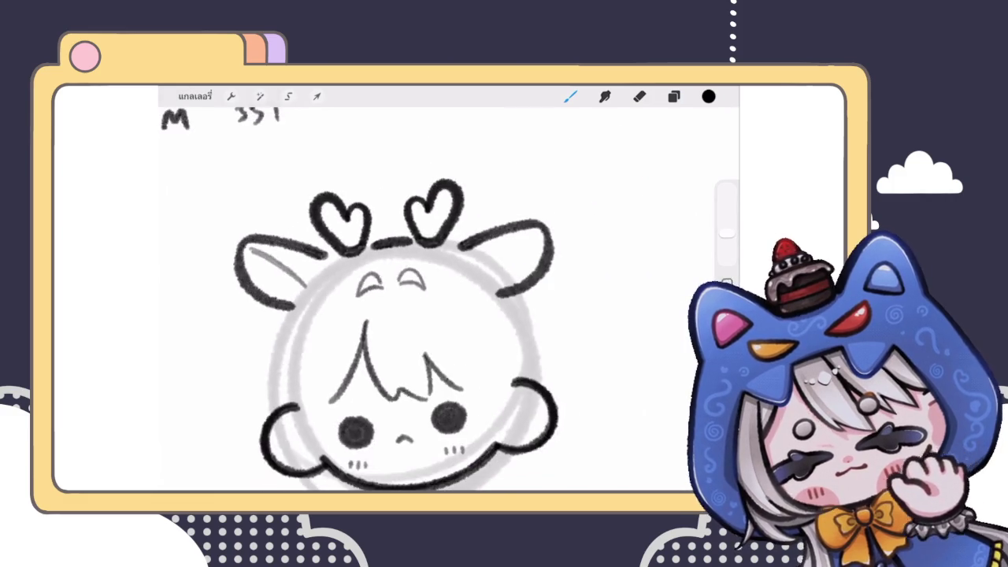
scroll(473, 299, up, 3)
Draw a matching grey guide stroke inside the right ear
drag(548, 238, 469, 298)
scroll(449, 300, down, 3)
scroll(449, 299, down, 1)
scroll(449, 299, down, 2)
scroll(316, 268, up, 2)
scroll(307, 275, up, 1)
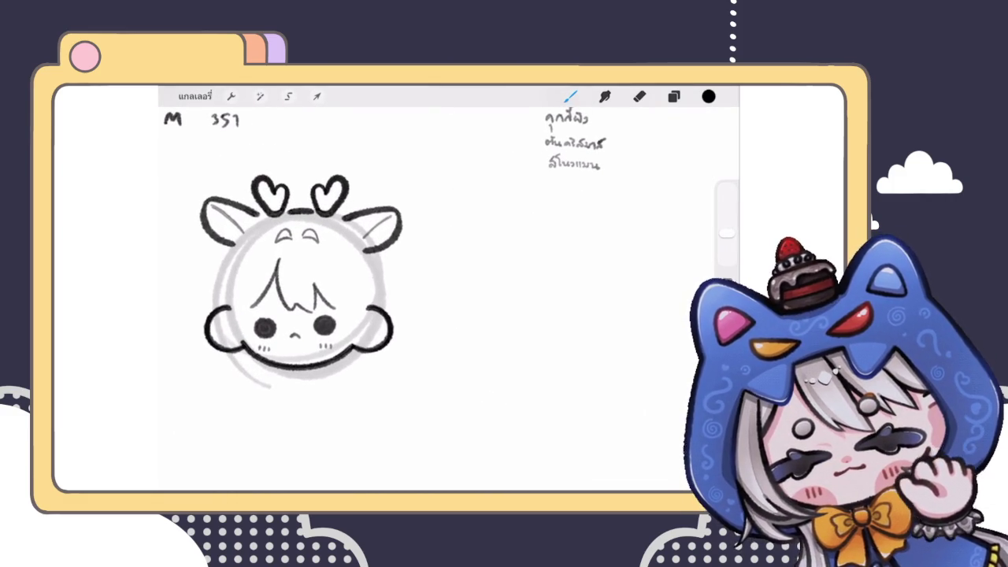
click(673, 96)
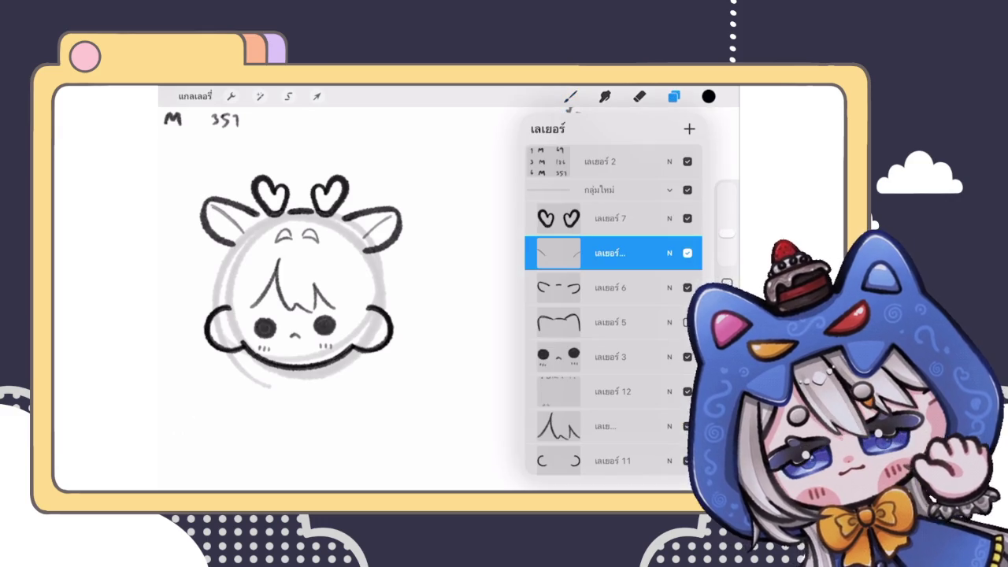
Drag the inner-ear layer below Layer 6, then select Layer 12 to draw on
drag(613, 253, 613, 288)
click(612, 218)
scroll(613, 315, down, 1)
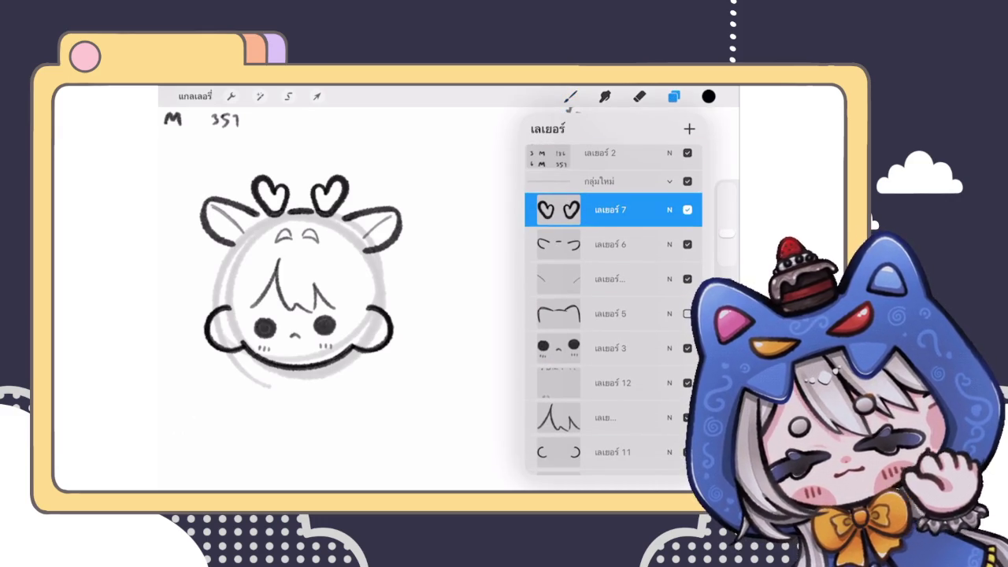
click(613, 349)
click(612, 209)
scroll(613, 315, down, 2)
click(613, 259)
click(612, 293)
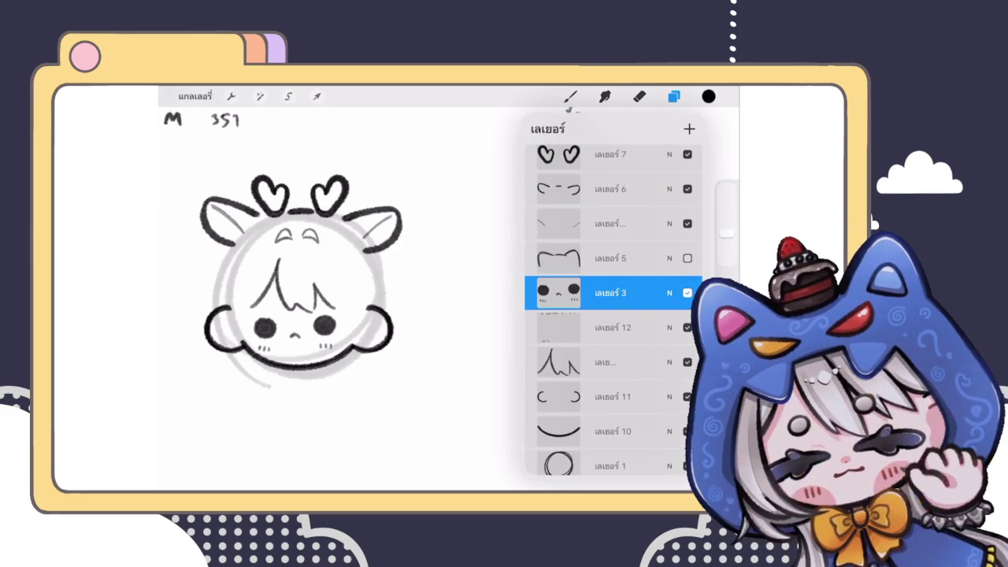
click(612, 328)
scroll(330, 299, down, 3)
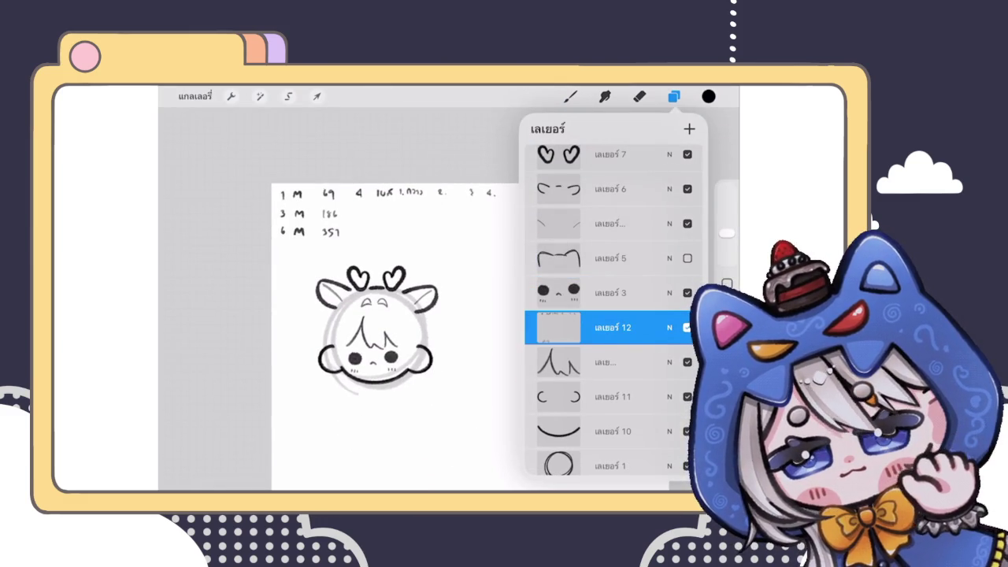
click(571, 96)
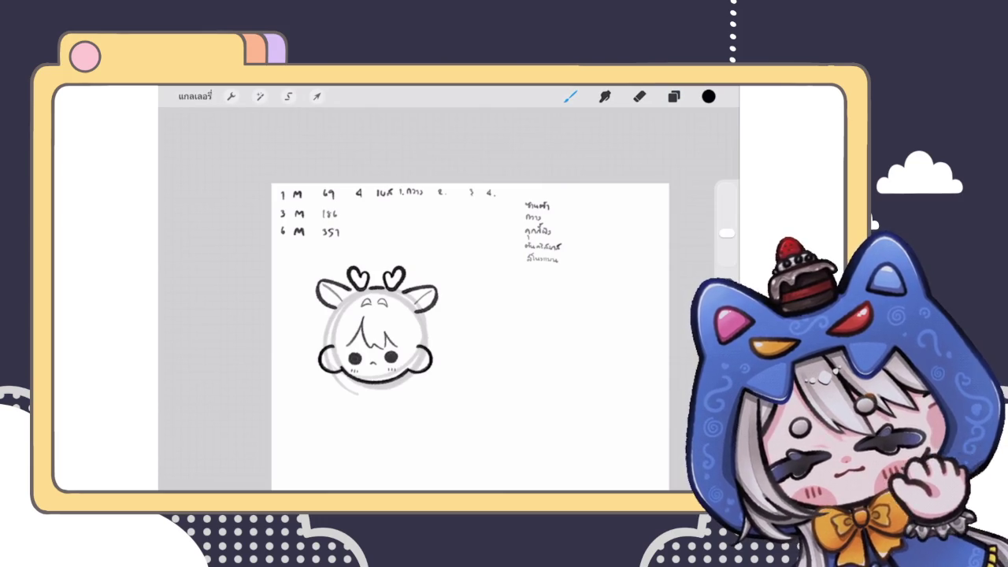
scroll(473, 331, up, 3)
mouse_move(463, 357)
mouse_down()
mouse_move(544, 346)
mouse_move(474, 360)
mouse_up()
drag(516, 293, 514, 295)
mouse_move(477, 358)
mouse_down()
mouse_move(453, 365)
mouse_move(520, 389)
mouse_move(472, 364)
mouse_up()
scroll(449, 330, down, 5)
key(ctrl+z)
key(ctrl+z)
key(ctrl+z)
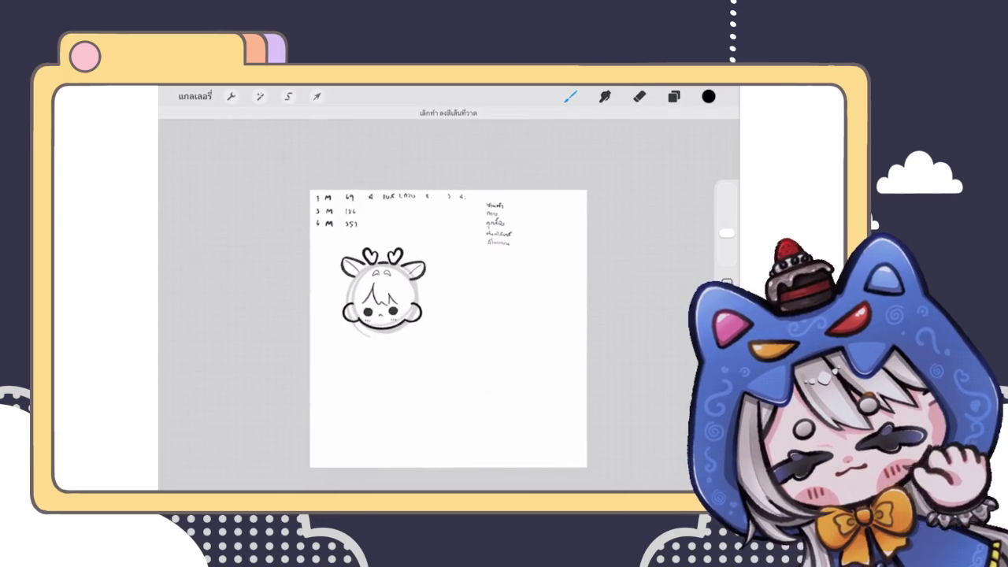
scroll(450, 330, up, 3)
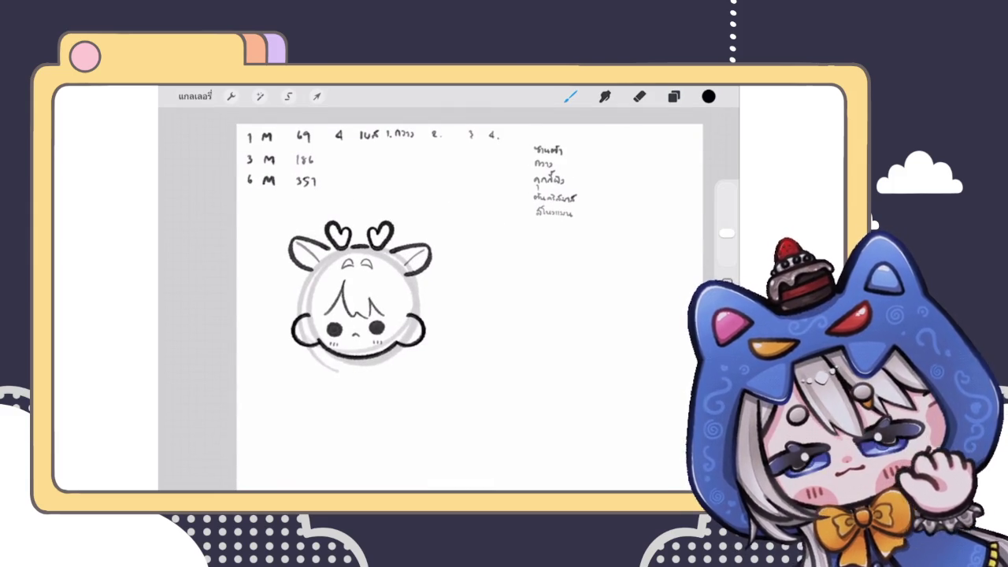
mouse_move(319, 347)
mouse_down()
mouse_move(370, 374)
mouse_move(391, 351)
mouse_up()
drag(326, 348, 385, 349)
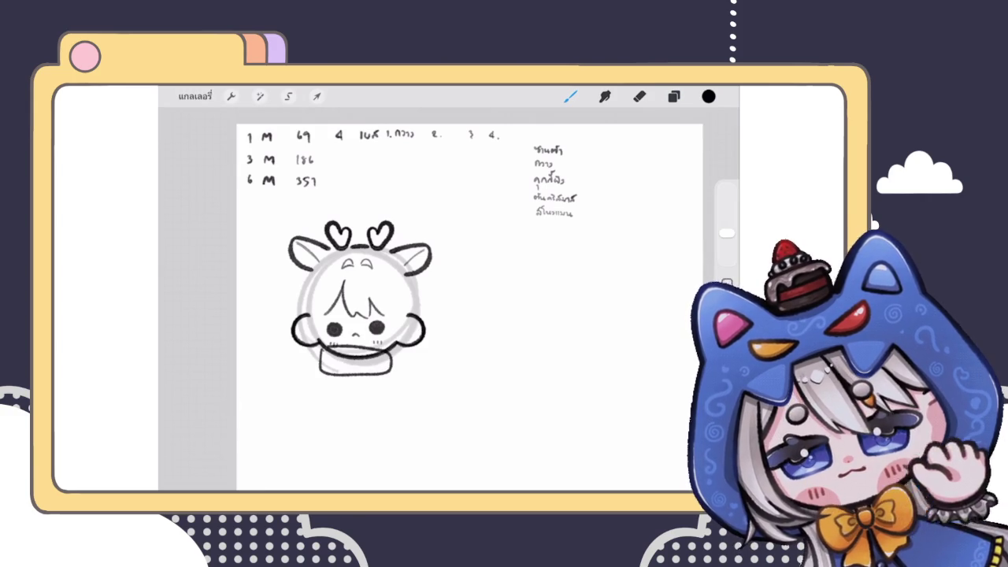
key(ctrl+z)
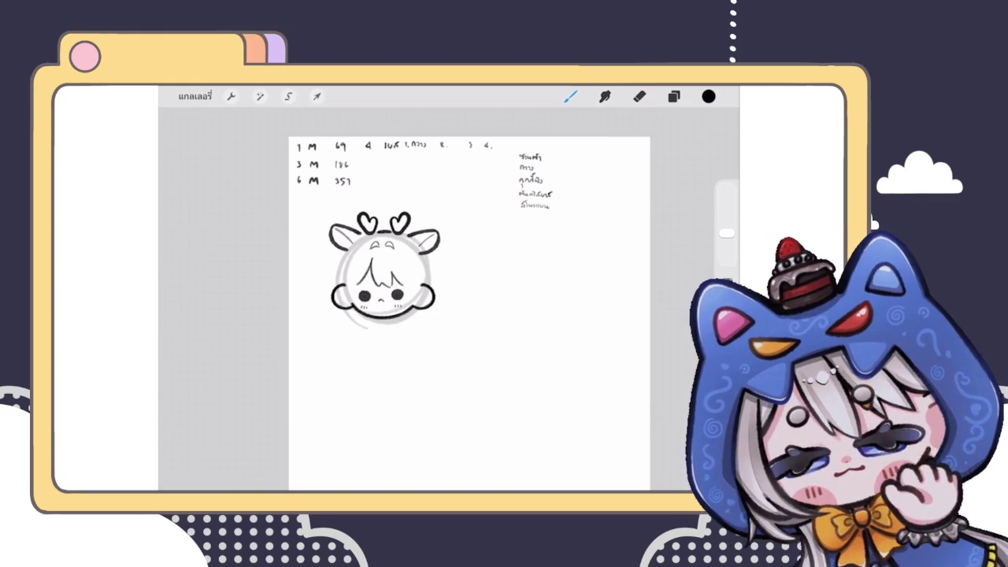
Try a small circle and a bow on the page, undo both, and show the layer list
scroll(386, 268, up, 2)
scroll(386, 268, up, 2)
scroll(386, 268, up, 2)
mouse_move(552, 207)
mouse_down()
mouse_move(552, 223)
mouse_move(551, 206)
mouse_move(569, 196)
mouse_move(543, 197)
mouse_move(539, 229)
mouse_up()
key(ctrl+z)
mouse_move(583, 200)
mouse_down()
mouse_move(637, 268)
mouse_move(574, 217)
mouse_up()
key(ctrl+z)
key(ctrl+z)
key(ctrl+z)
key(ctrl+z)
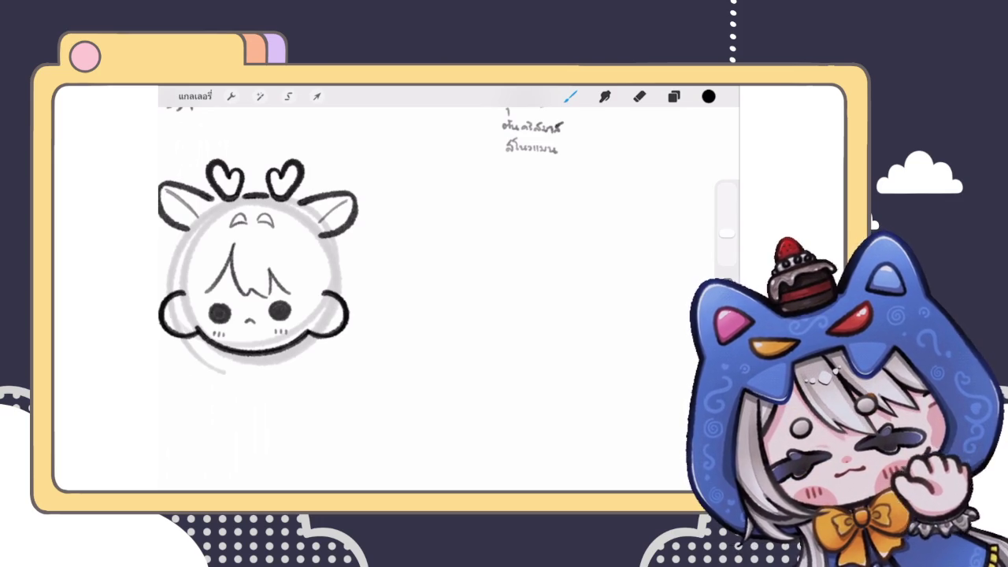
scroll(362, 260, down, 3)
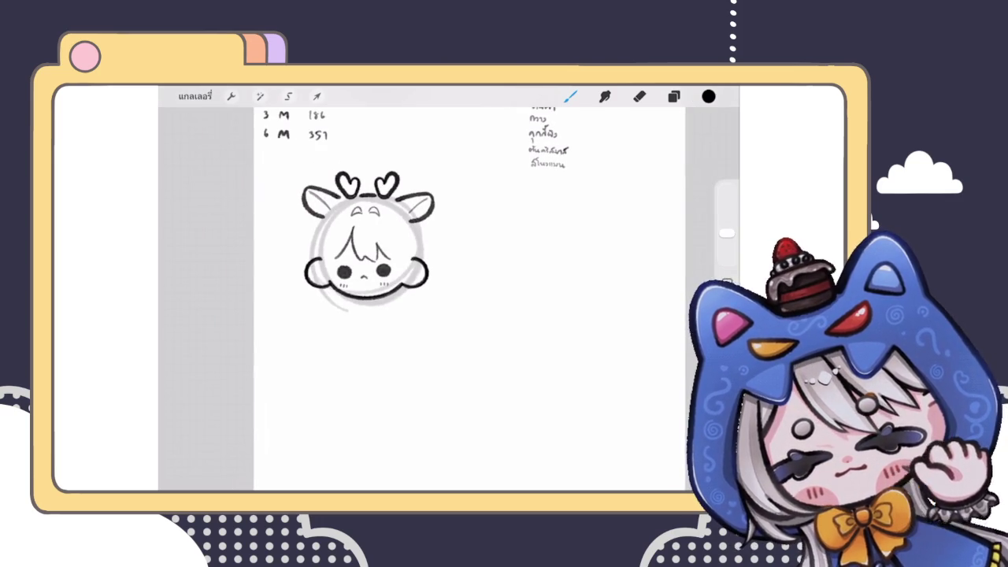
click(673, 96)
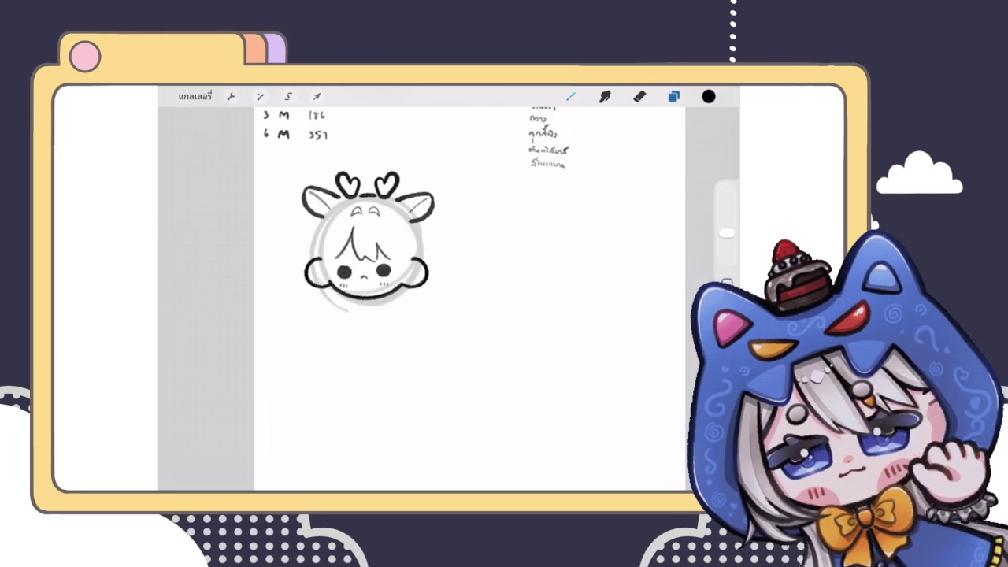
scroll(425, 292, up, 2)
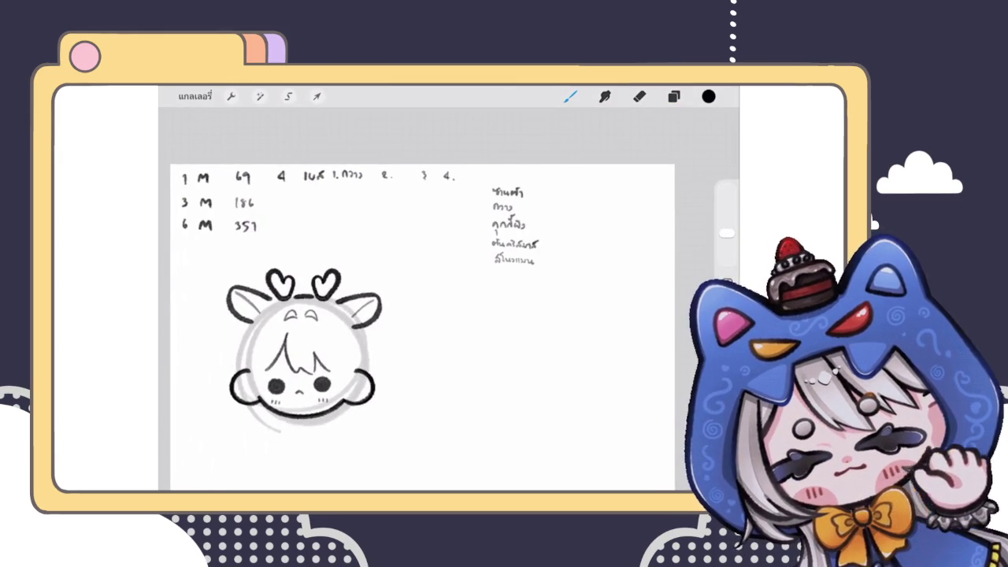
click(674, 96)
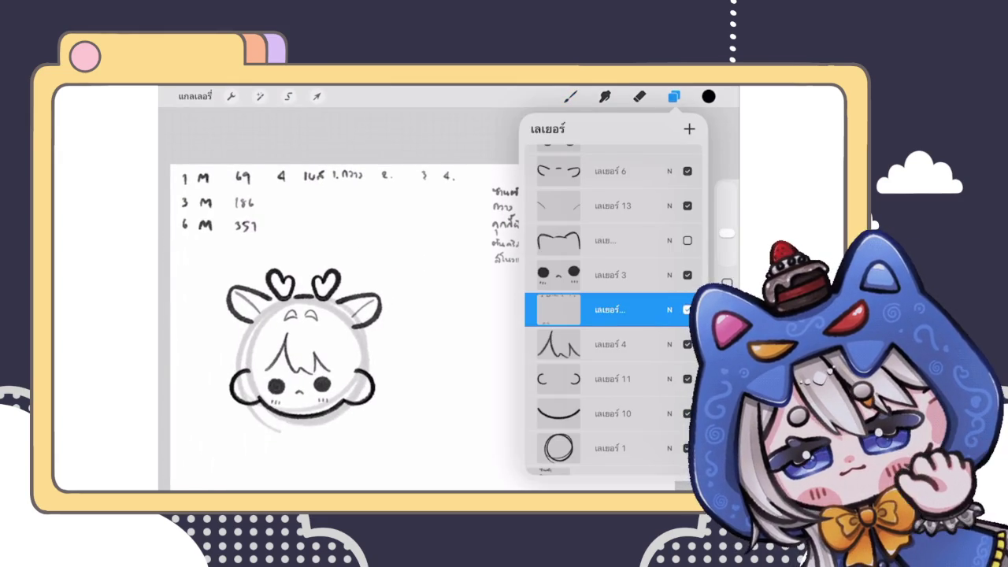
Erase the extra notes after M 69 on the top note row
scroll(209, 311, up, 5)
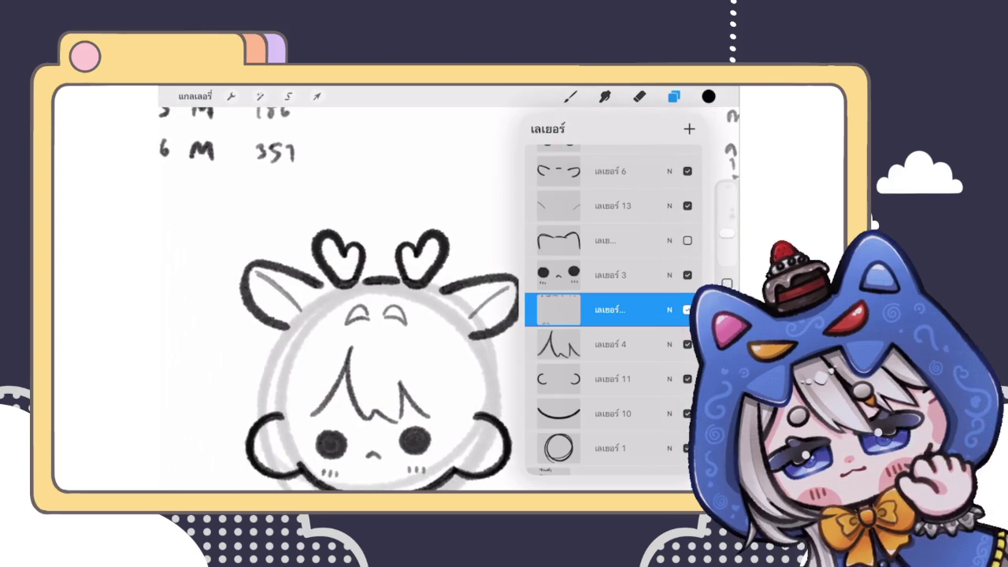
scroll(339, 315, down, 3)
drag(338, 237, 339, 355)
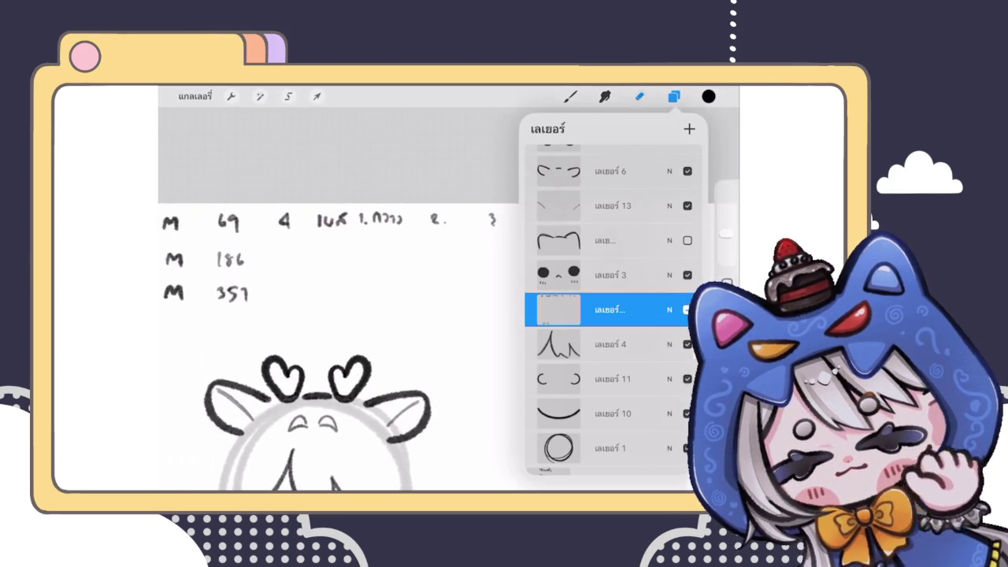
click(640, 96)
mouse_move(522, 192)
mouse_down()
mouse_move(520, 174)
mouse_move(399, 202)
mouse_move(387, 216)
mouse_move(333, 218)
mouse_move(421, 210)
mouse_up()
click(571, 96)
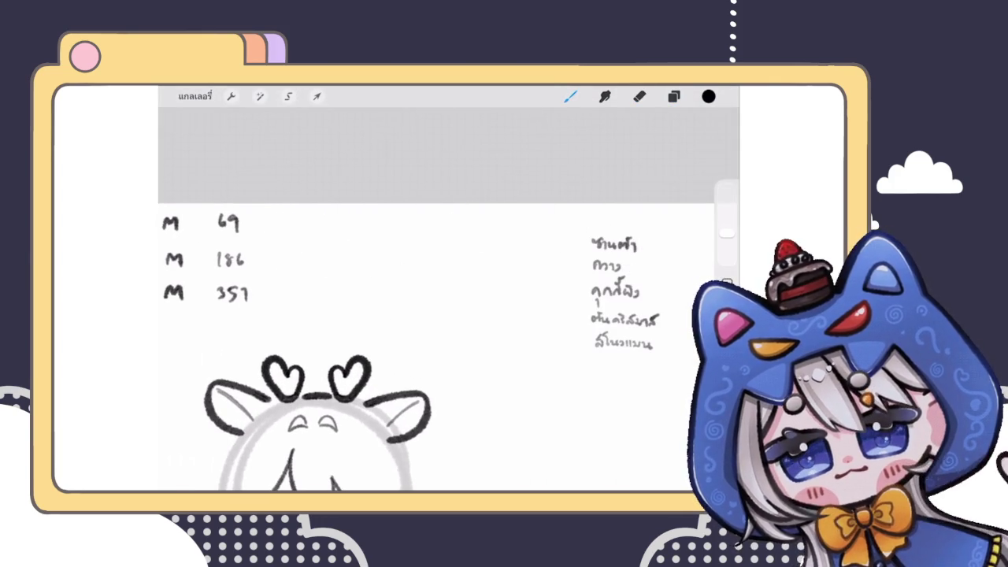
Duplicate Layer 12, merge the copy back down, and move Layer 12 down two places
click(674, 97)
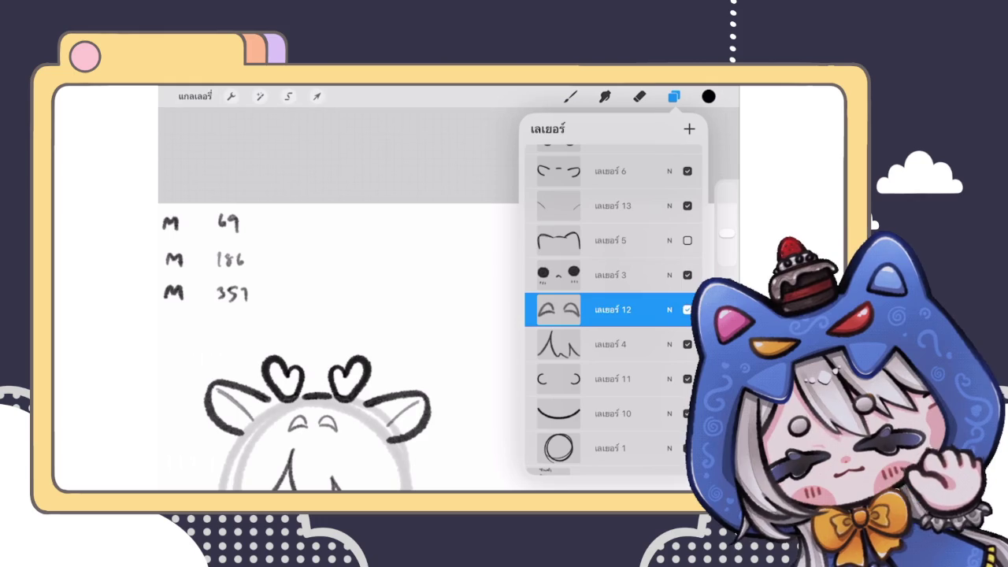
scroll(449, 315, down, 3)
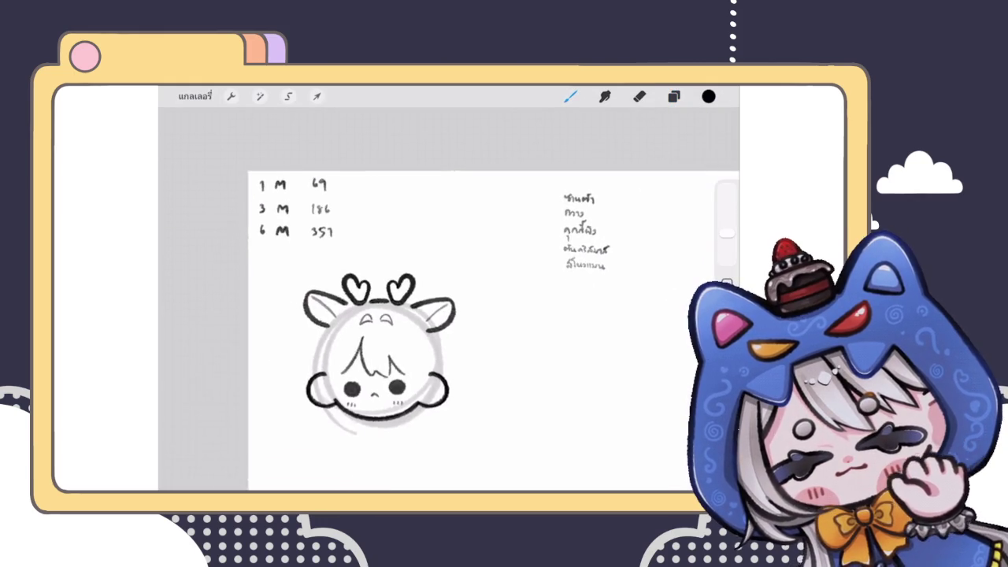
scroll(346, 331, up, 5)
click(674, 96)
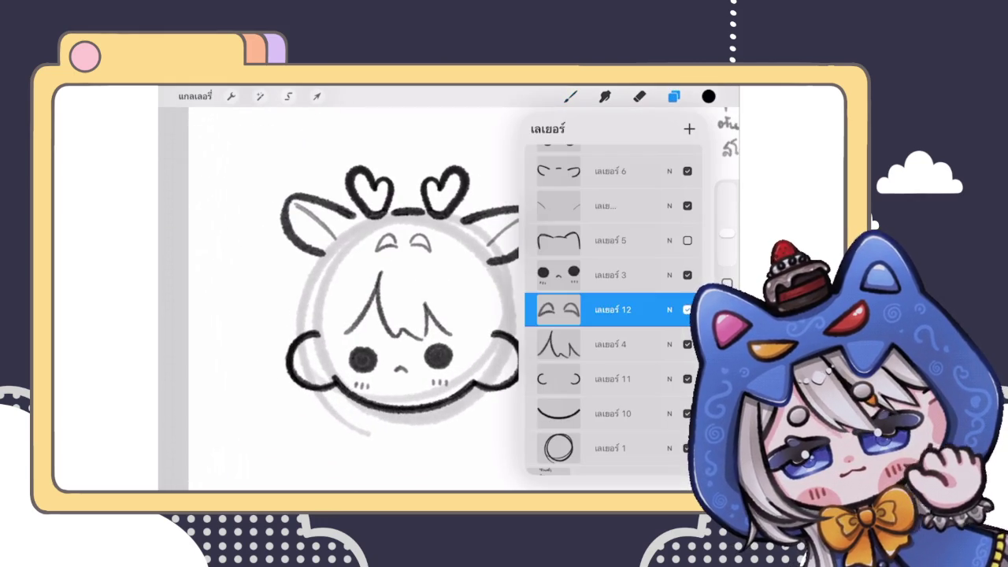
drag(646, 310, 567, 309)
click(631, 310)
click(613, 309)
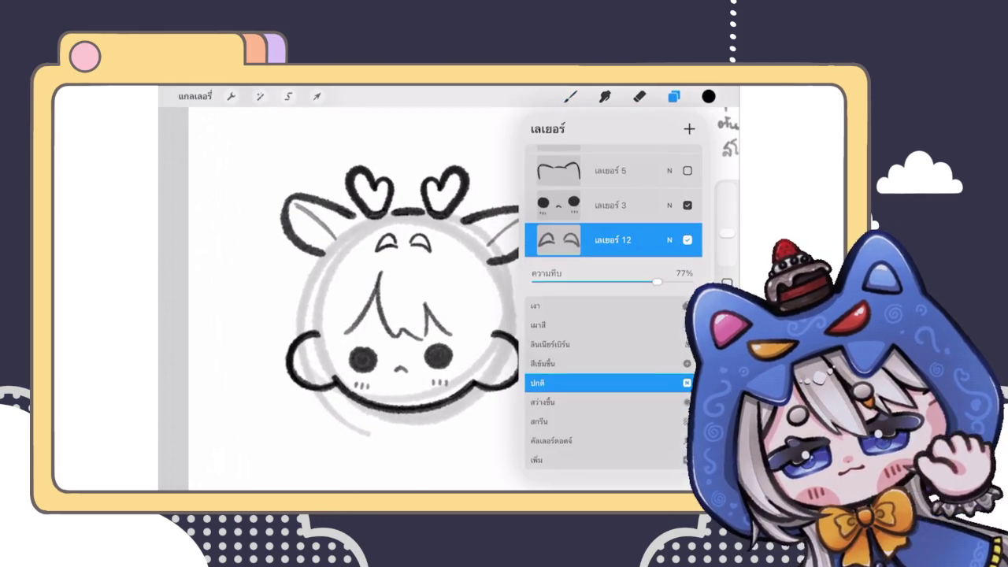
click(551, 384)
click(559, 254)
click(613, 255)
drag(612, 254, 613, 324)
click(675, 96)
Try a side hair strand left of the face and undo it
scroll(433, 300, up, 2)
drag(335, 217, 339, 405)
key(ctrl+z)
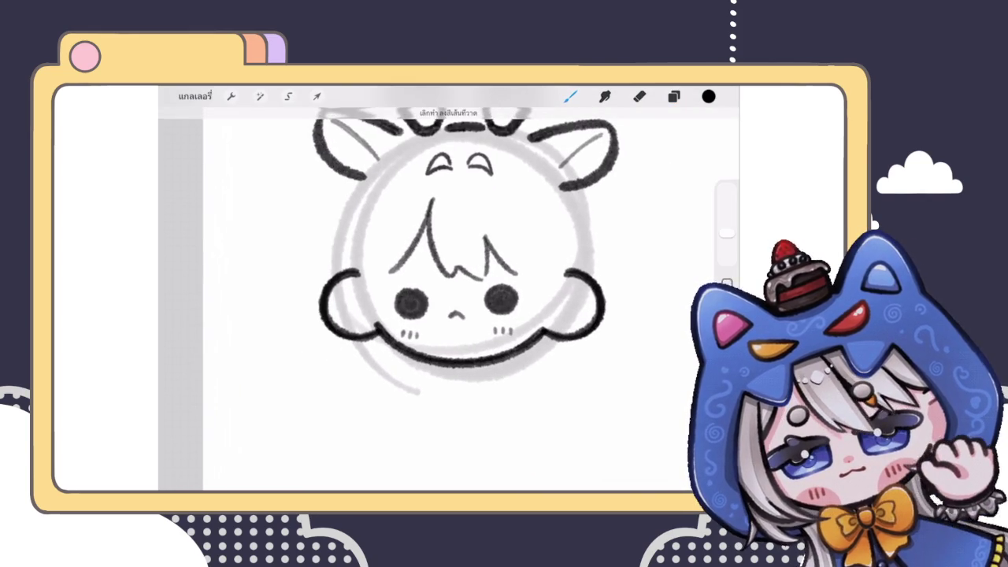
Sketch the first side-hair strokes left of the face, then undo them all
drag(347, 183, 311, 387)
drag(349, 178, 291, 238)
drag(327, 207, 272, 248)
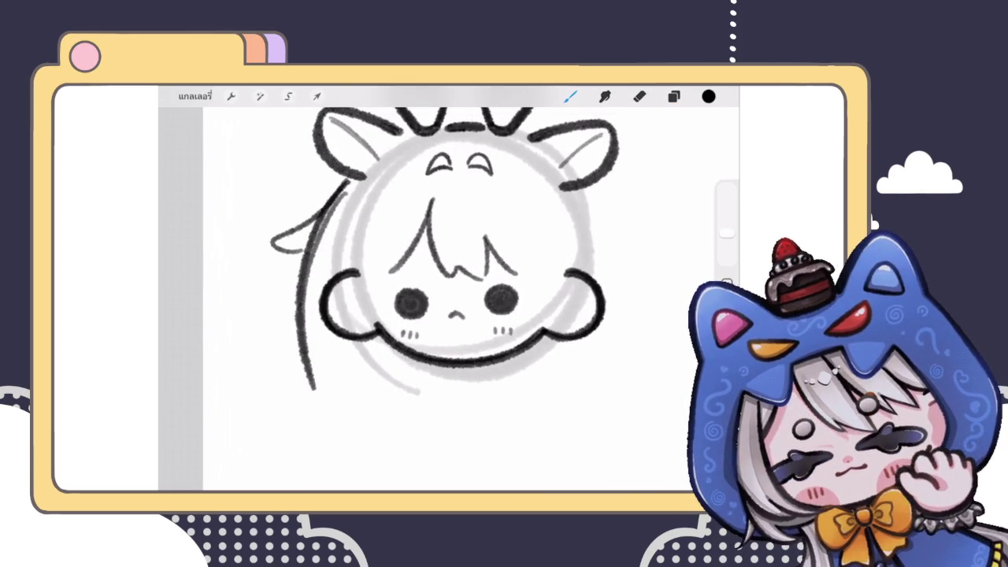
key(ctrl+z)
key(ctrl+z)
key(ctrl+z)
mouse_move(358, 164)
mouse_down()
mouse_move(298, 221)
mouse_move(338, 230)
mouse_move(305, 226)
mouse_up()
key(ctrl+z)
key(ctrl+z)
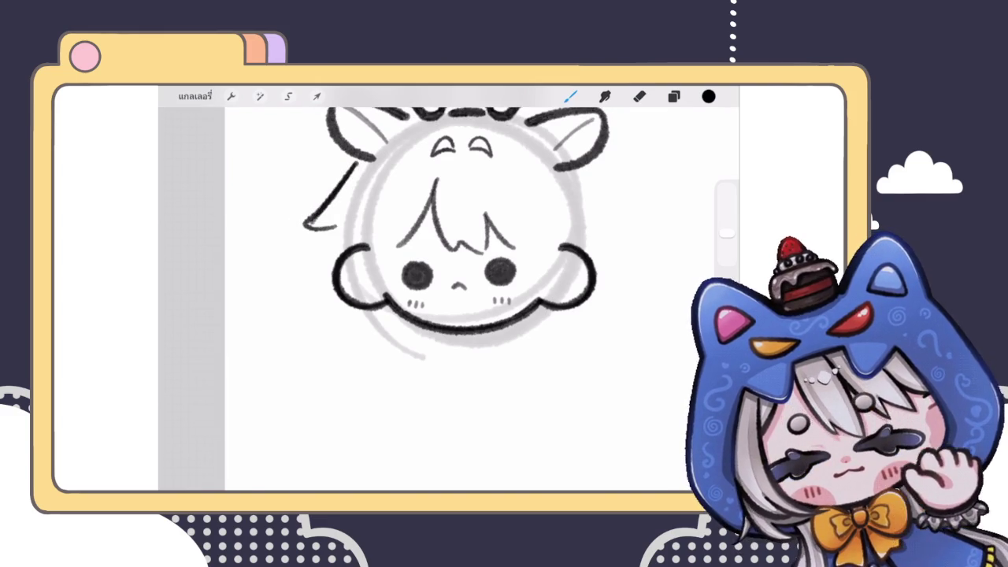
scroll(442, 229, down, 5)
scroll(409, 221, up, 5)
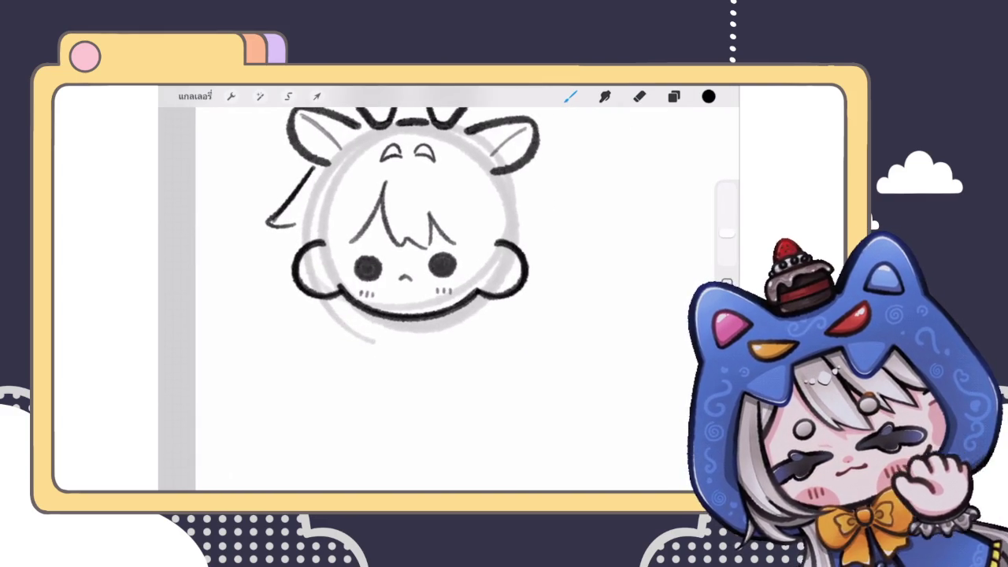
key(ctrl+z)
scroll(410, 236, down, 5)
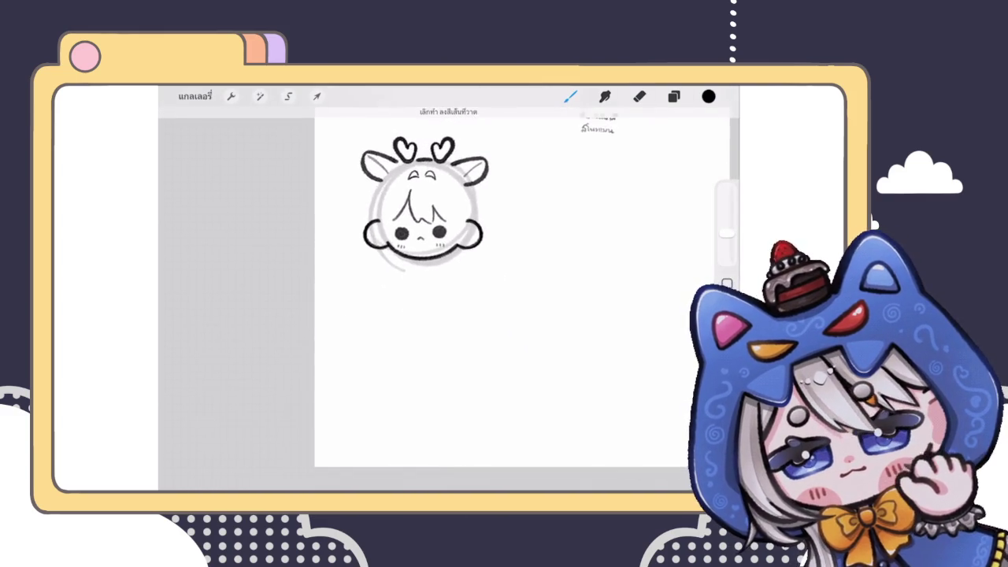
scroll(409, 237, up, 5)
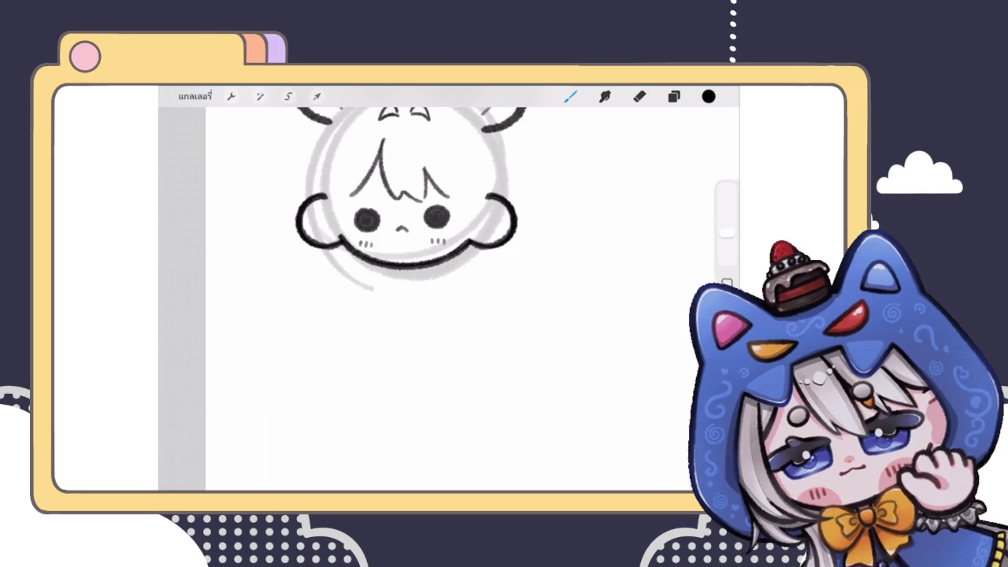
scroll(410, 236, down, 2)
scroll(425, 252, down, 3)
scroll(425, 252, up, 5)
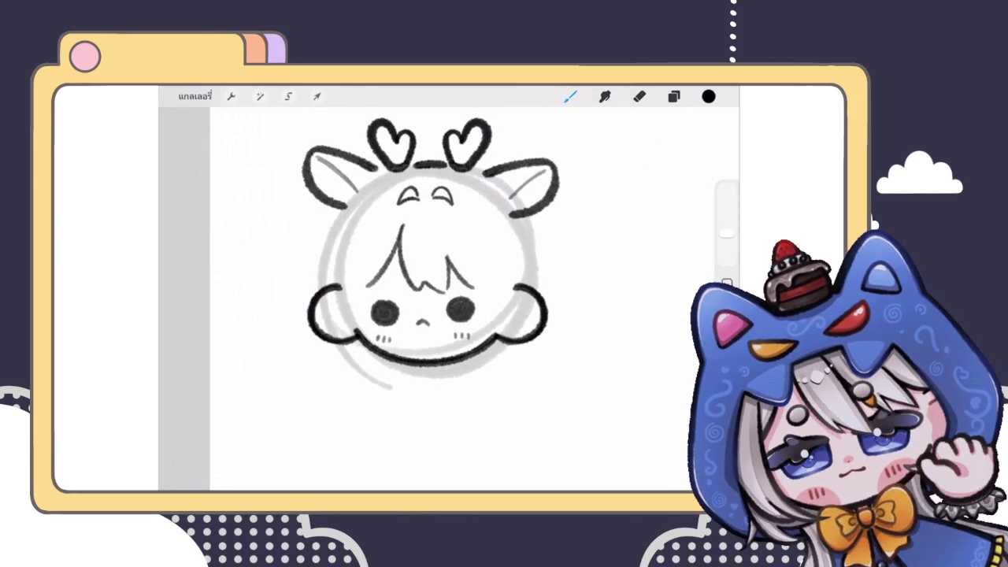
Try several more hair strands down the face's left side, undoing each attempt
drag(364, 352, 394, 378)
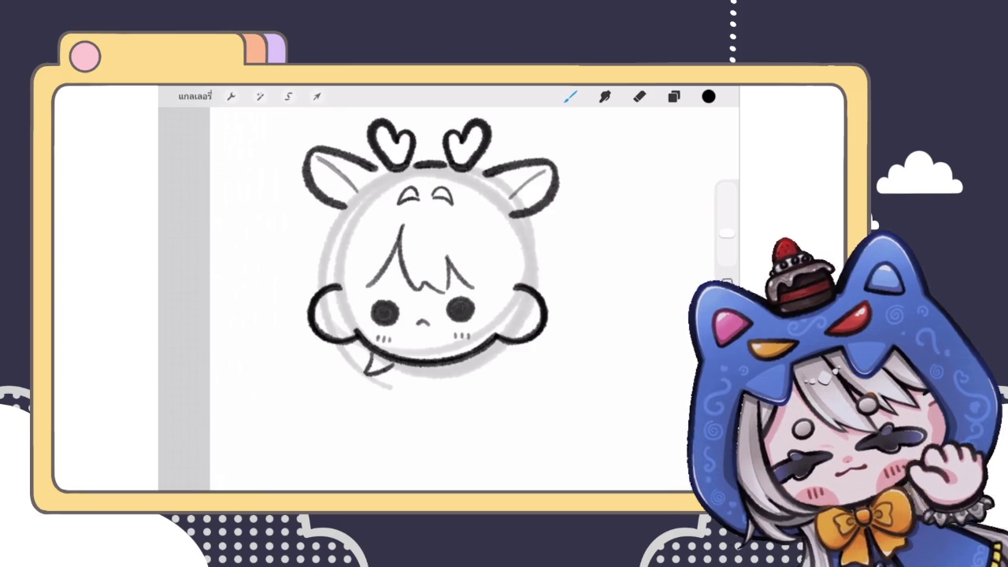
key(ctrl+z)
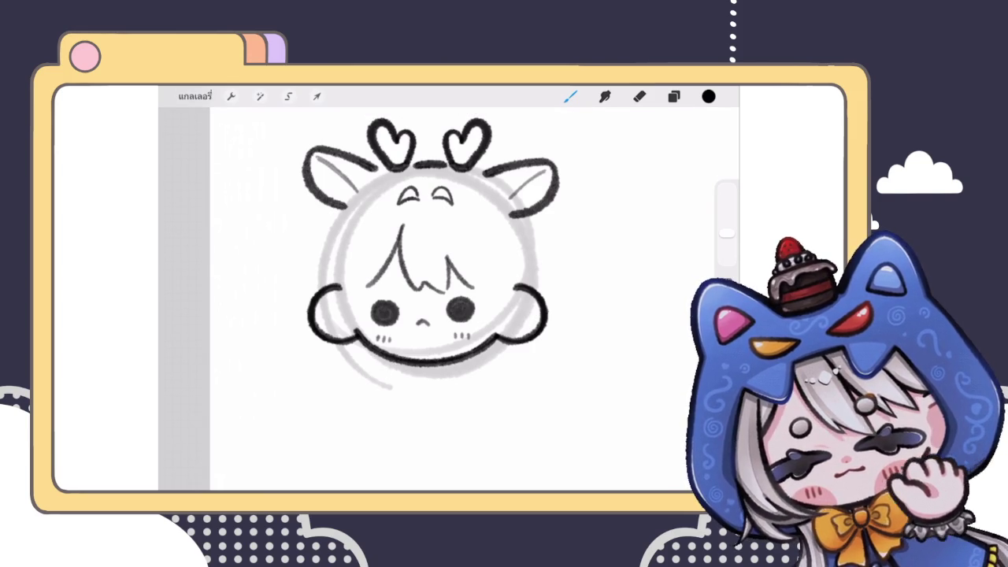
drag(324, 213, 315, 269)
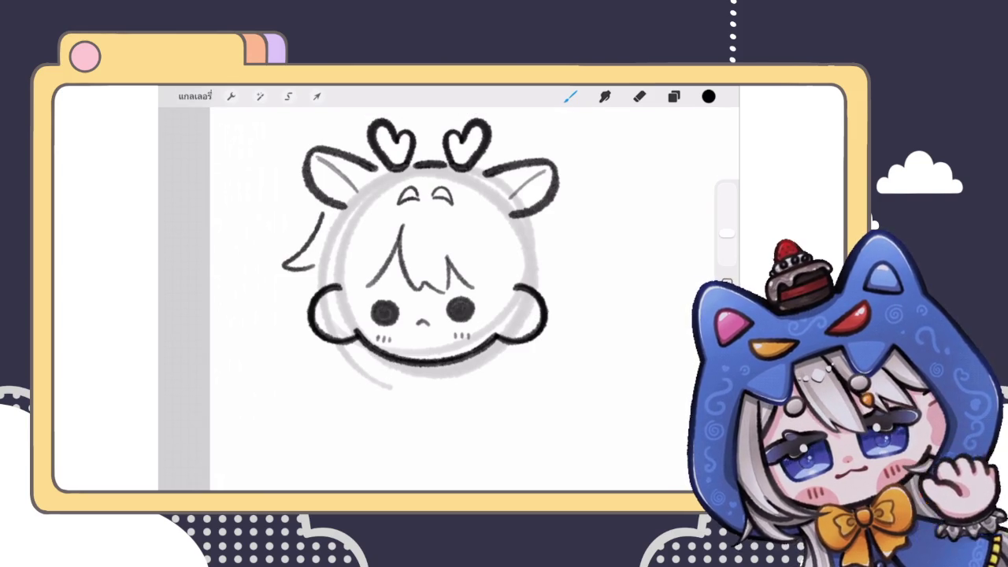
key(ctrl+z)
drag(330, 209, 312, 298)
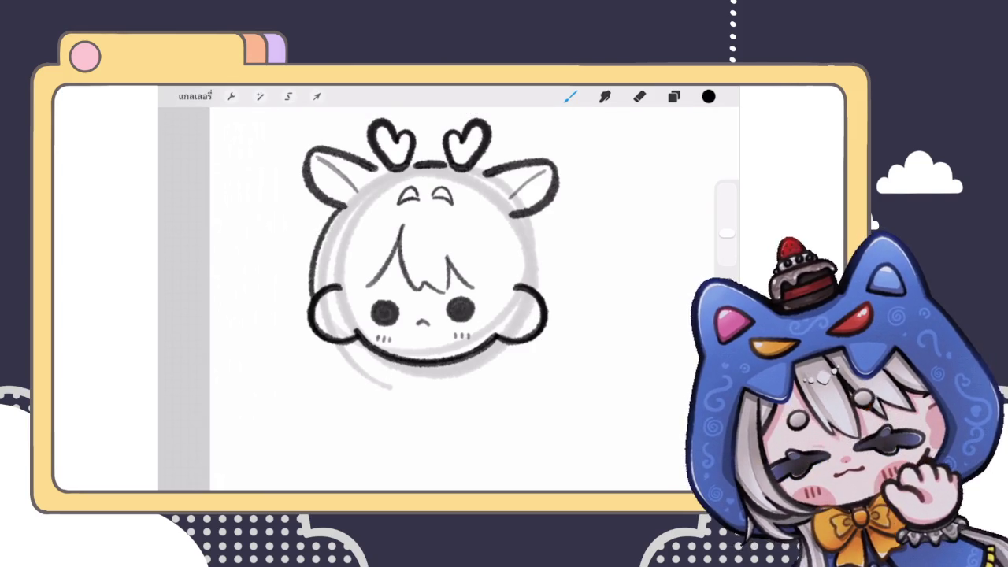
key(ctrl+z)
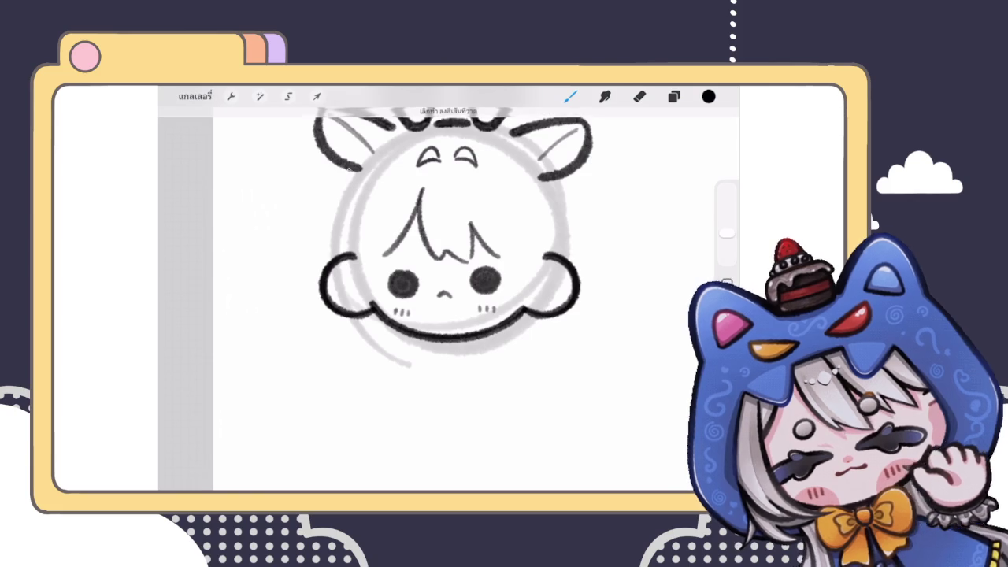
drag(326, 194, 313, 276)
scroll(449, 236, down, 3)
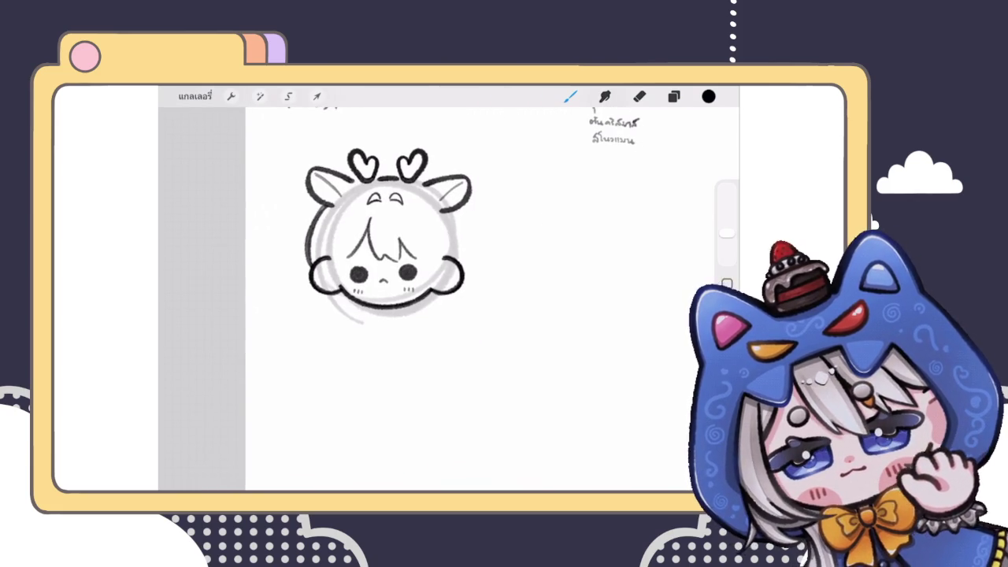
scroll(449, 260, up, 2)
key(ctrl+z)
scroll(449, 260, up, 3)
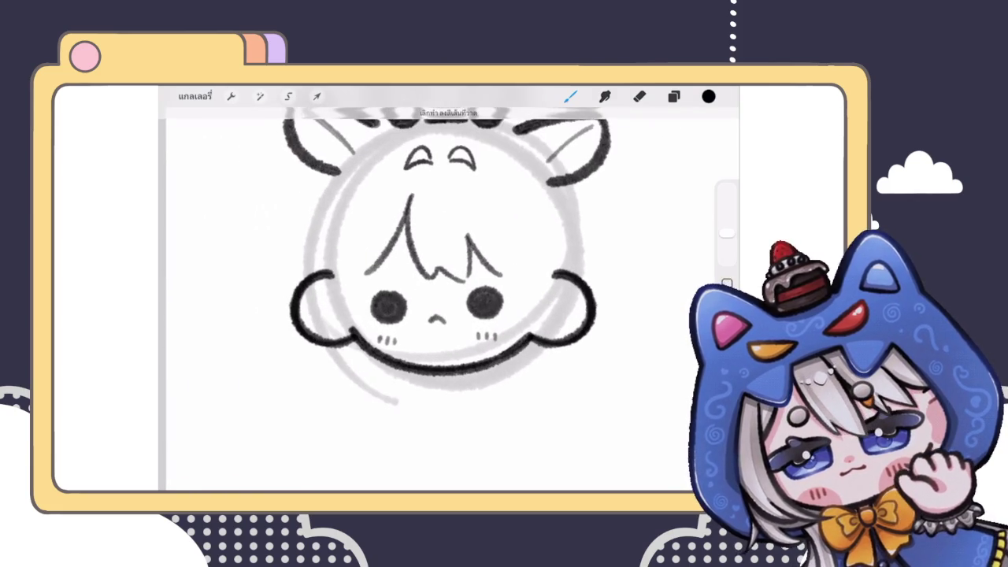
drag(373, 260, 356, 360)
scroll(449, 252, down, 3)
scroll(449, 252, up, 3)
key(ctrl+z)
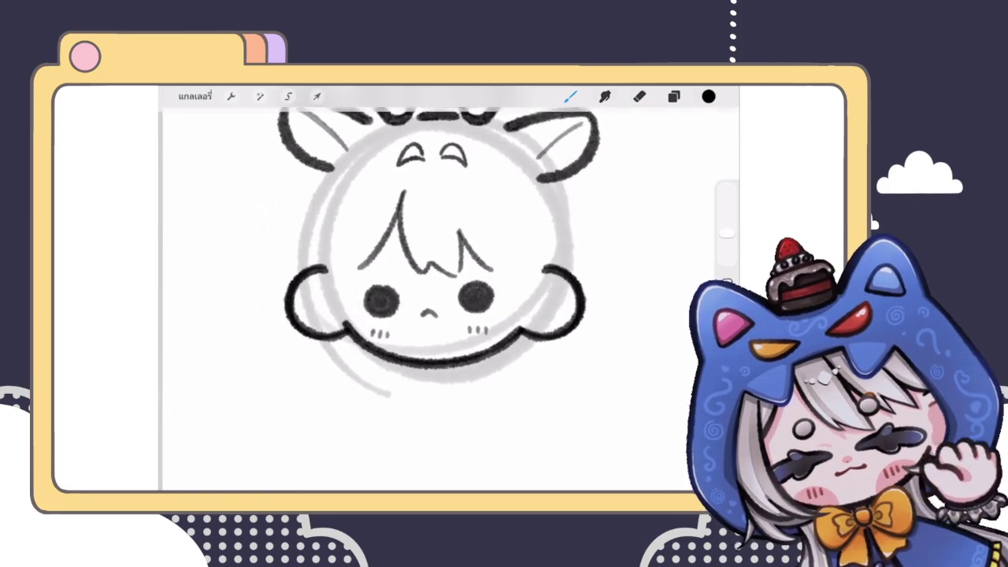
drag(361, 260, 347, 361)
key(ctrl+z)
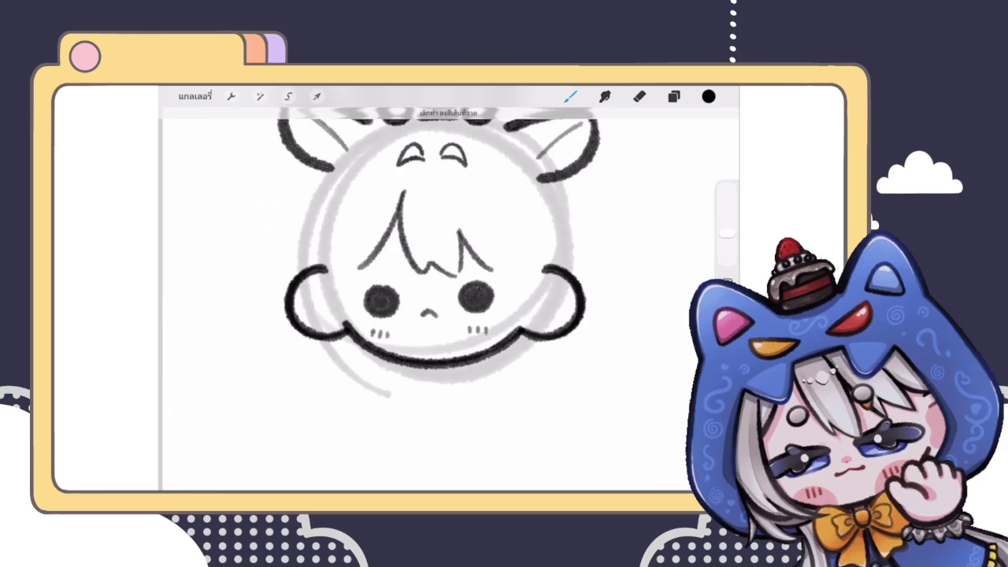
drag(345, 320, 344, 370)
scroll(425, 260, down, 3)
scroll(425, 260, up, 3)
key(ctrl+z)
drag(347, 260, 339, 347)
scroll(402, 260, down, 3)
scroll(370, 245, up, 1)
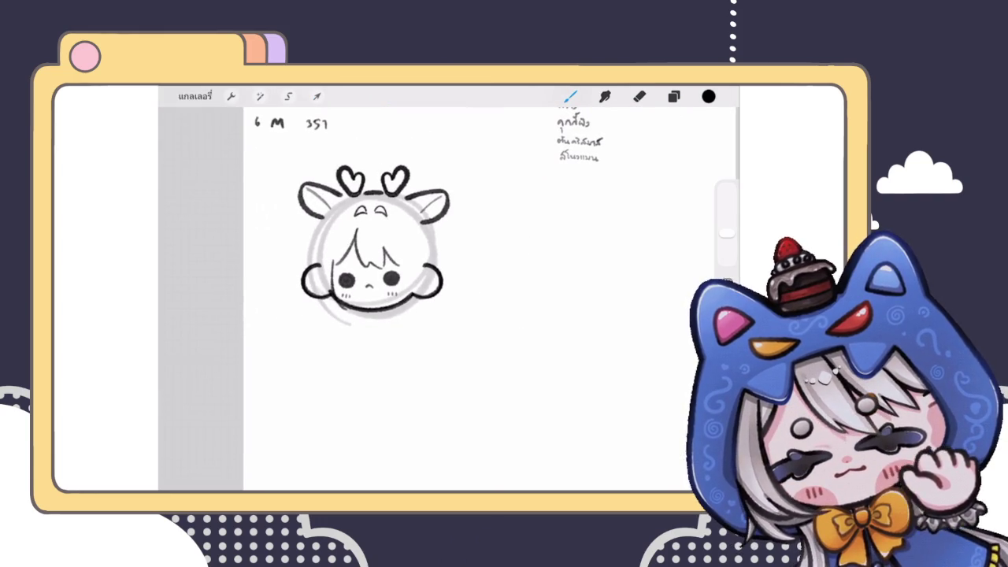
scroll(371, 244, up, 3)
Settle on a dark side-hair strand curving down the left cheek
drag(298, 264, 323, 338)
scroll(410, 260, down, 3)
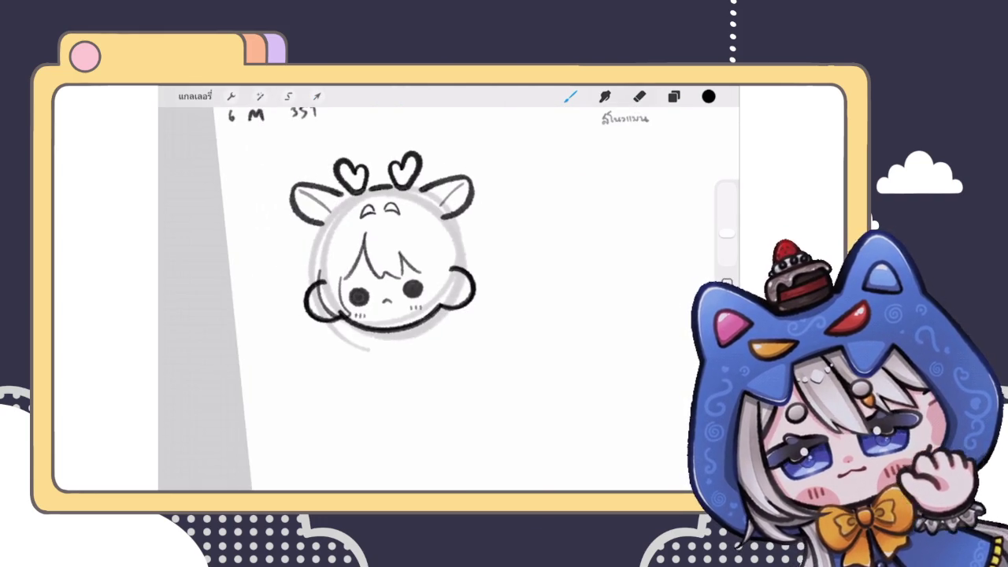
scroll(410, 260, up, 4)
key(ctrl+z)
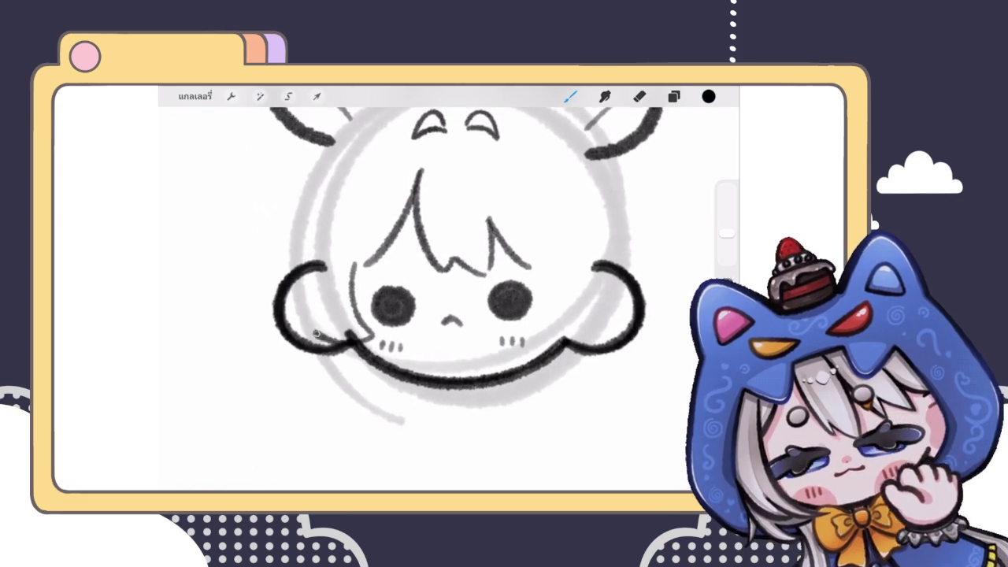
drag(299, 233, 293, 323)
scroll(409, 260, down, 3)
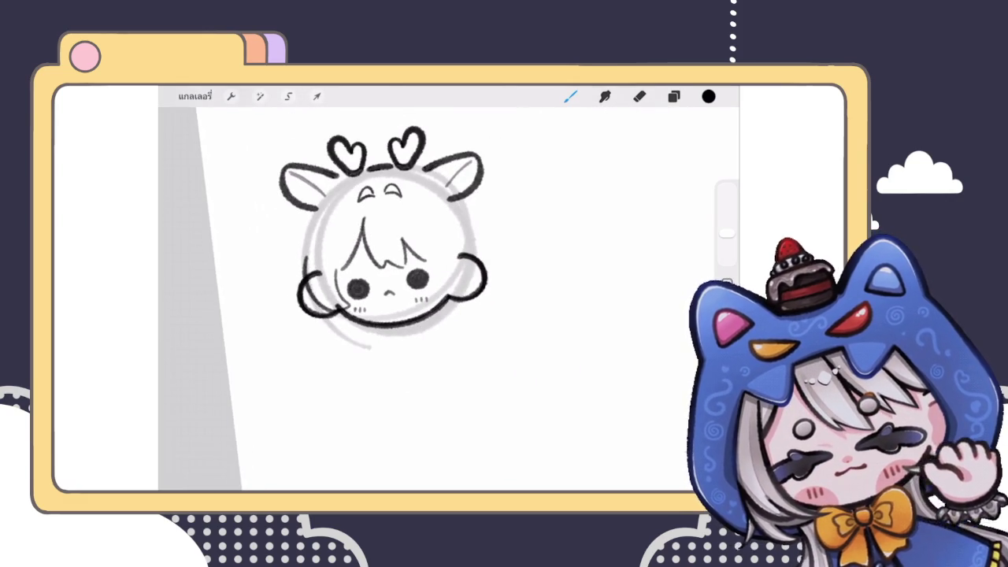
scroll(473, 268, up, 2)
scroll(473, 267, up, 2)
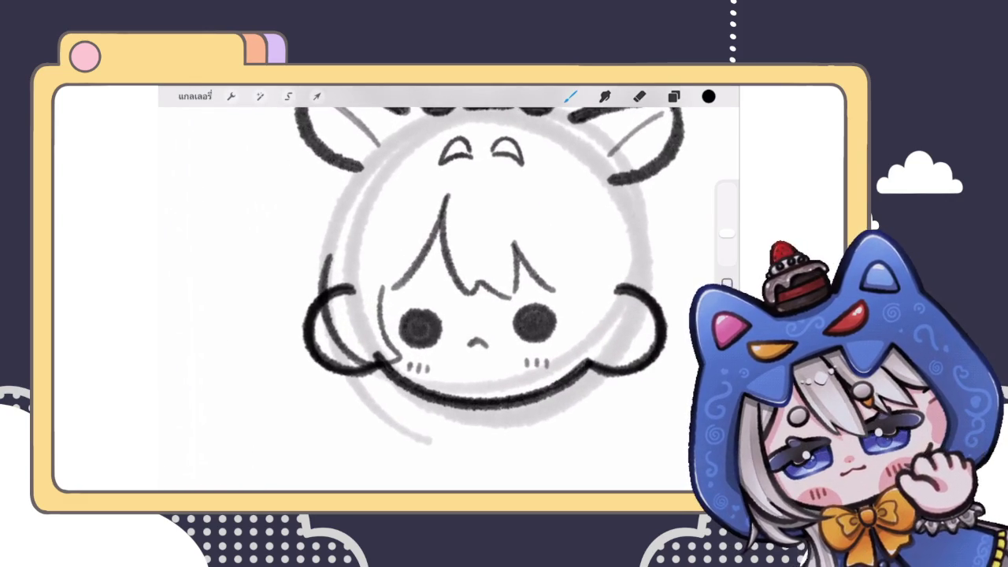
click(674, 96)
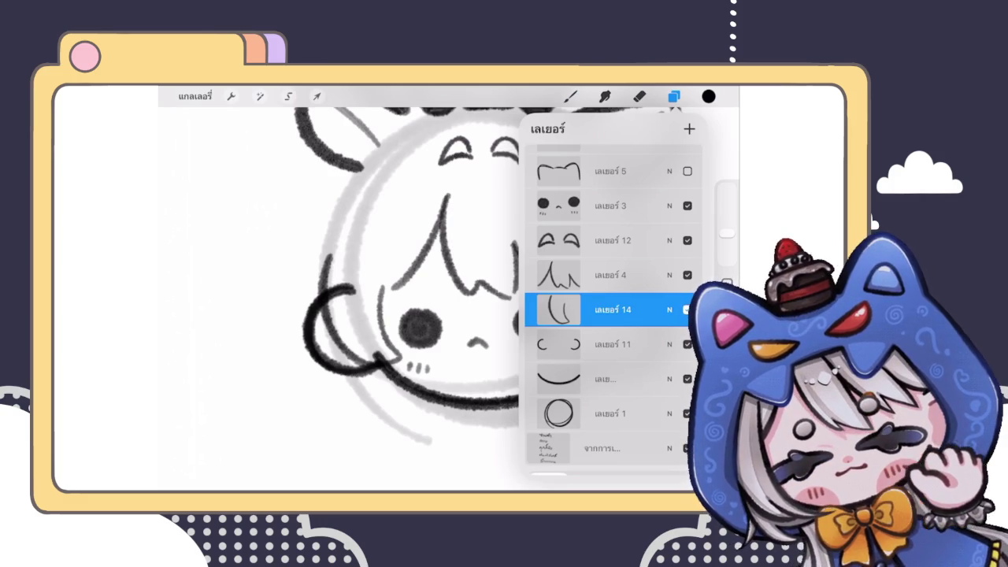
click(570, 96)
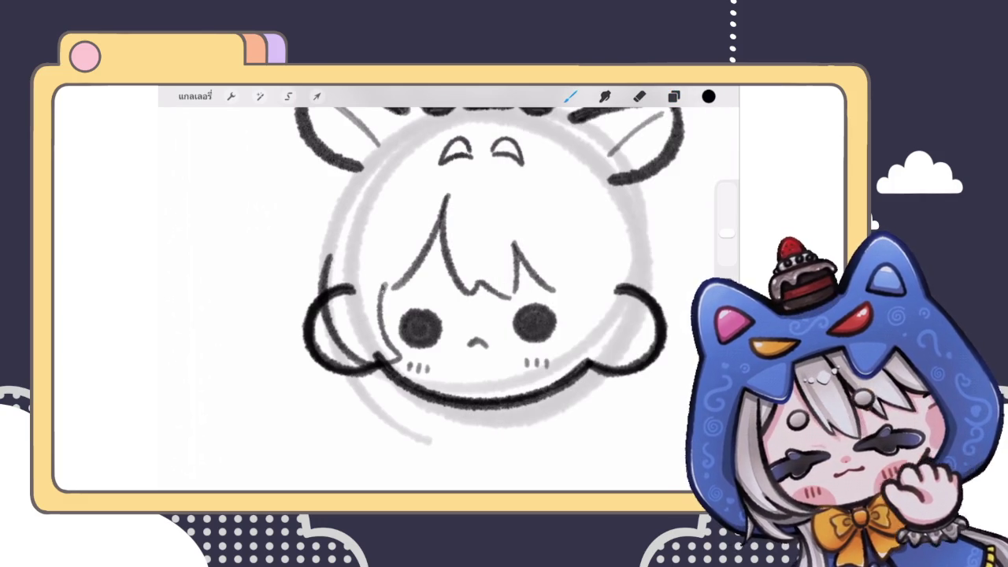
scroll(473, 276, down, 5)
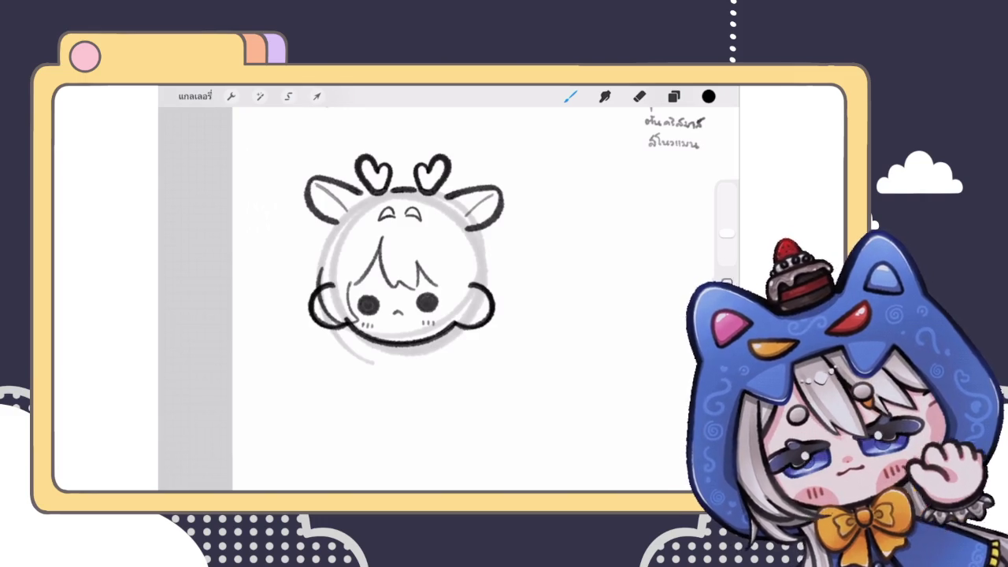
click(674, 97)
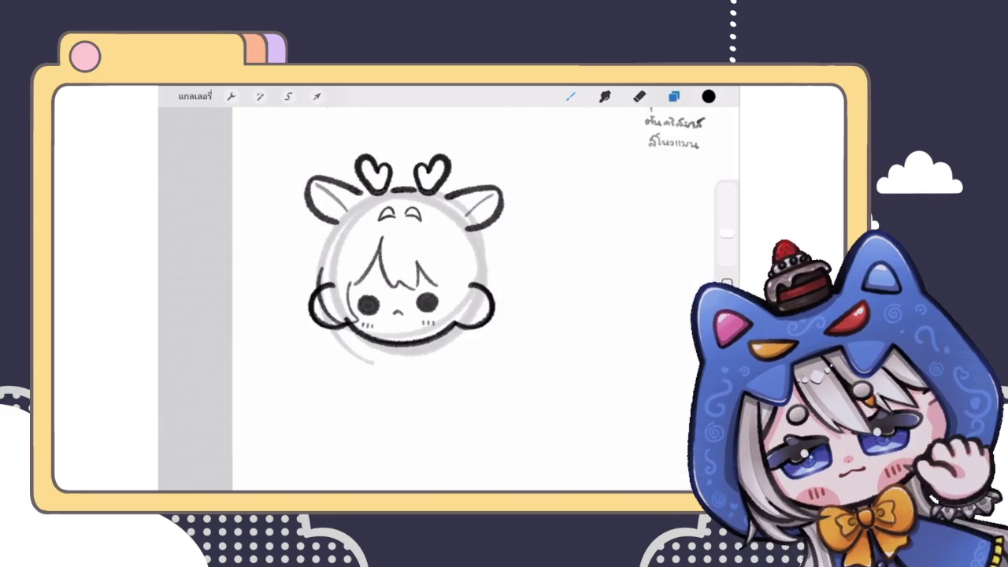
scroll(355, 252, up, 3)
drag(352, 178, 315, 280)
drag(333, 197, 317, 283)
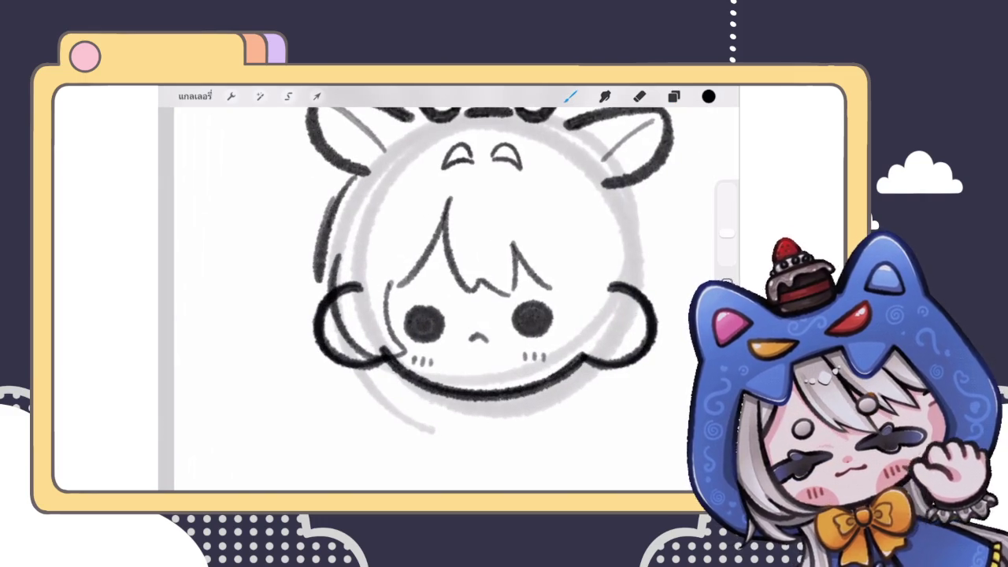
key(ctrl+z)
key(ctrl+z)
key(ctrl+z)
key(ctrl+shift+z)
drag(351, 175, 308, 296)
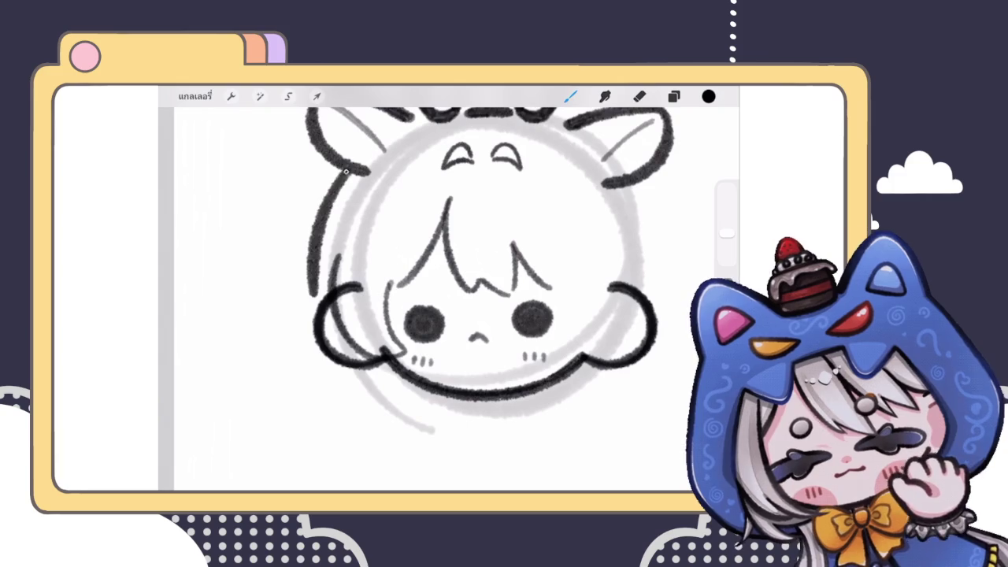
scroll(488, 260, down, 5)
scroll(488, 260, up, 5)
key(ctrl+z)
key(ctrl+shift+z)
key(ctrl+z)
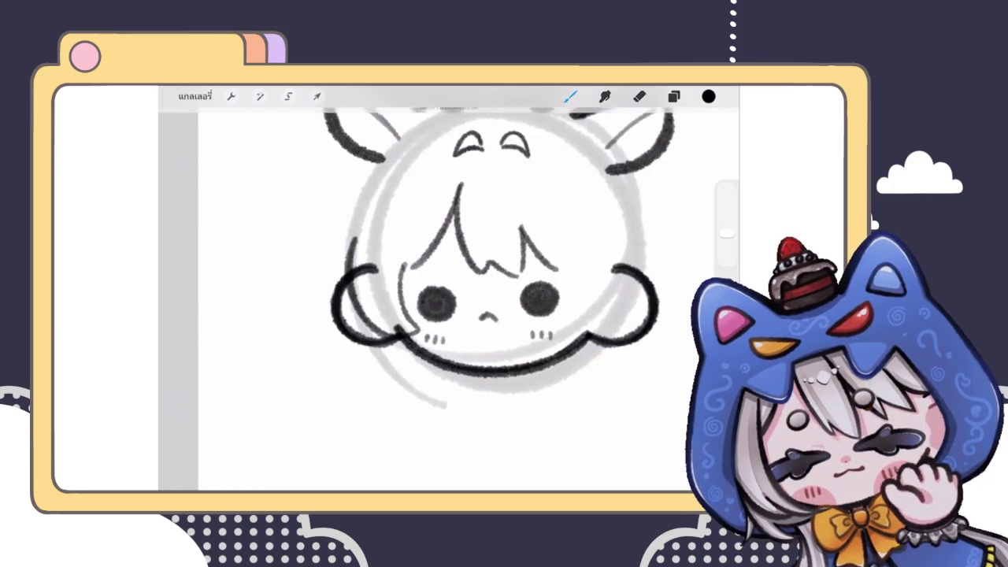
key(ctrl+shift+z)
drag(332, 241, 311, 323)
scroll(449, 260, down, 5)
scroll(449, 260, up, 3)
scroll(433, 260, up, 3)
click(673, 96)
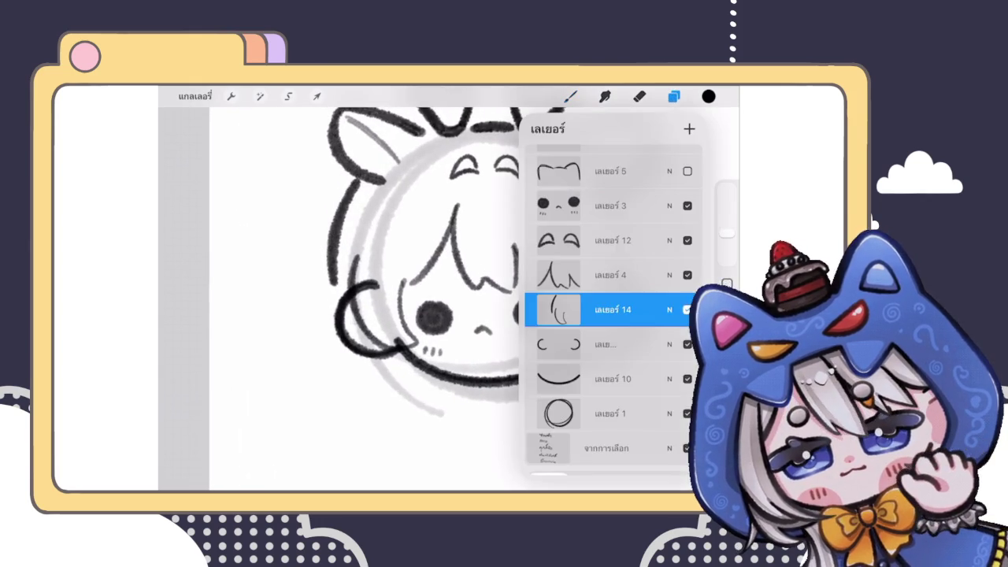
click(673, 96)
click(639, 96)
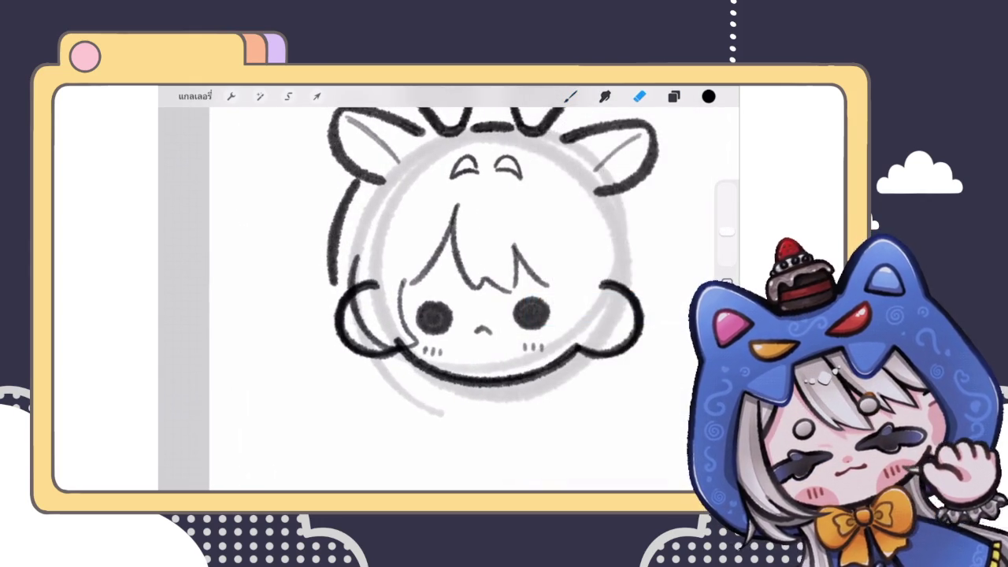
drag(726, 231, 726, 243)
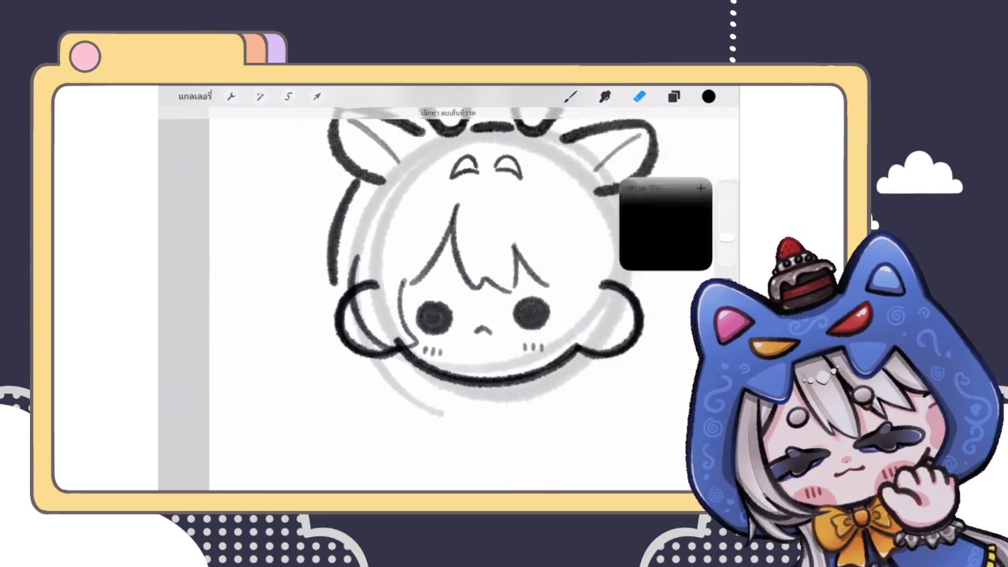
drag(341, 178, 321, 215)
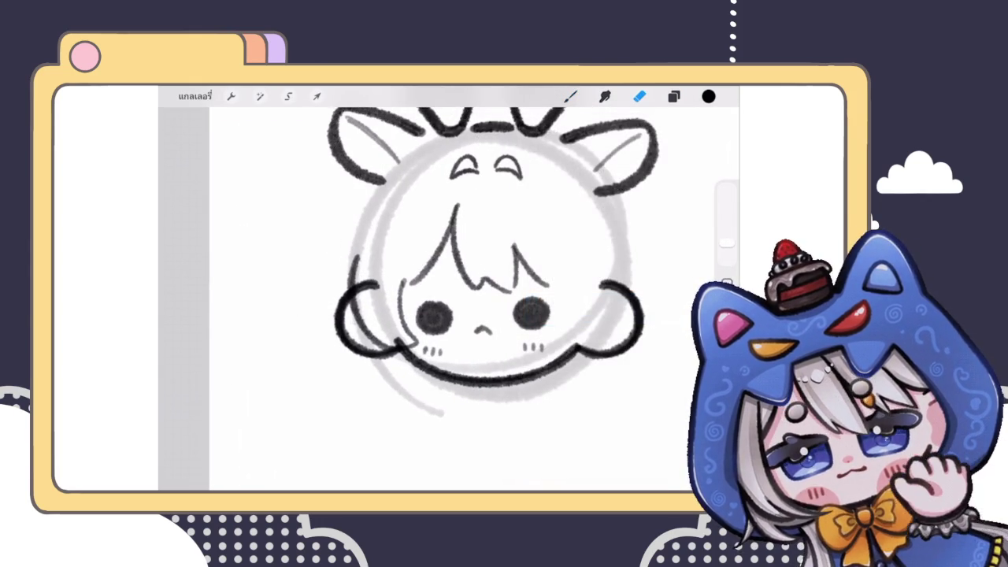
click(674, 97)
click(674, 96)
click(570, 96)
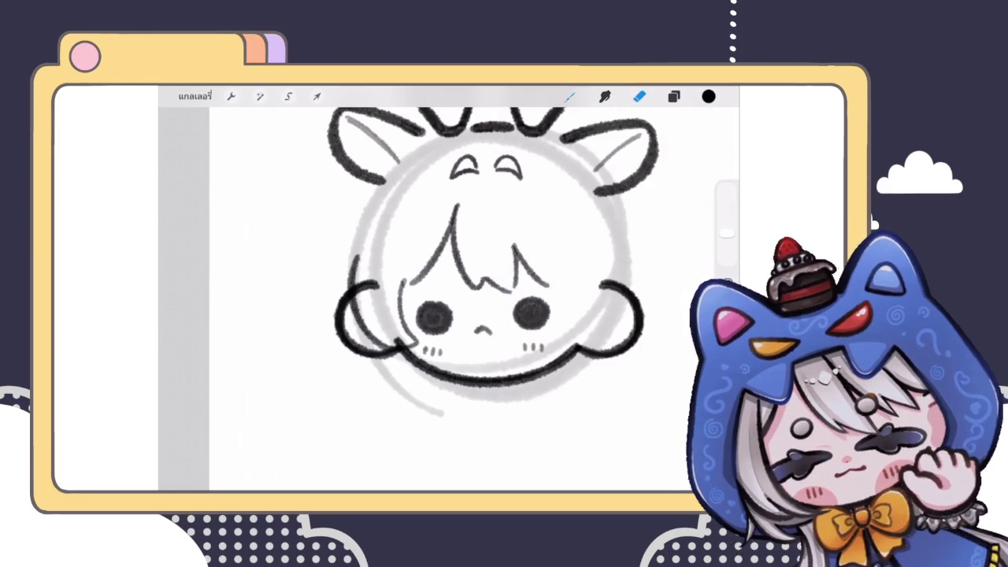
scroll(369, 286, up, 5)
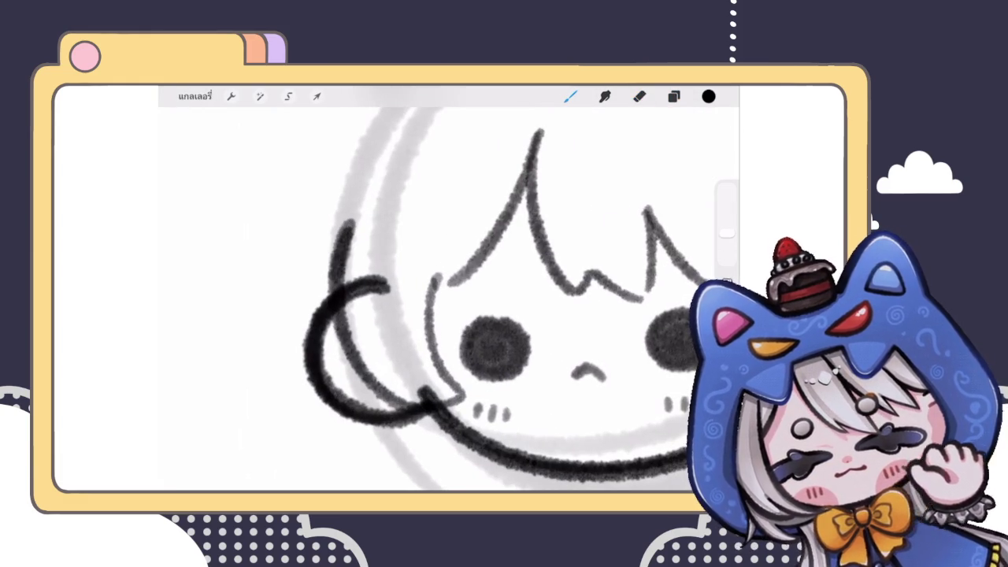
Redraw the side-hair stroke down the face, keeping the third attempt from the top
scroll(441, 299, down, 5)
scroll(472, 300, up, 5)
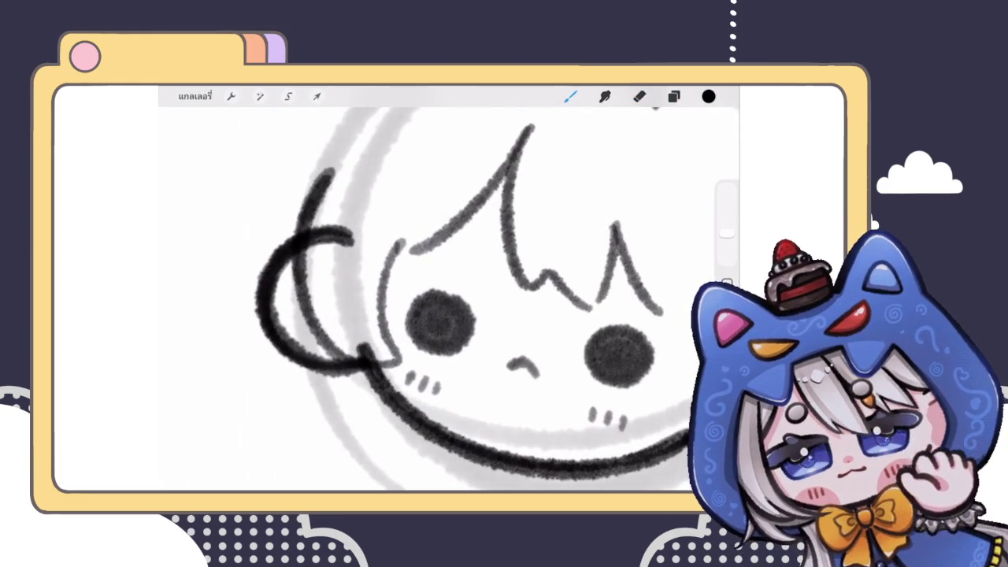
drag(404, 233, 375, 363)
key(ctrl+z)
scroll(449, 299, up, 2)
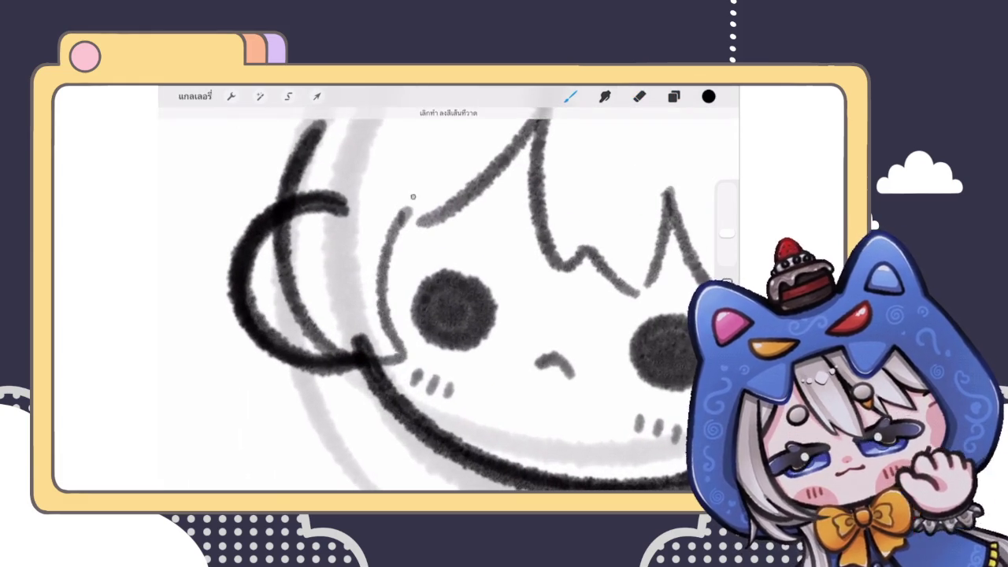
drag(418, 195, 393, 339)
key(ctrl+z)
mouse_move(419, 196)
mouse_down()
mouse_move(390, 335)
mouse_move(405, 359)
mouse_up()
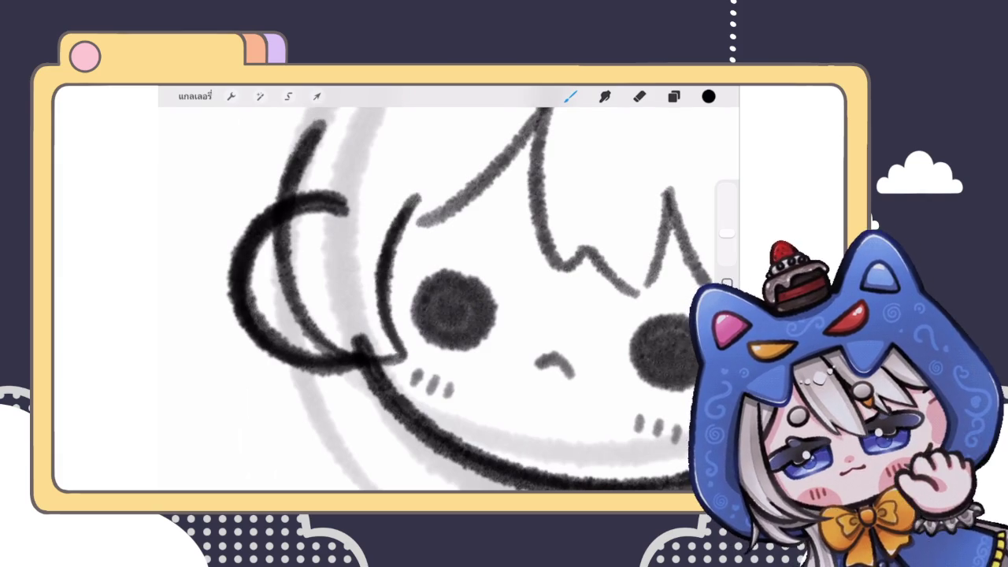
scroll(441, 283, down, 5)
scroll(441, 284, down, 3)
scroll(441, 284, down, 3)
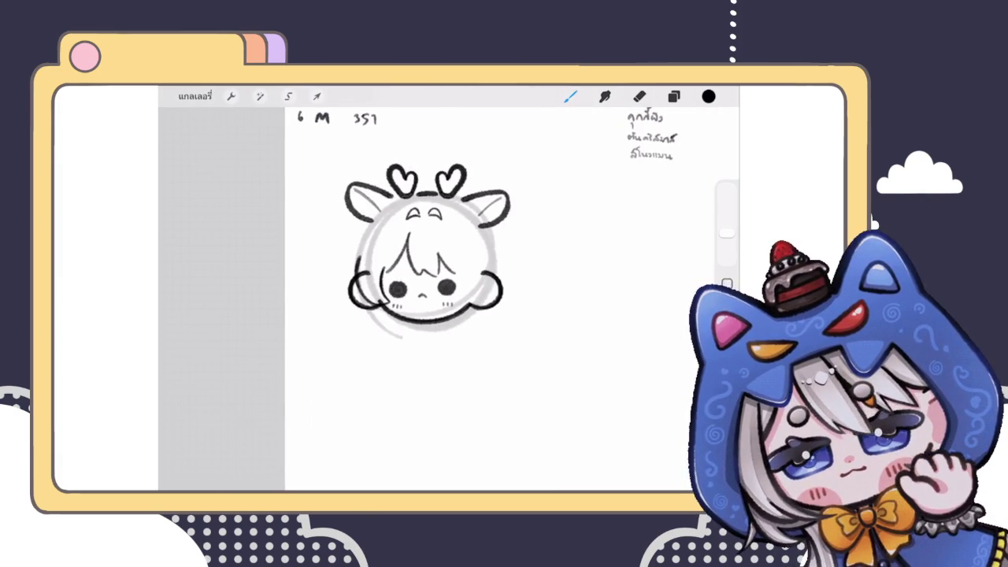
scroll(425, 248, up, 2)
scroll(425, 248, up, 2)
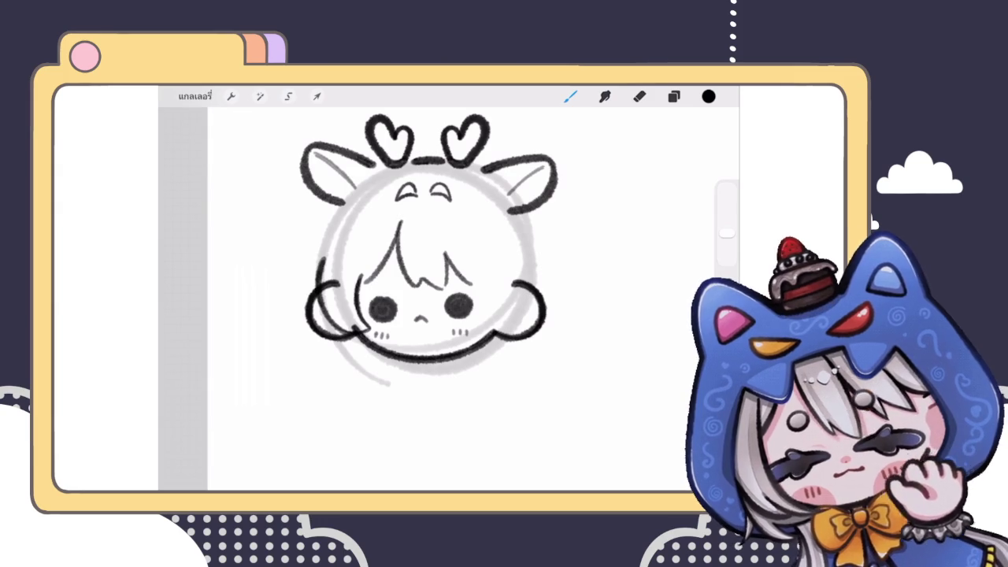
Duplicate the side-hair layer, flip the copy horizontally onto the face's right side, and exit to the gallery
click(674, 96)
drag(630, 323, 567, 323)
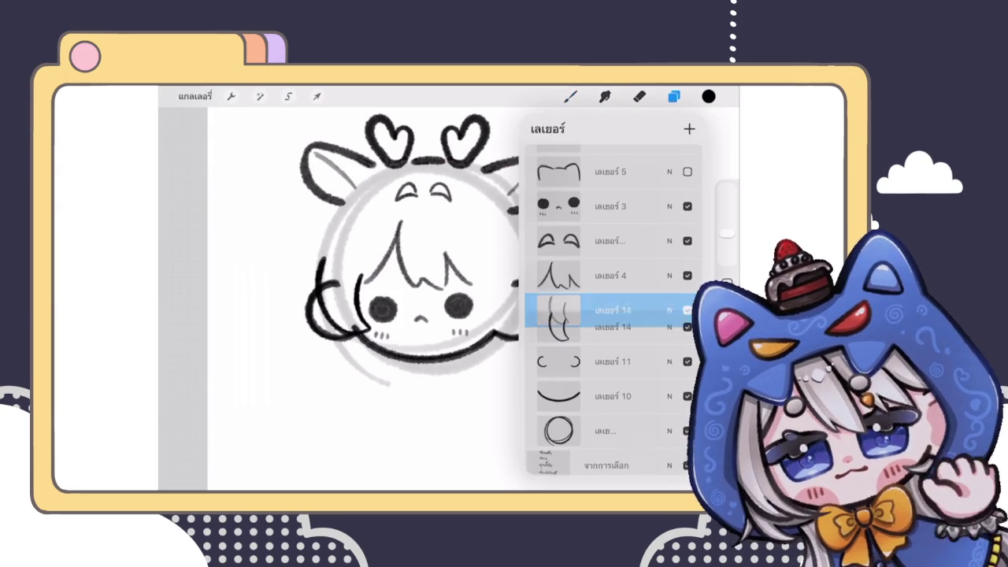
click(614, 323)
scroll(378, 283, up, 1)
click(317, 97)
click(345, 463)
mouse_move(292, 287)
mouse_down()
mouse_move(473, 260)
mouse_move(493, 276)
mouse_up()
click(571, 96)
click(194, 96)
scroll(458, 303, down, 1)
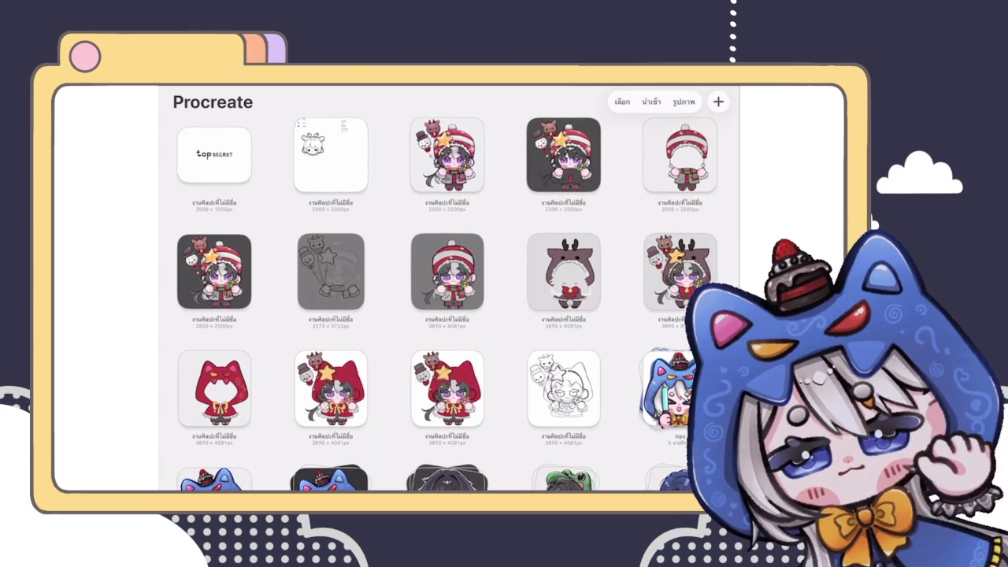
Drag the 'top secret' artwork down out of the first slot, then open the deer head sketch
drag(447, 155, 441, 169)
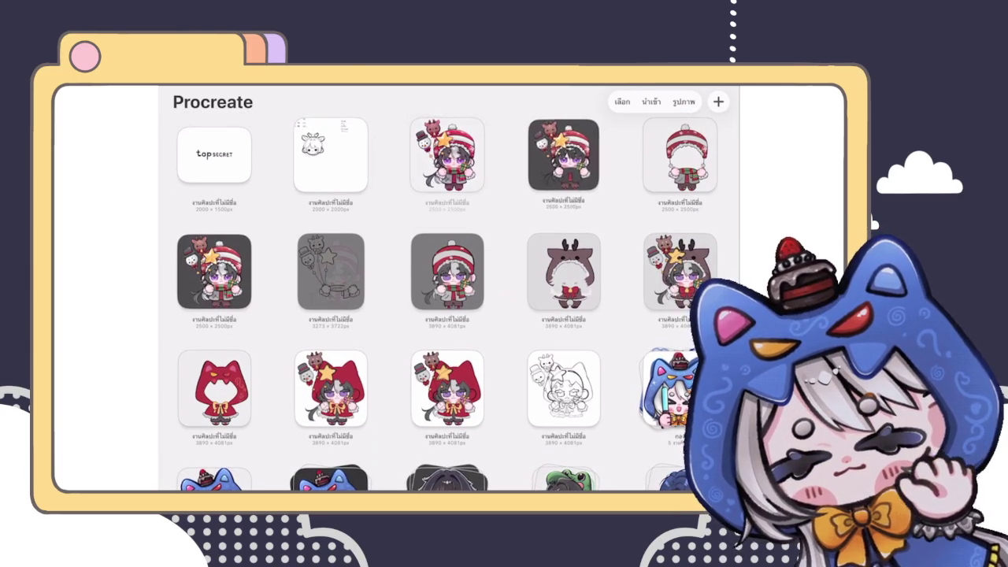
scroll(449, 292, down, 1)
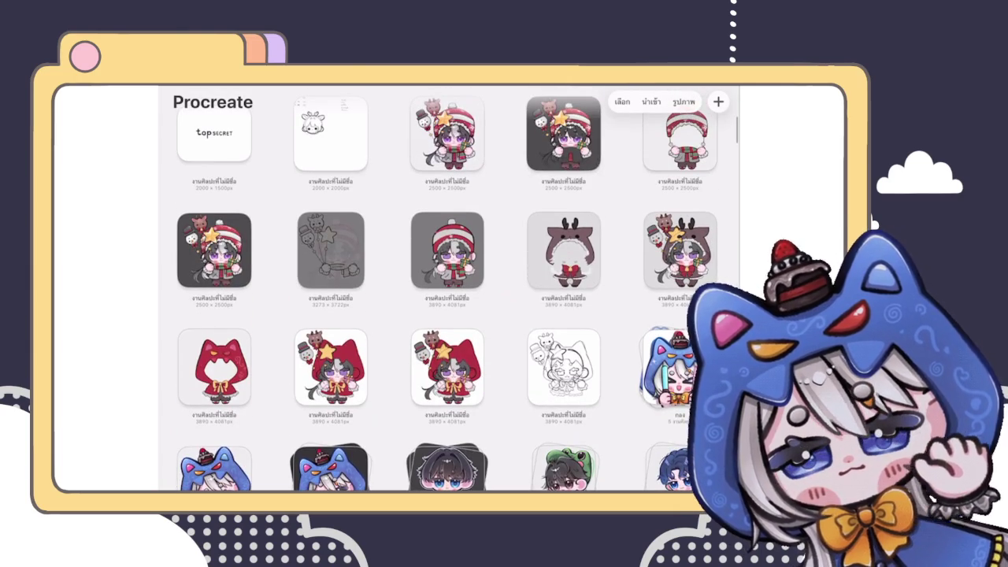
scroll(449, 291, down, 3)
scroll(449, 291, up, 5)
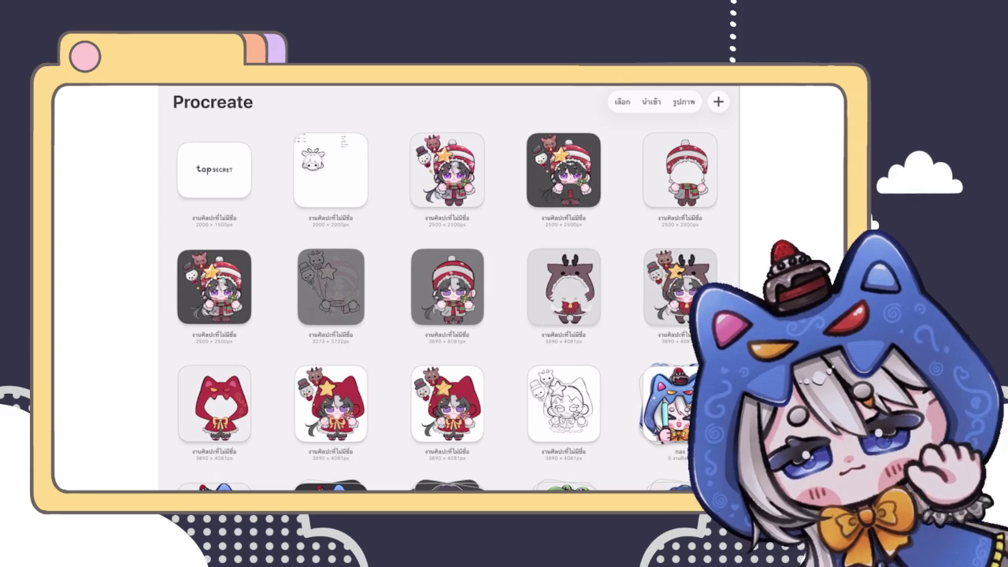
mouse_move(214, 169)
mouse_down()
mouse_move(287, 473)
mouse_move(412, 318)
mouse_move(449, 216)
mouse_up()
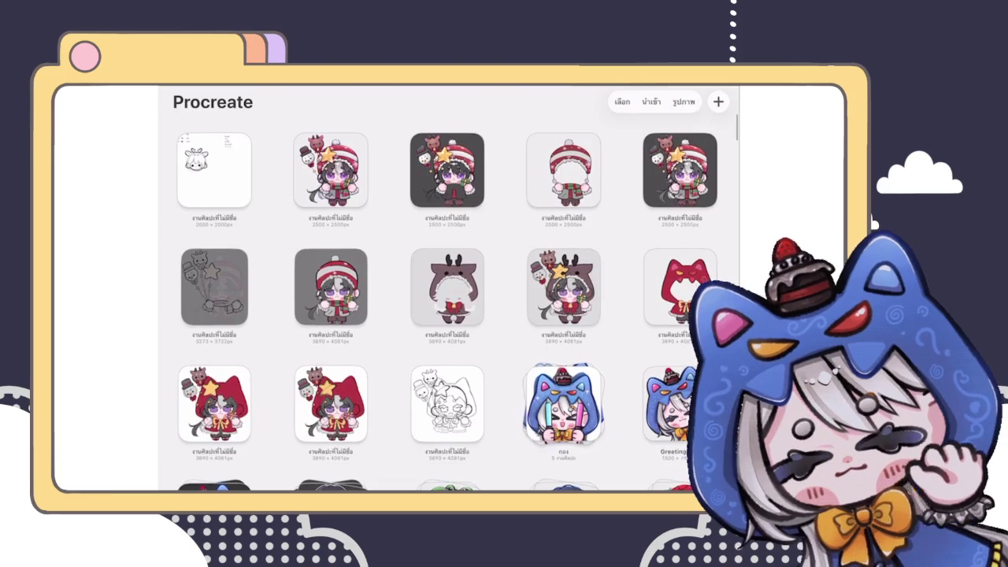
click(213, 169)
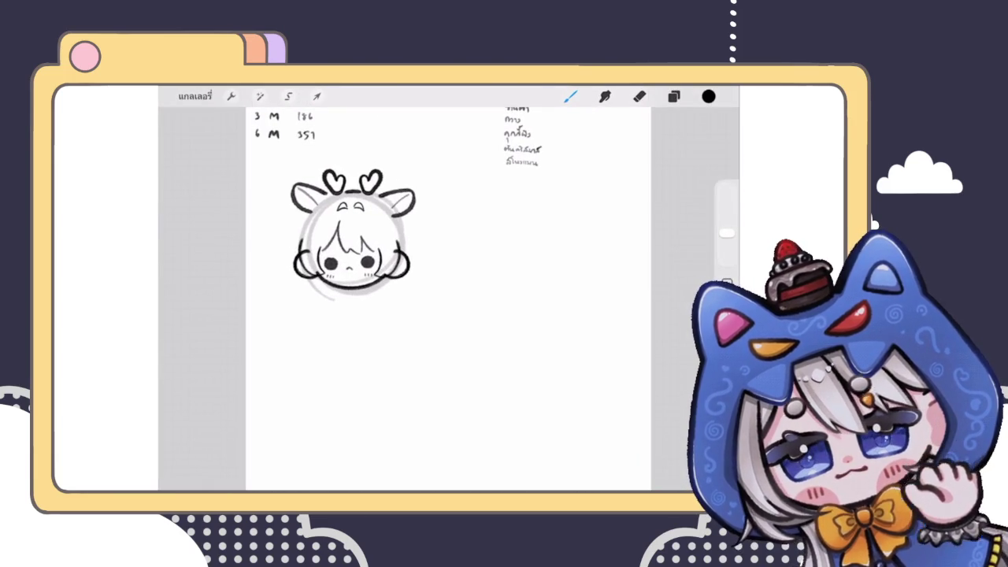
Merge the upper Layer 14 copy down into the other side-hair layer, then select another layer
click(674, 96)
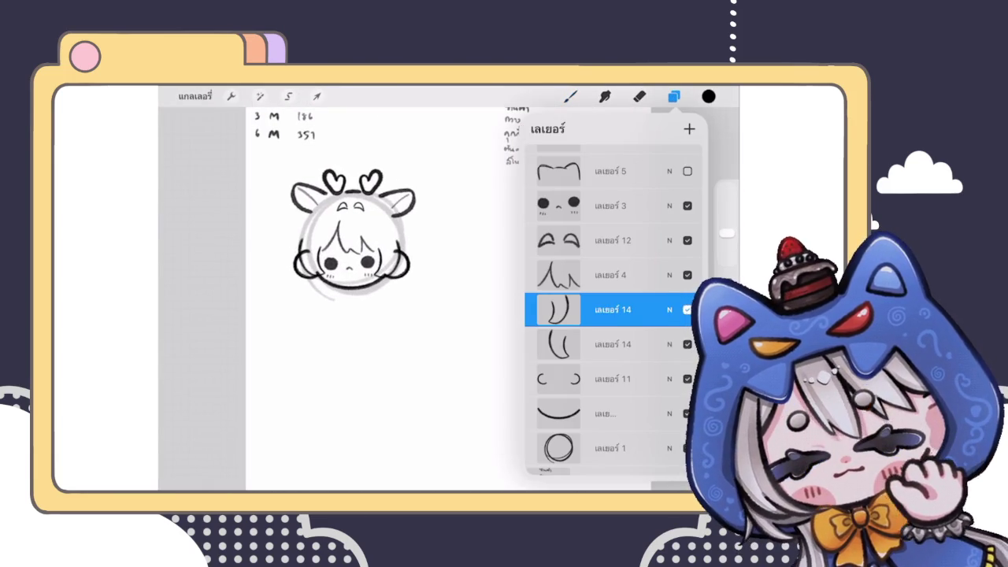
scroll(378, 246, up, 3)
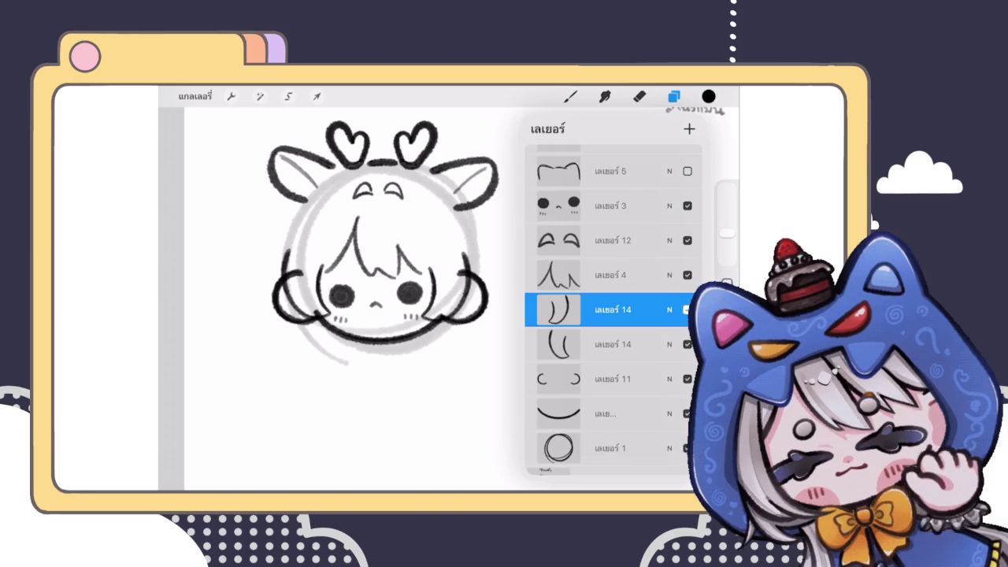
click(559, 310)
click(453, 394)
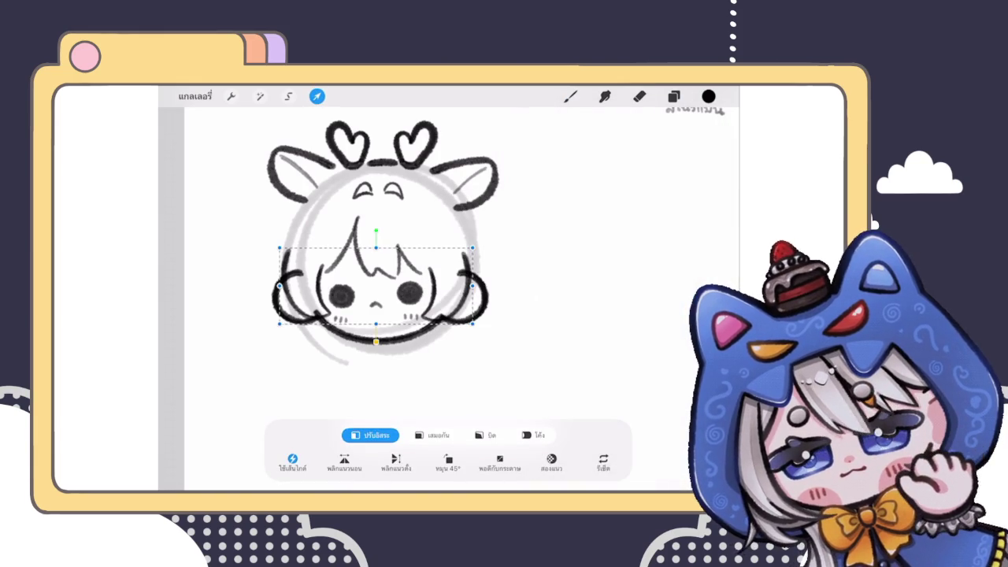
click(570, 97)
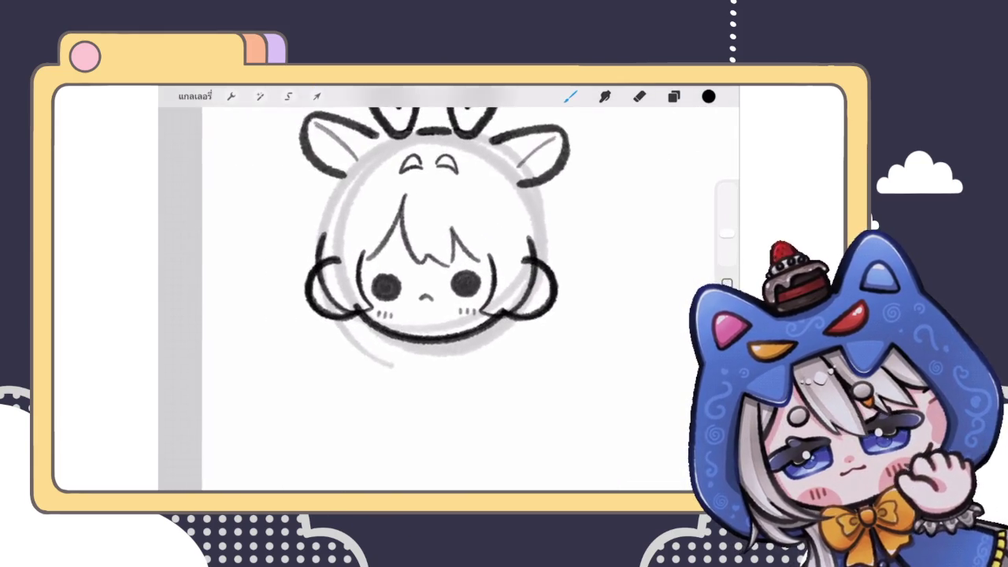
scroll(283, 270, up, 3)
click(674, 96)
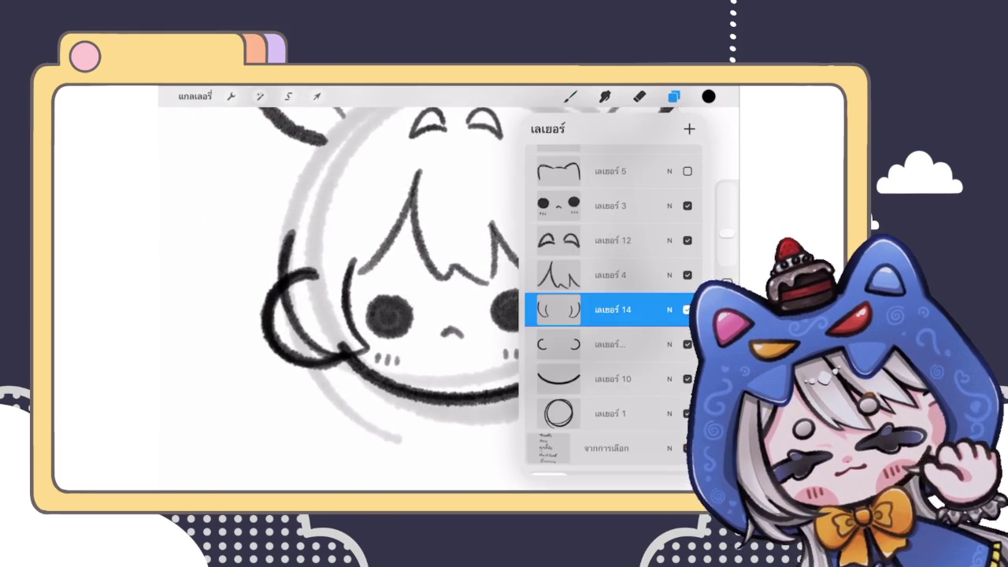
click(610, 414)
click(571, 96)
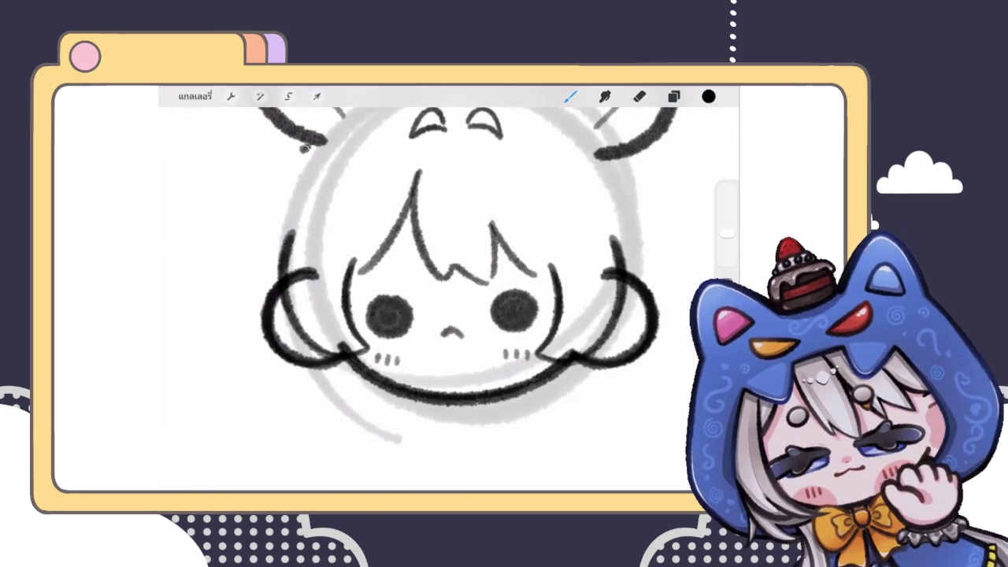
Attempt the left head outline several times, undoing each unsatisfying stroke
drag(308, 145, 276, 285)
scroll(449, 275, down, 2)
key(ctrl+z)
drag(306, 186, 278, 293)
scroll(426, 276, down, 3)
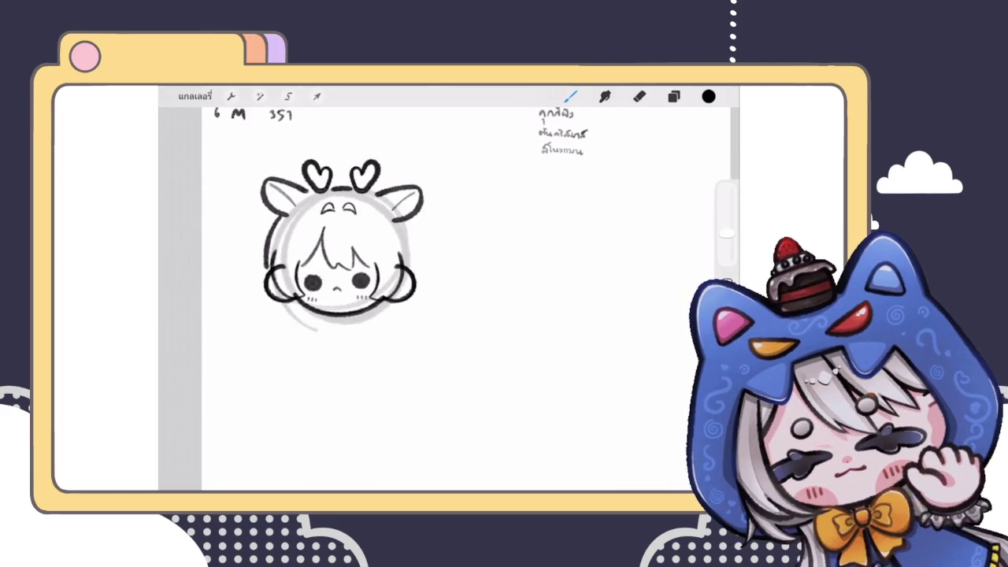
scroll(338, 260, up, 3)
key(ctrl+z)
mouse_move(331, 189)
mouse_down()
mouse_move(309, 285)
mouse_move(299, 287)
mouse_up()
scroll(449, 260, down, 3)
key(ctrl+z)
scroll(449, 260, up, 3)
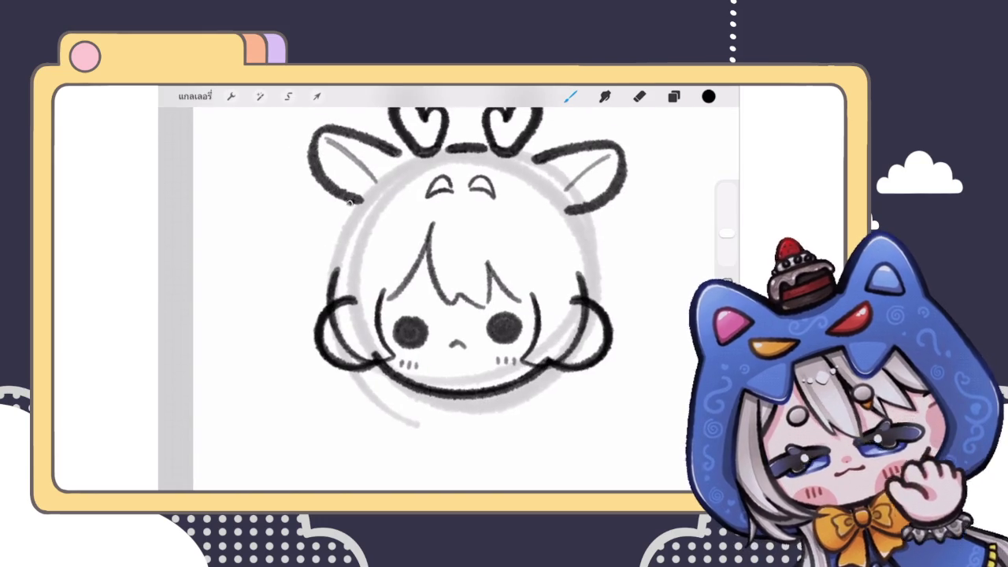
drag(352, 202, 360, 410)
scroll(449, 260, down, 3)
scroll(449, 260, up, 3)
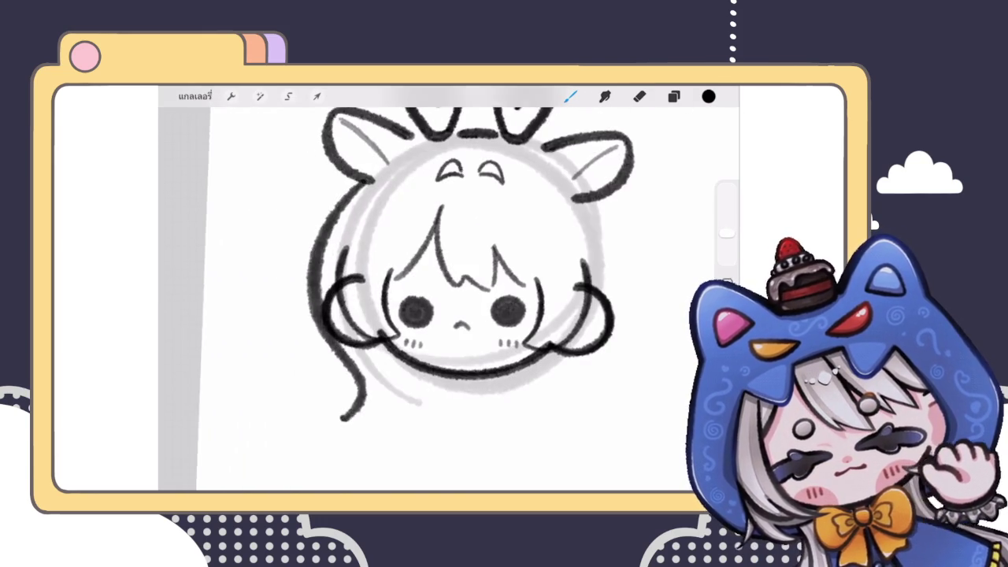
key(ctrl+z)
drag(351, 190, 393, 410)
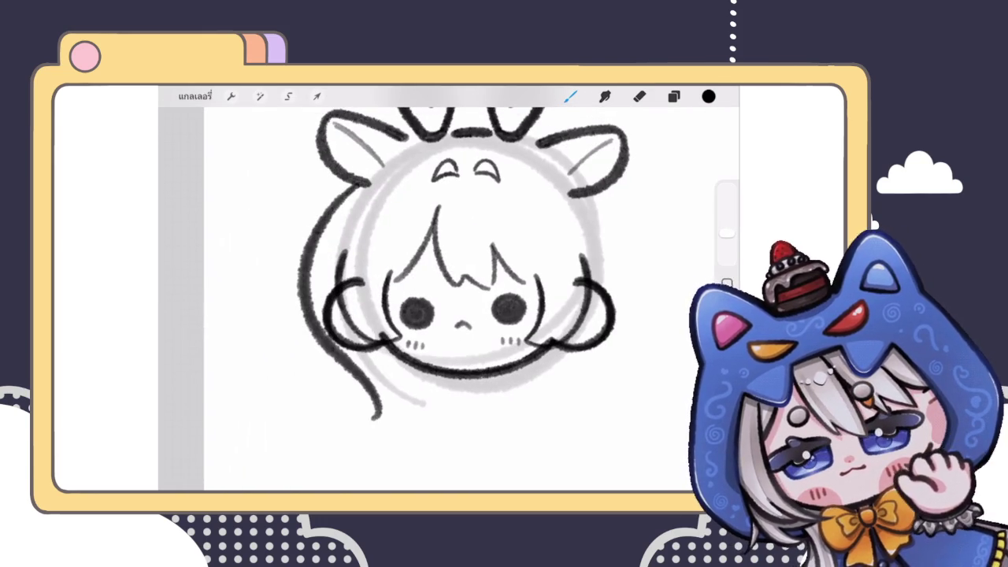
scroll(449, 260, down, 2)
scroll(449, 260, down, 2)
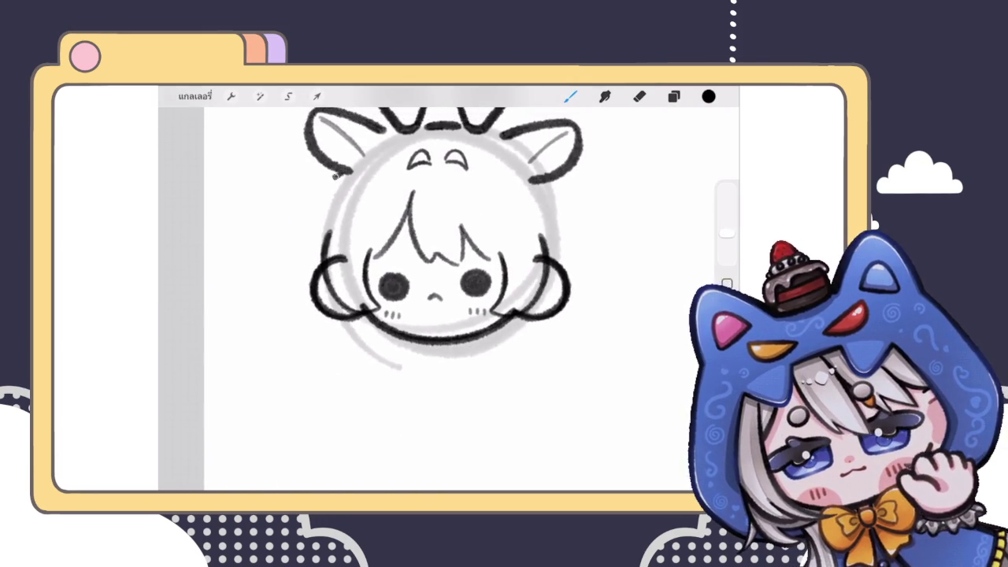
drag(343, 174, 348, 367)
key(ctrl+z)
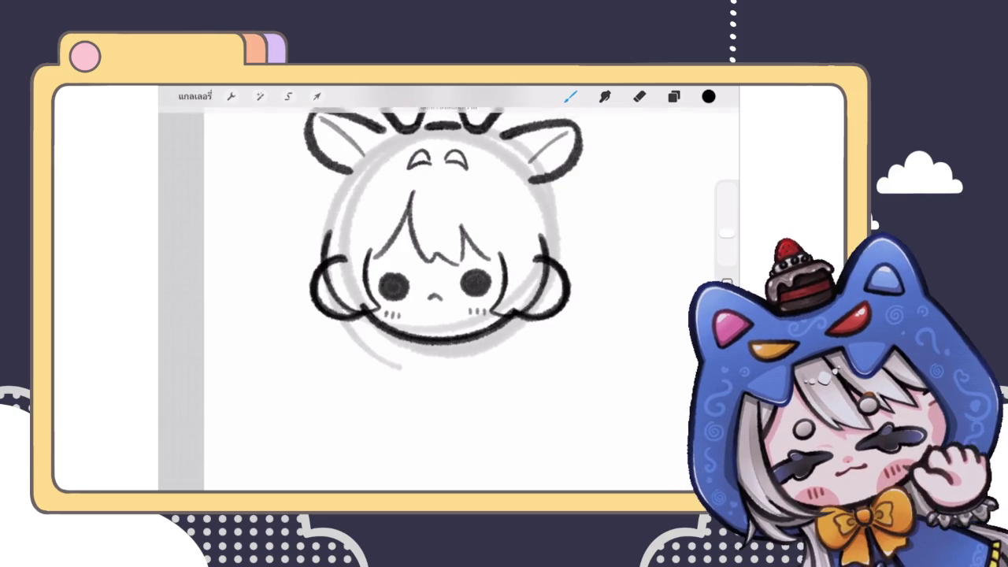
scroll(449, 260, down, 2)
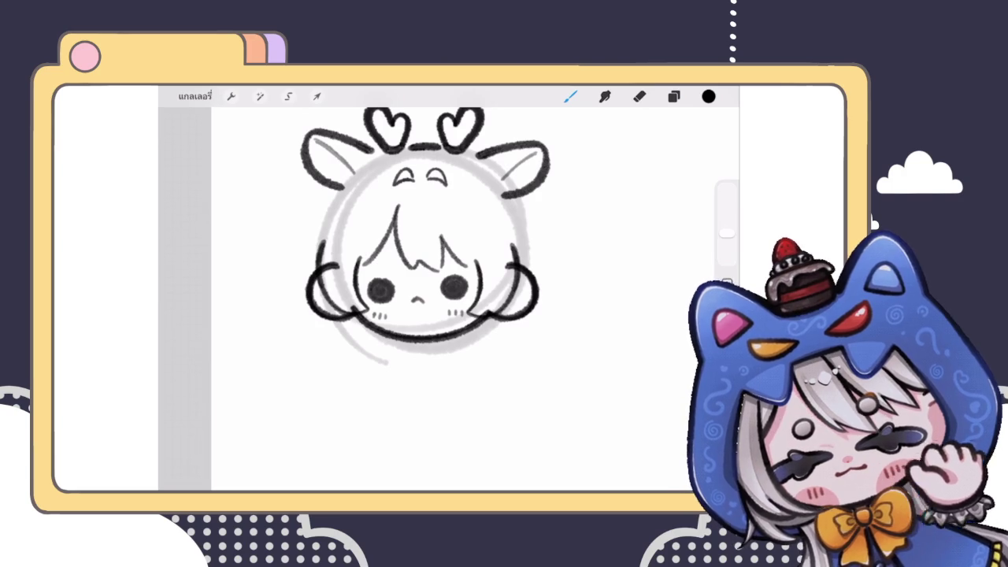
scroll(441, 236, up, 2)
Draw the final dark outline stroke down the head's left side
drag(353, 139, 304, 293)
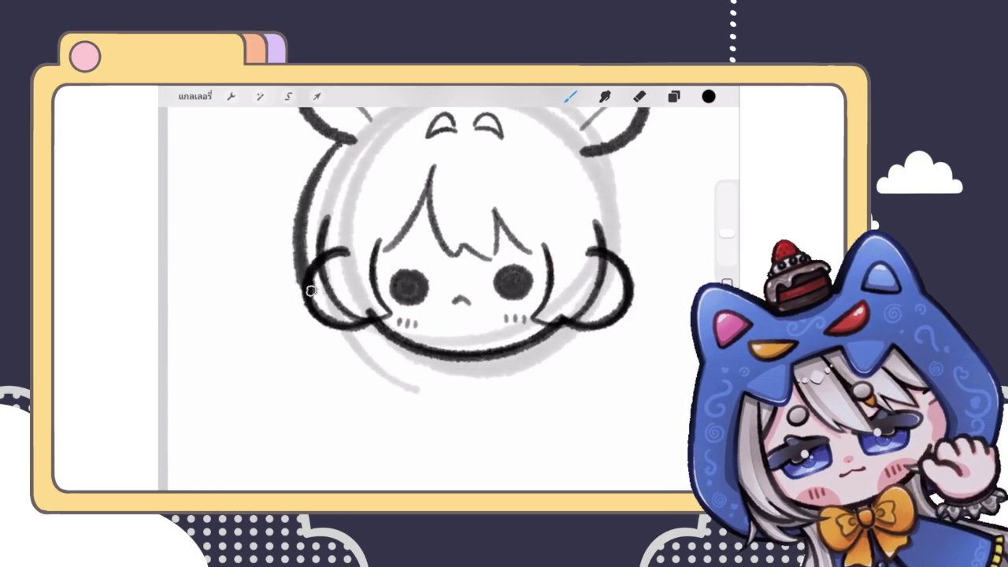
scroll(441, 236, down, 2)
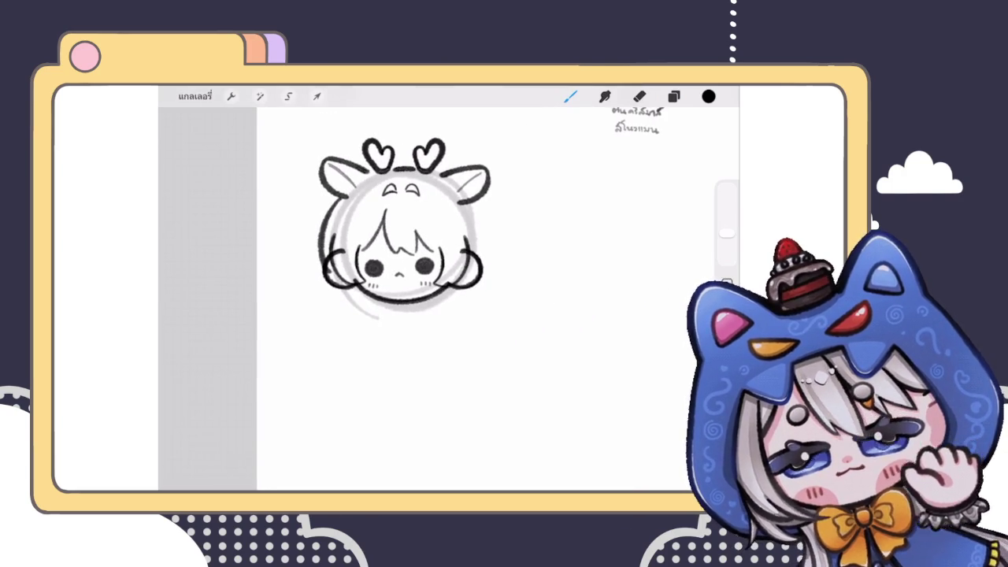
key(ctrl+z)
scroll(441, 236, up, 2)
drag(360, 164, 339, 313)
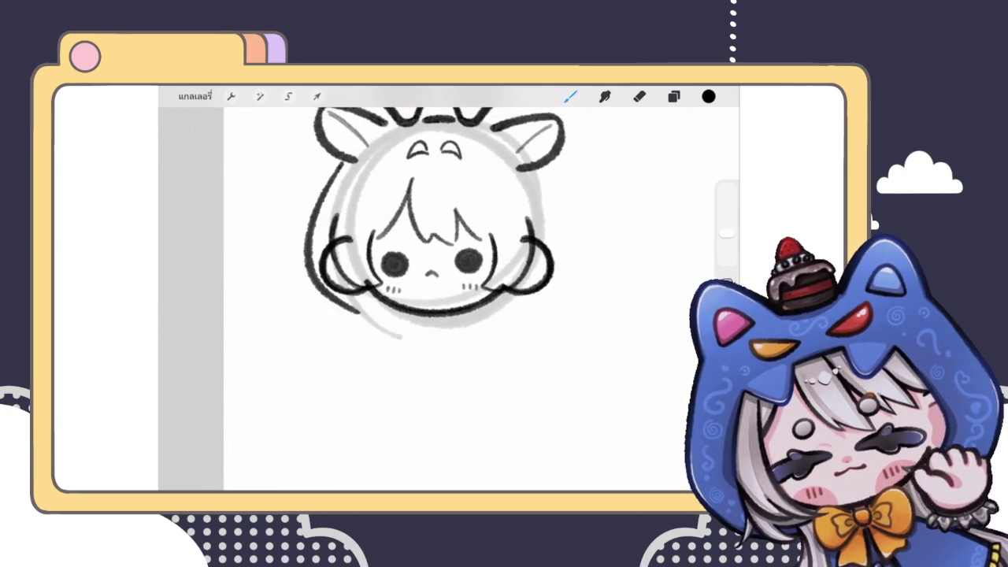
key(ctrl+z)
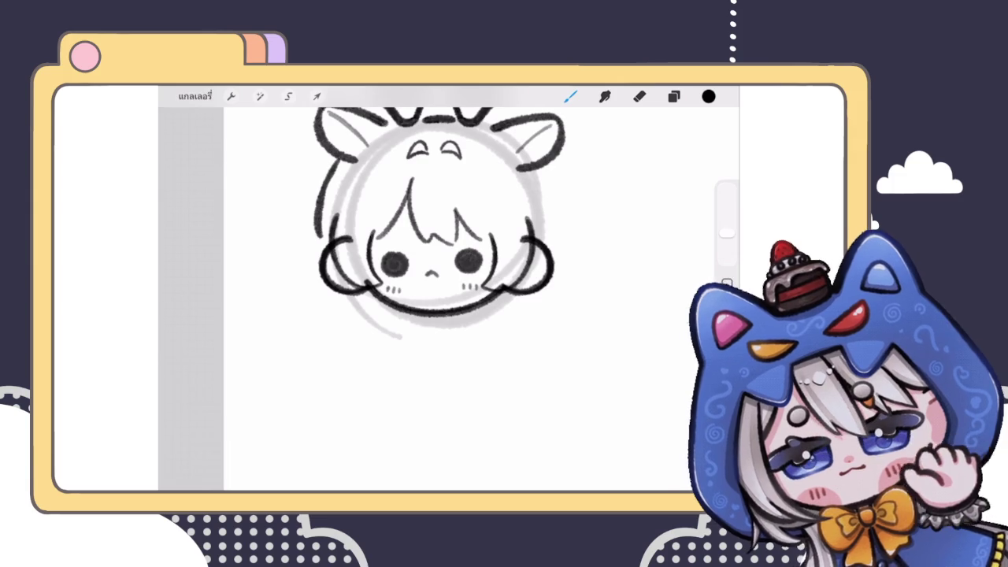
scroll(489, 252, up, 2)
drag(351, 160, 317, 278)
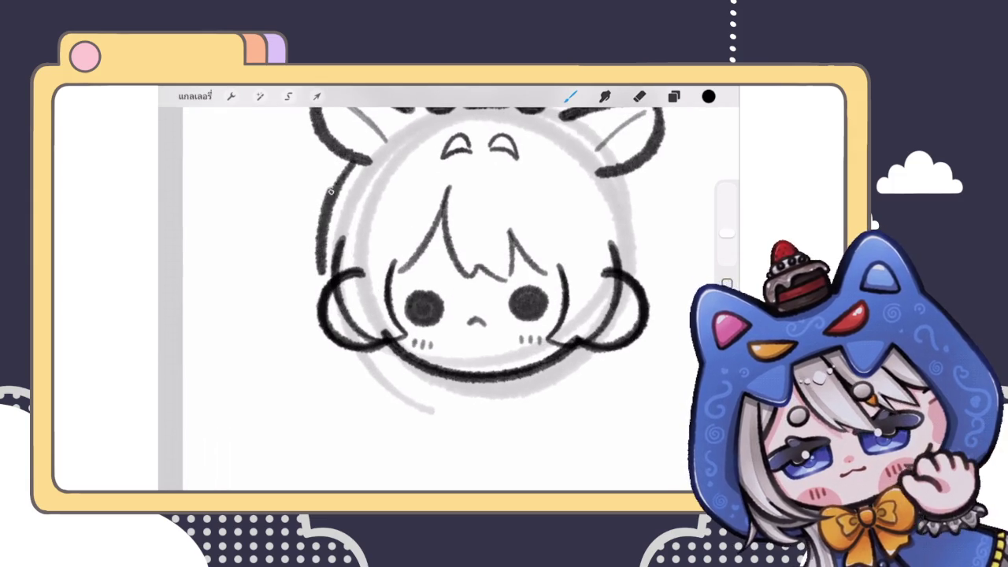
scroll(473, 253, down, 3)
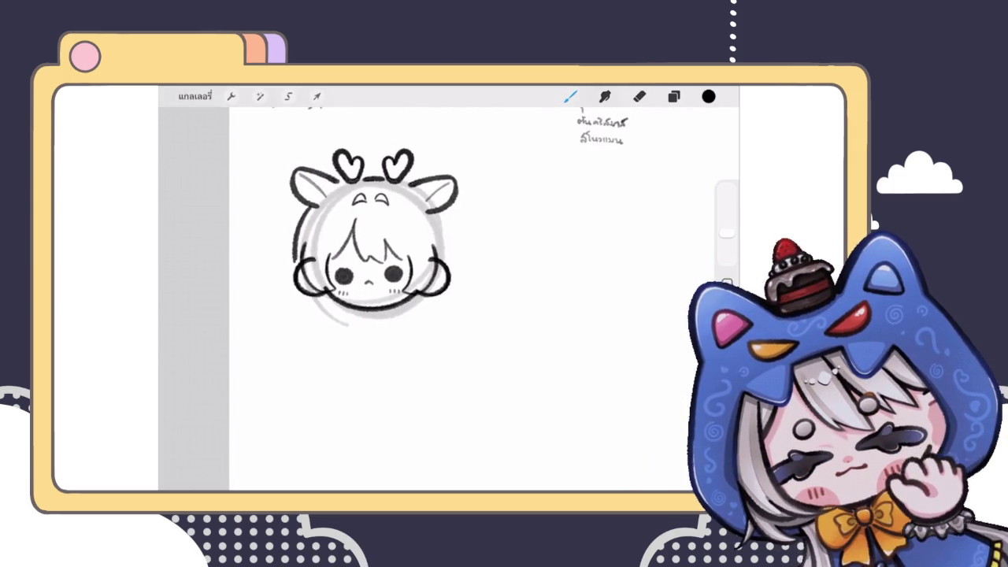
scroll(418, 252, up, 3)
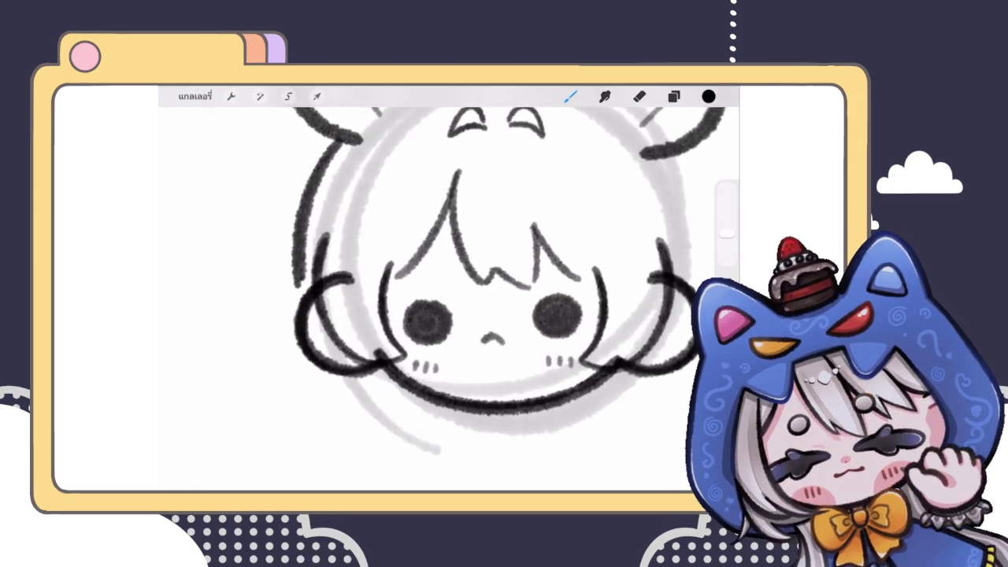
scroll(426, 252, up, 2)
click(317, 96)
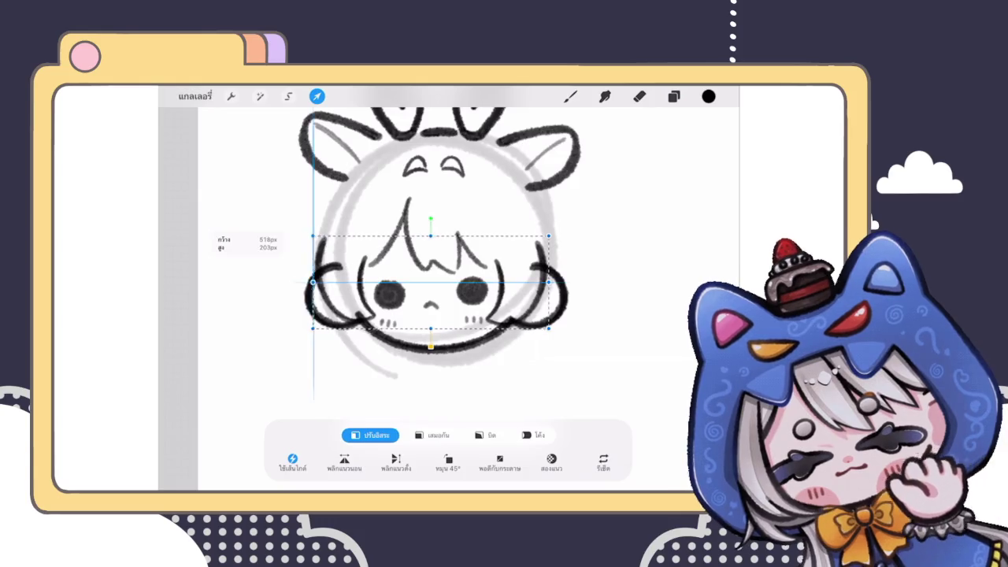
Pull the right transform handle outward to widen the strokes to 564 px, then commit
drag(548, 281, 562, 281)
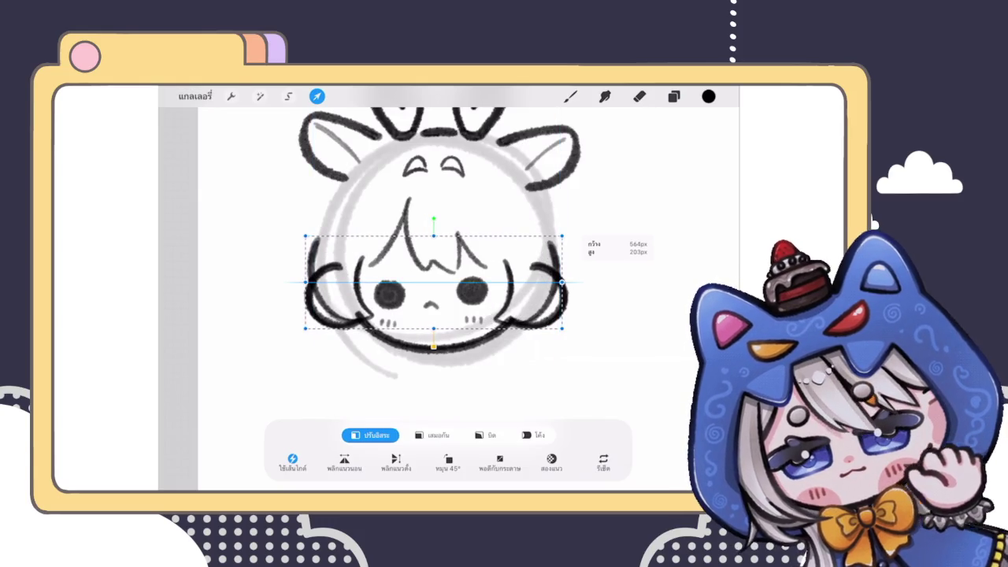
click(571, 96)
scroll(438, 252, down, 3)
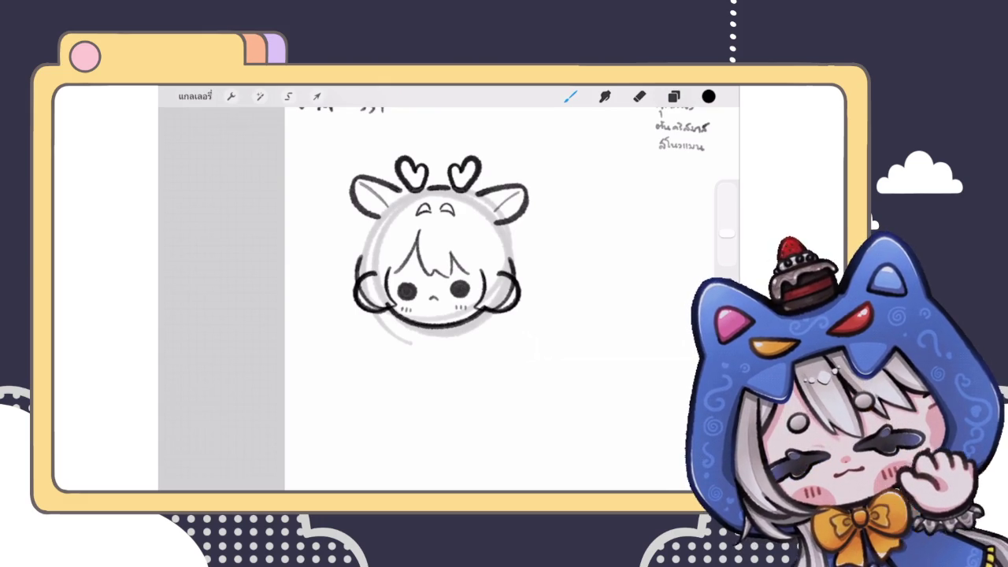
Erase the dark stroke left of the face, then restore it with undo
key(e)
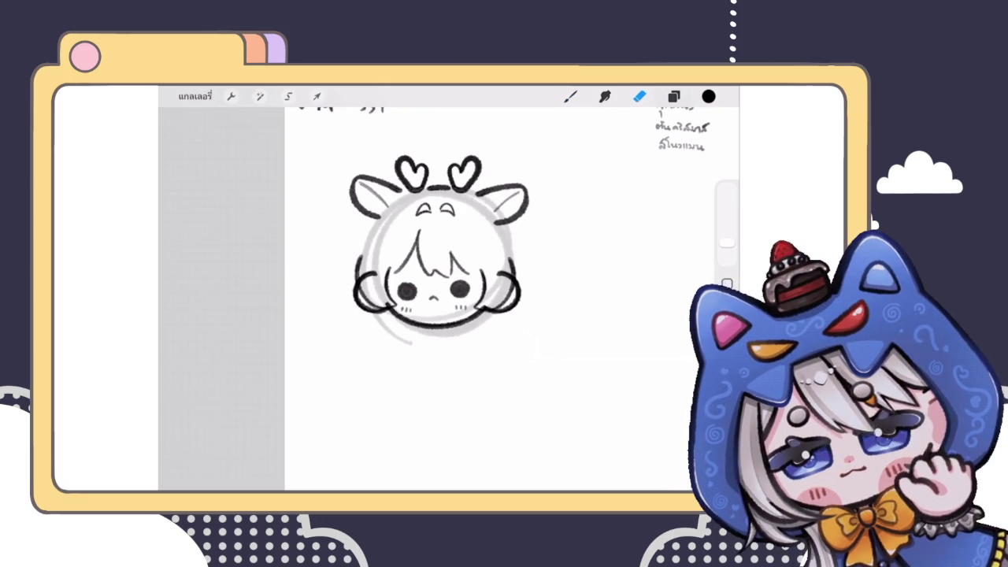
scroll(441, 244, up, 3)
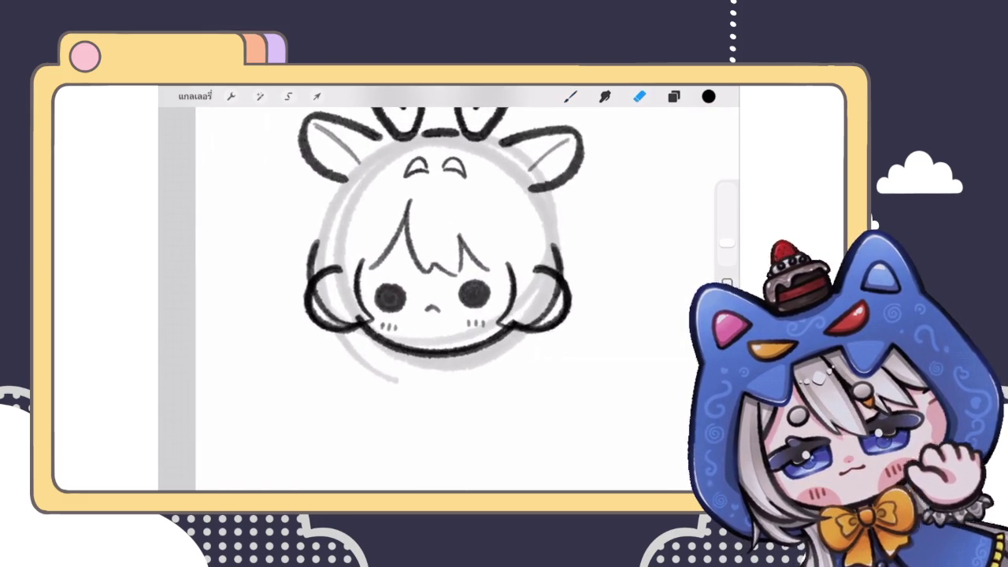
click(673, 97)
click(673, 97)
scroll(473, 299, up, 3)
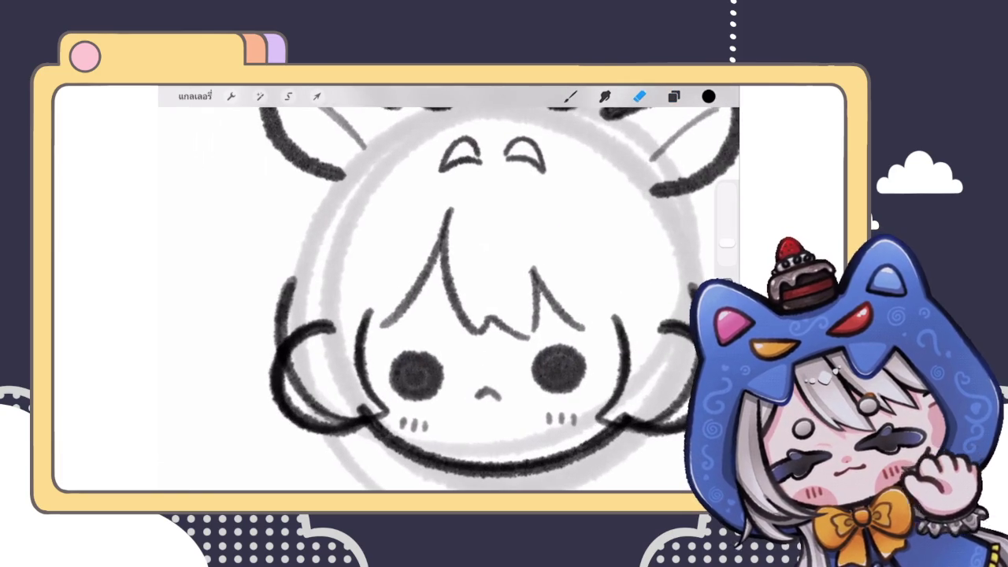
drag(291, 278, 278, 358)
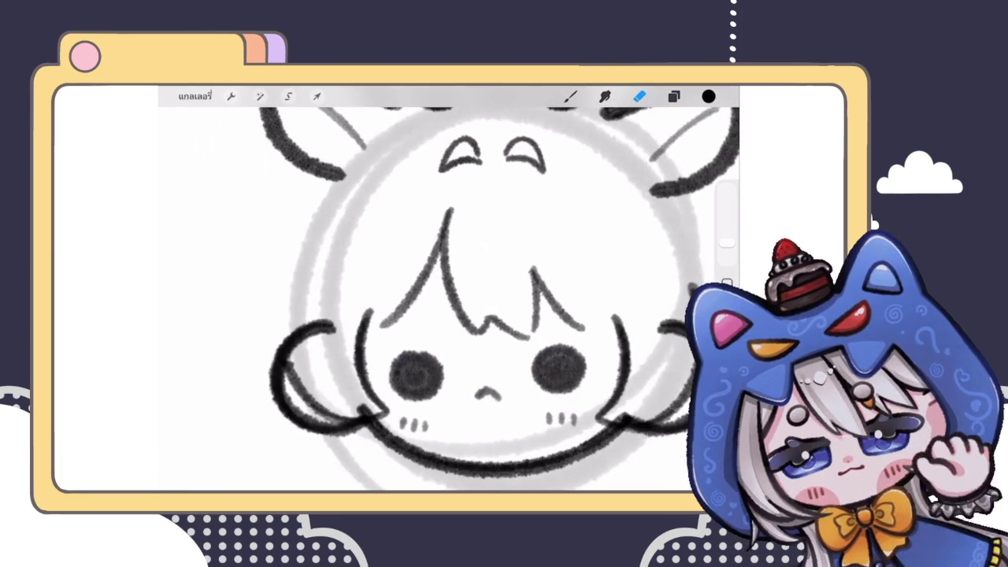
key(ctrl+z)
Retry the left head outline with the brush from forehead to cheek, undoing weak strokes
key(b)
drag(326, 186, 284, 315)
key(ctrl+z)
mouse_move(325, 186)
mouse_down()
mouse_move(283, 309)
mouse_move(295, 380)
mouse_up()
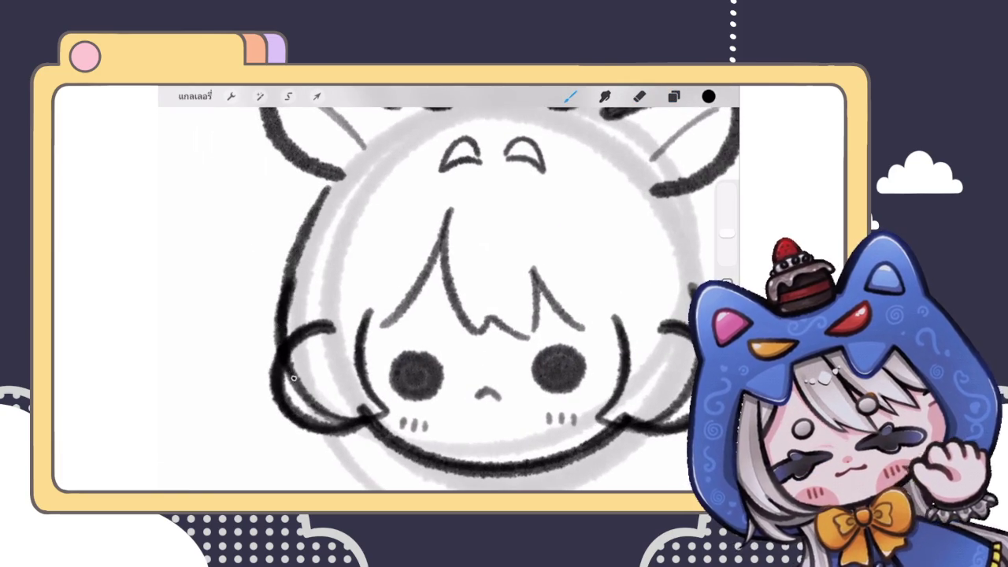
key(ctrl+z)
drag(306, 219, 277, 347)
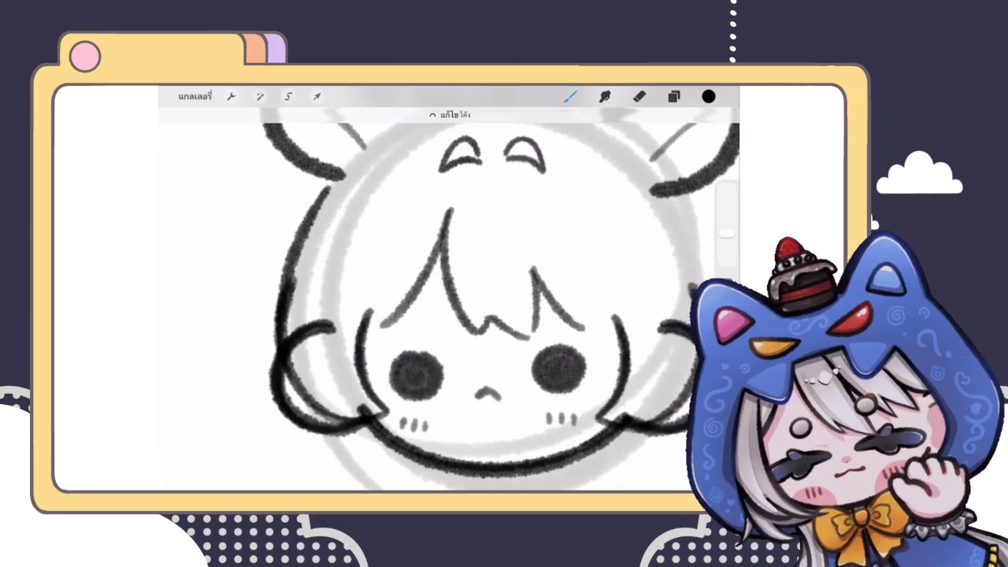
key(ctrl+z)
click(674, 96)
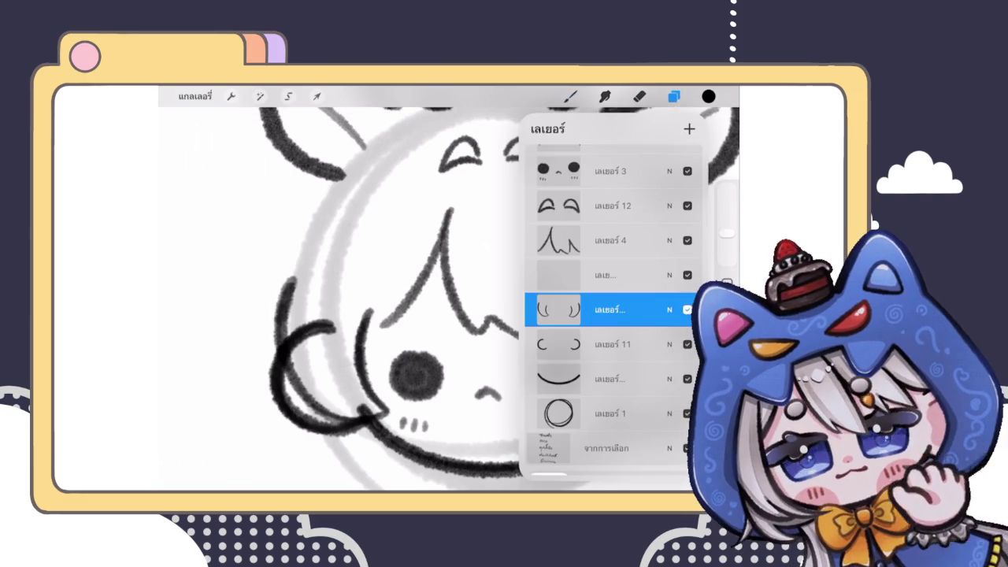
Use Liquify to nudge the left outline and set the Liquify size to 38%
drag(630, 310, 567, 309)
click(260, 96)
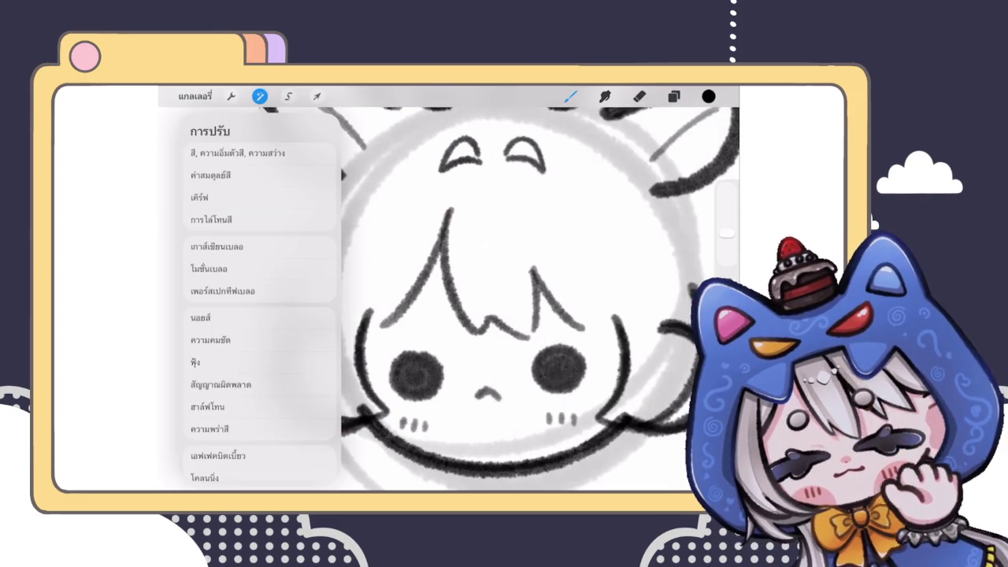
click(216, 455)
drag(315, 331, 331, 331)
drag(238, 465, 226, 465)
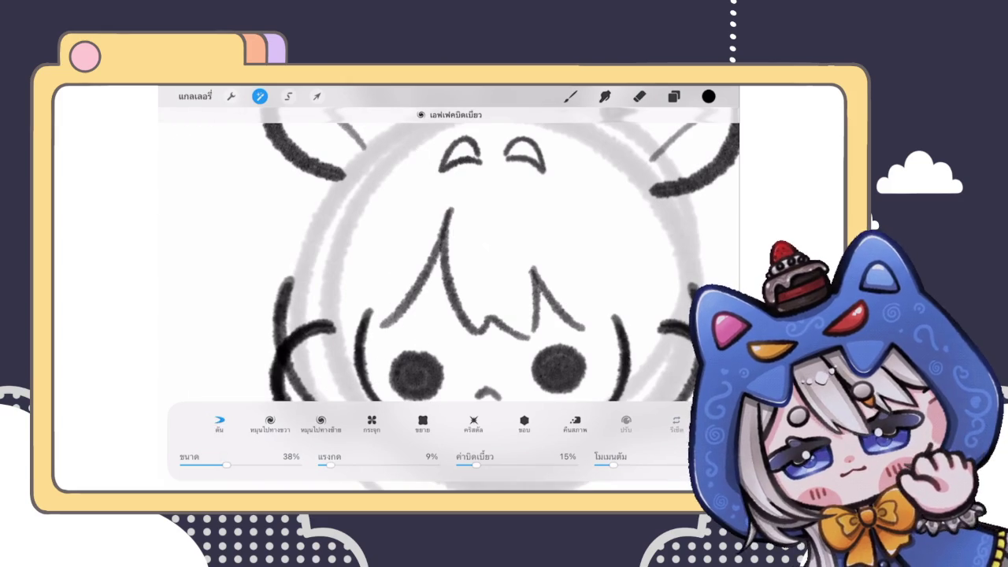
Ink a black outline down the head's left side, ear to cheek, with repeated brush strokes
click(570, 96)
drag(326, 179, 281, 323)
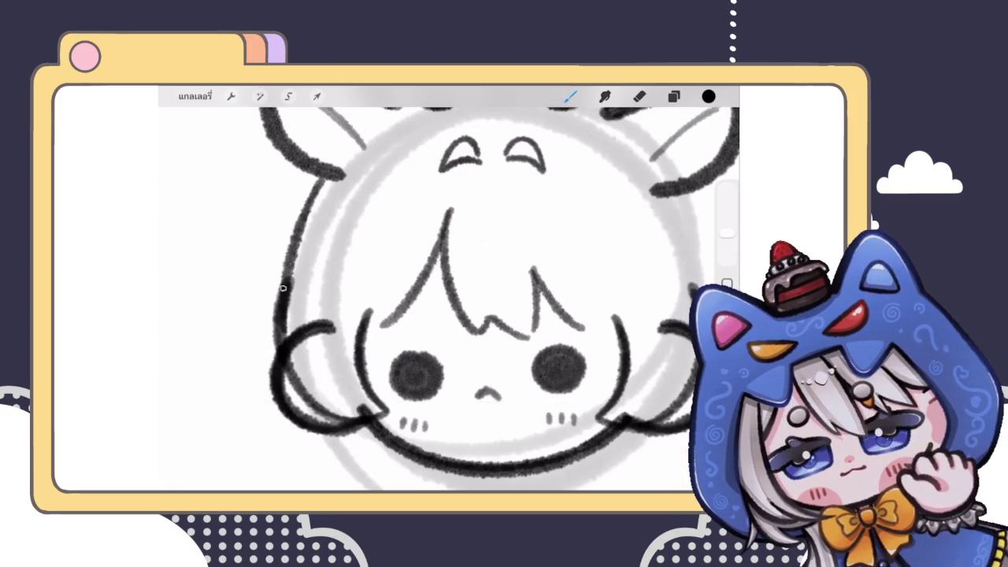
mouse_move(326, 181)
mouse_down()
mouse_move(290, 294)
mouse_move(287, 282)
mouse_up()
drag(318, 184, 277, 344)
mouse_move(292, 246)
mouse_down()
mouse_move(274, 336)
mouse_move(274, 314)
mouse_up()
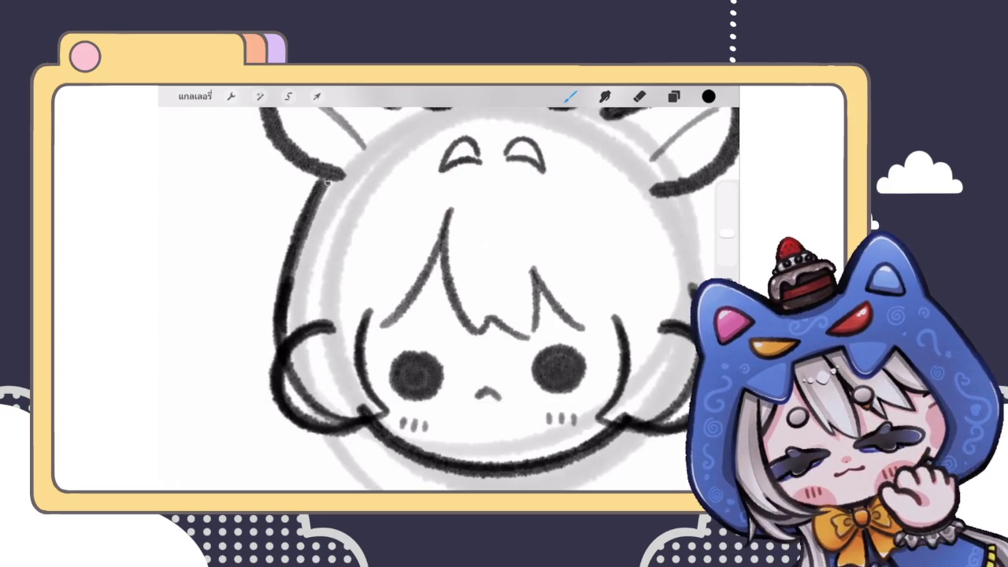
drag(330, 182, 291, 282)
drag(312, 223, 289, 288)
drag(329, 185, 300, 246)
scroll(449, 288, down, 5)
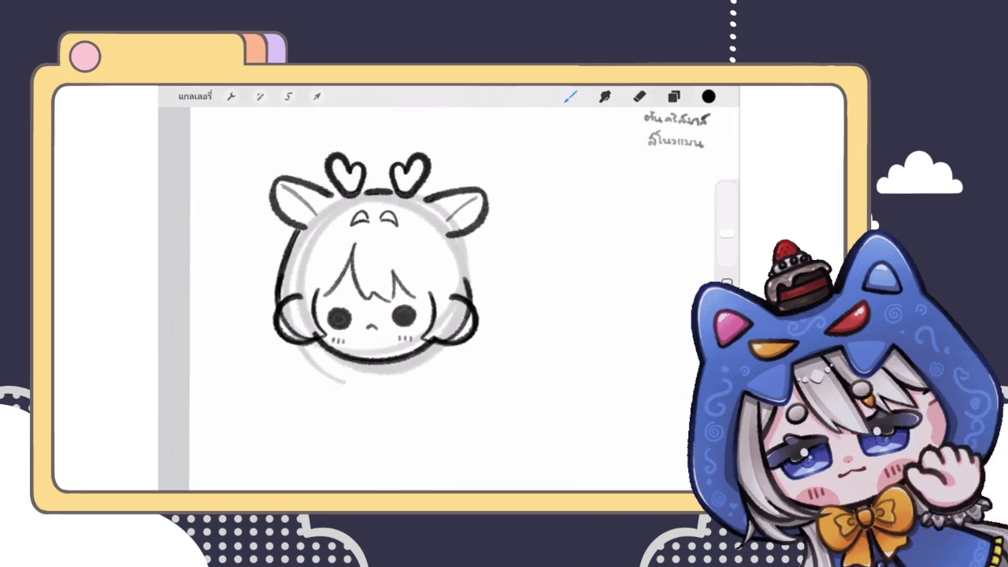
scroll(378, 268, up, 5)
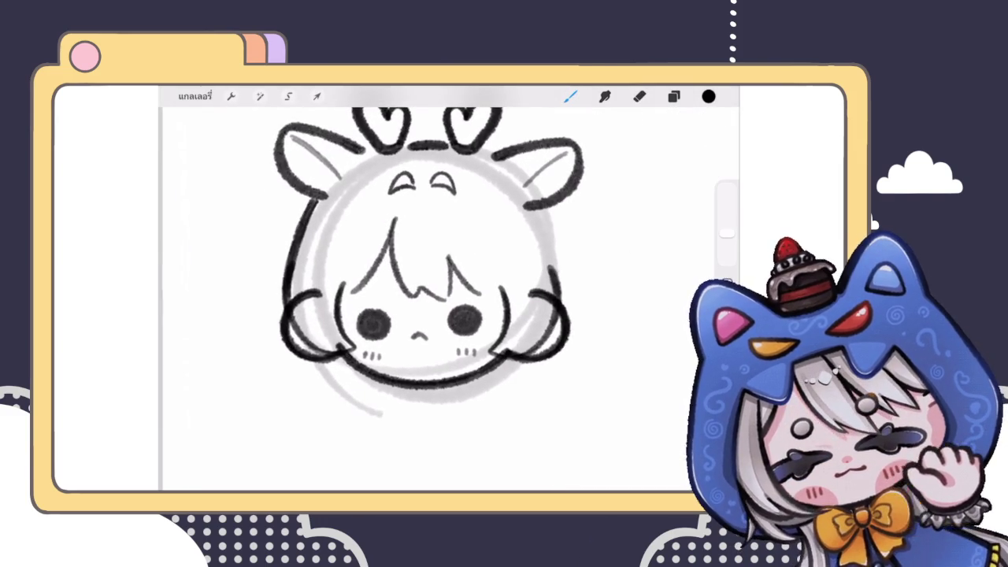
Reshape and smooth the curve of the left head outline with Liquify
click(260, 96)
click(218, 455)
mouse_move(265, 228)
mouse_down()
mouse_move(296, 236)
mouse_move(283, 303)
mouse_up()
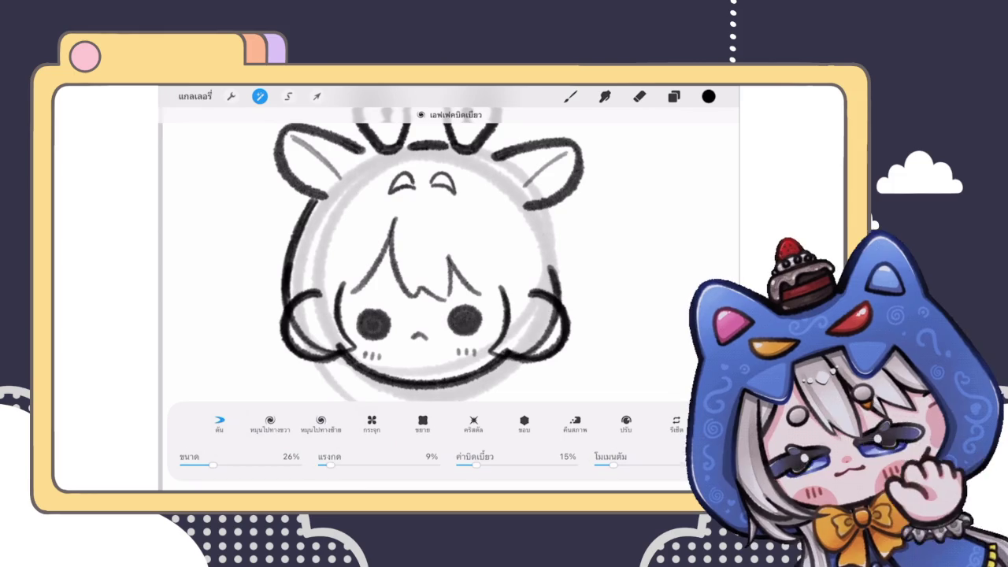
drag(280, 319, 272, 213)
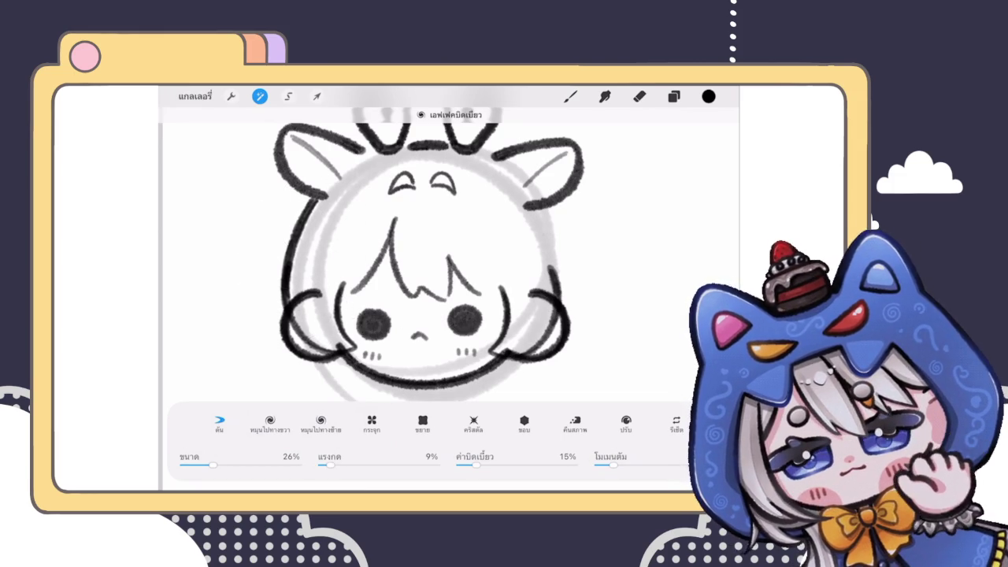
click(571, 96)
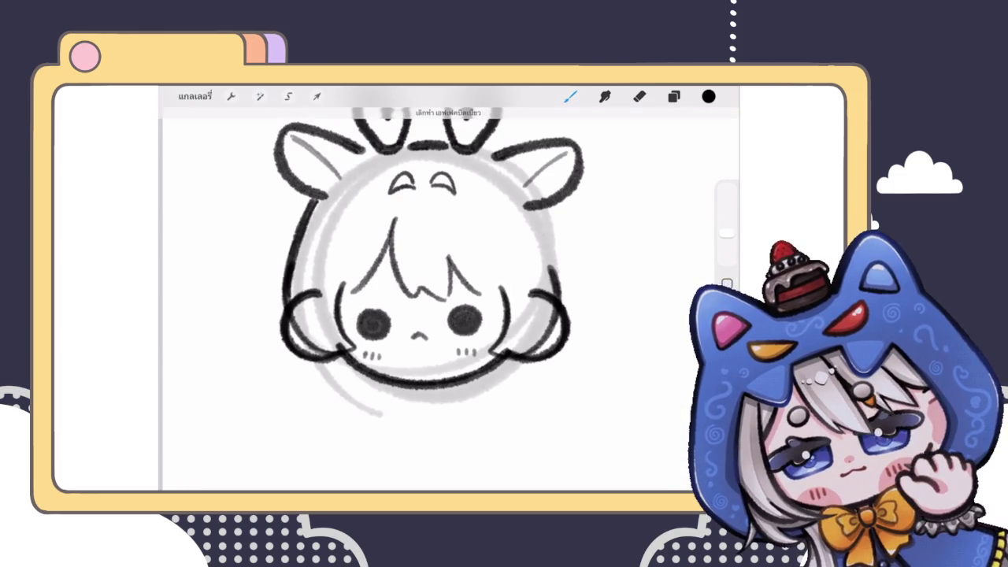
scroll(449, 260, down, 3)
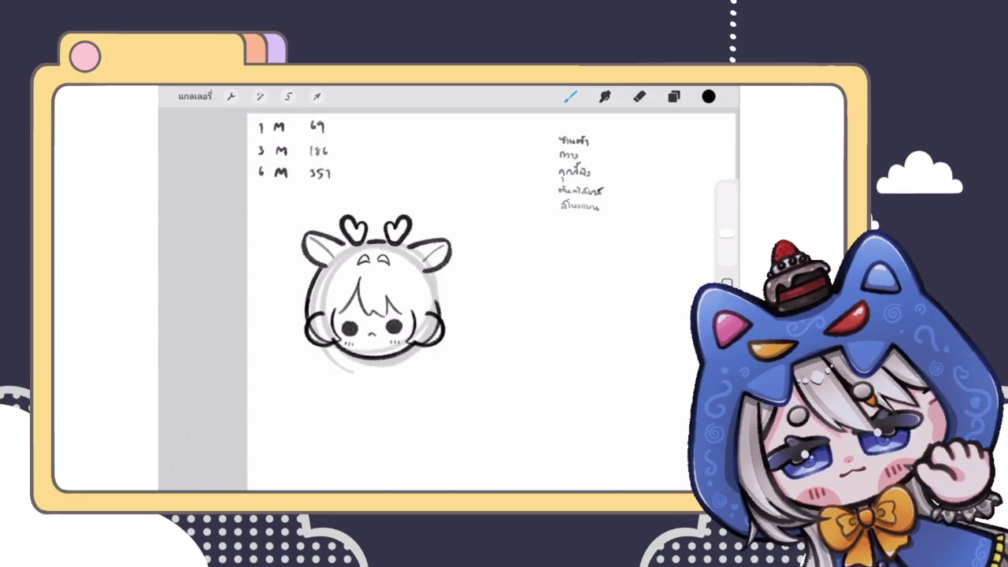
key(e)
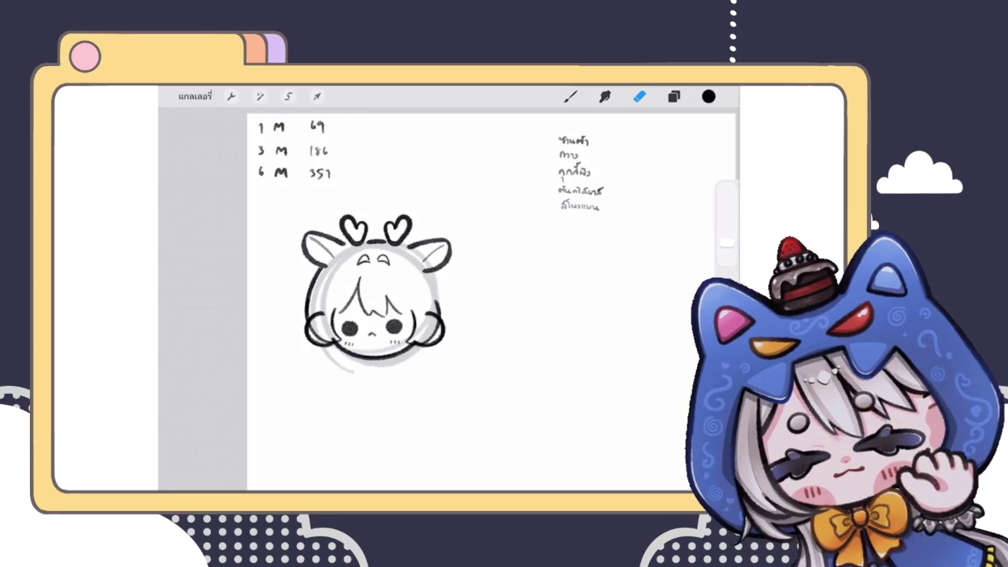
key(b)
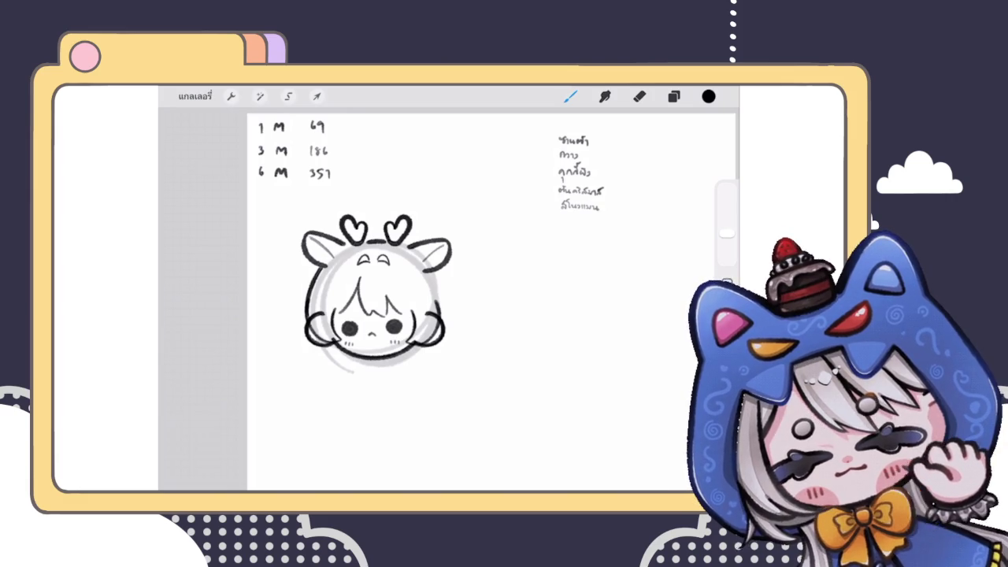
click(673, 96)
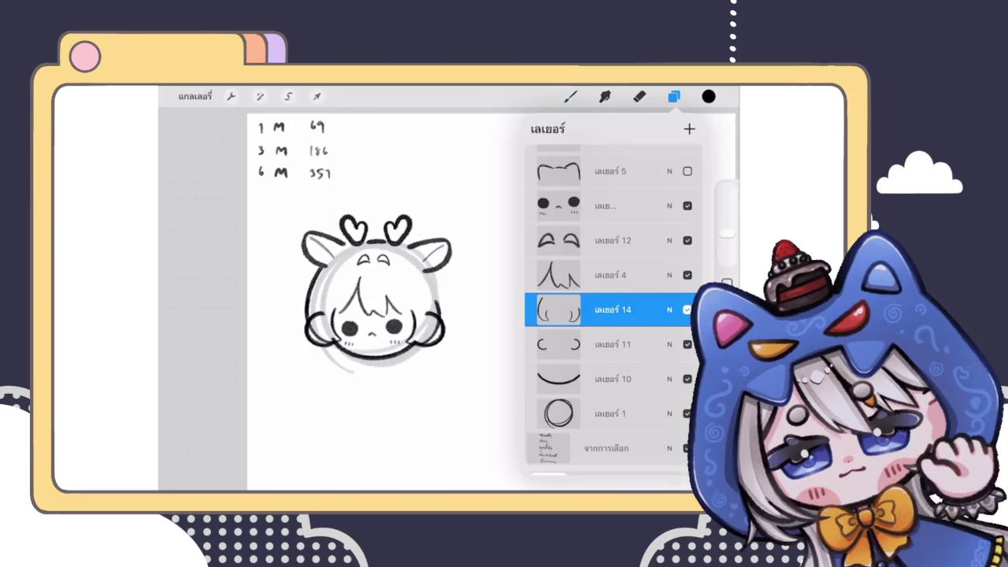
Erase the grey sketch lines on the head's right side
scroll(378, 292, up, 3)
click(674, 96)
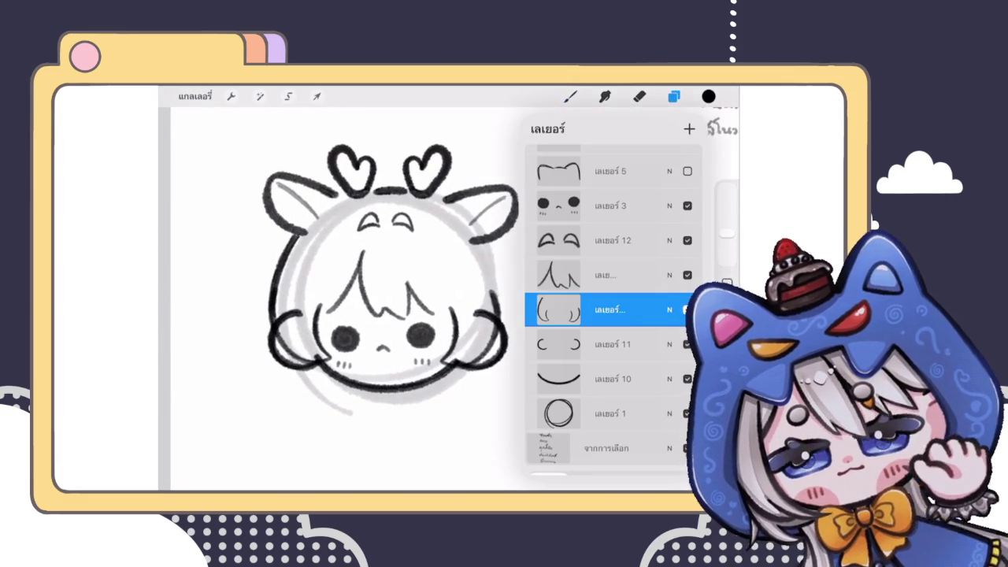
click(674, 96)
scroll(378, 276, up, 3)
click(639, 96)
mouse_move(520, 229)
mouse_down()
mouse_move(533, 292)
mouse_move(512, 394)
mouse_up()
scroll(378, 275, down, 3)
scroll(379, 276, up, 2)
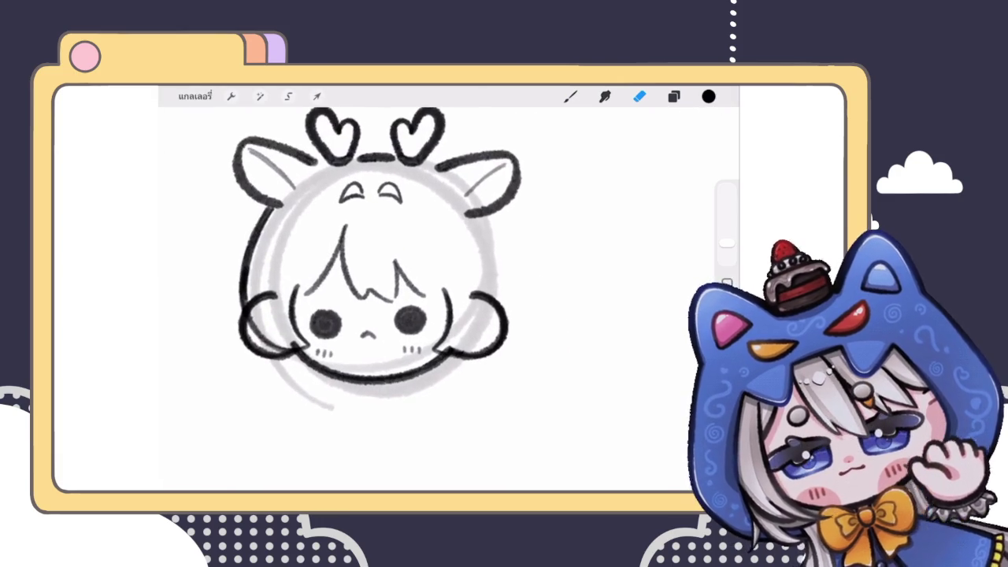
Lasso the left outline, flip it horizontally and move it onto the head's right side
click(288, 96)
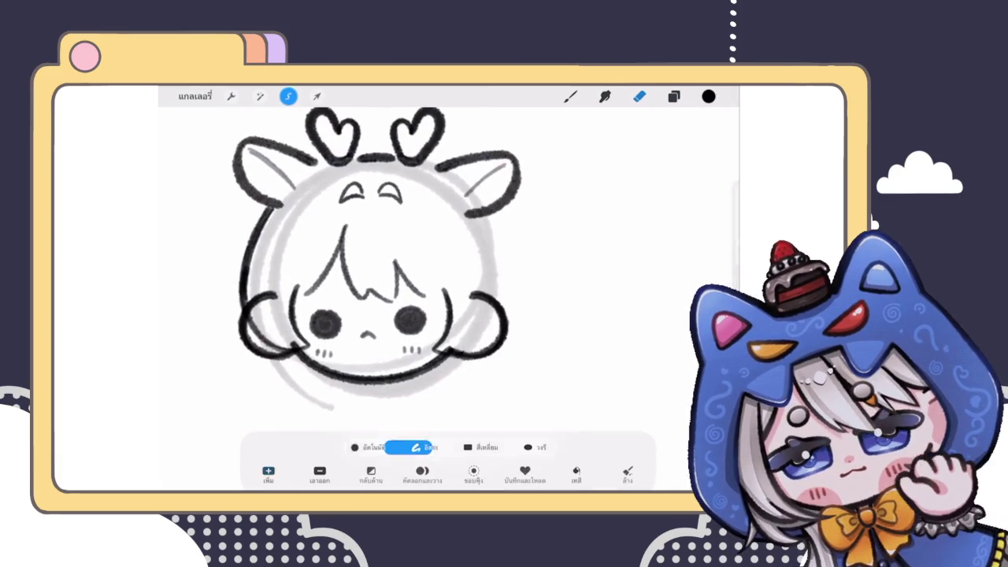
mouse_move(272, 181)
mouse_down()
mouse_move(289, 341)
mouse_move(236, 359)
mouse_up()
click(316, 96)
drag(260, 280, 480, 280)
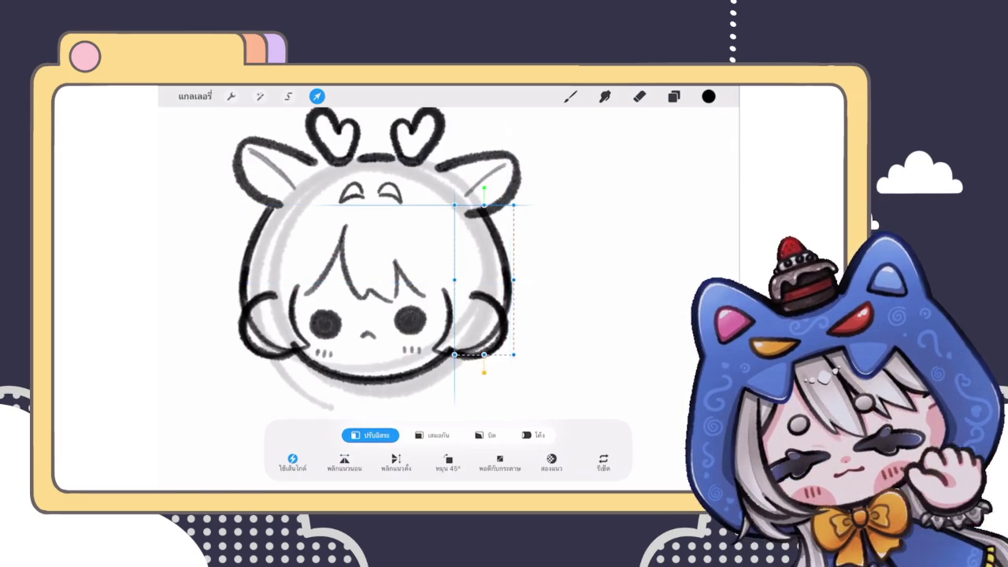
drag(480, 280, 483, 276)
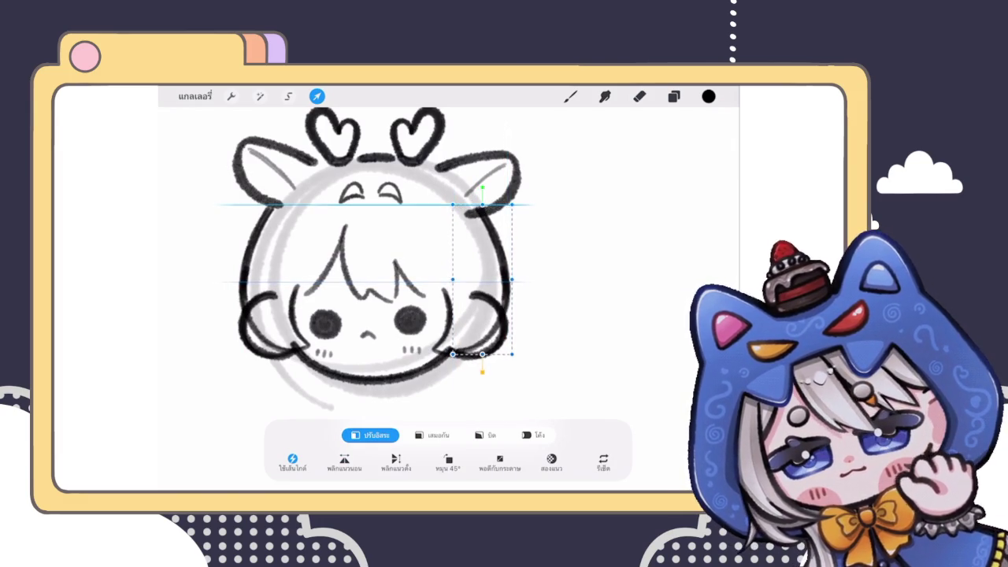
click(344, 462)
mouse_move(475, 279)
mouse_down()
mouse_move(266, 280)
mouse_move(477, 282)
mouse_up()
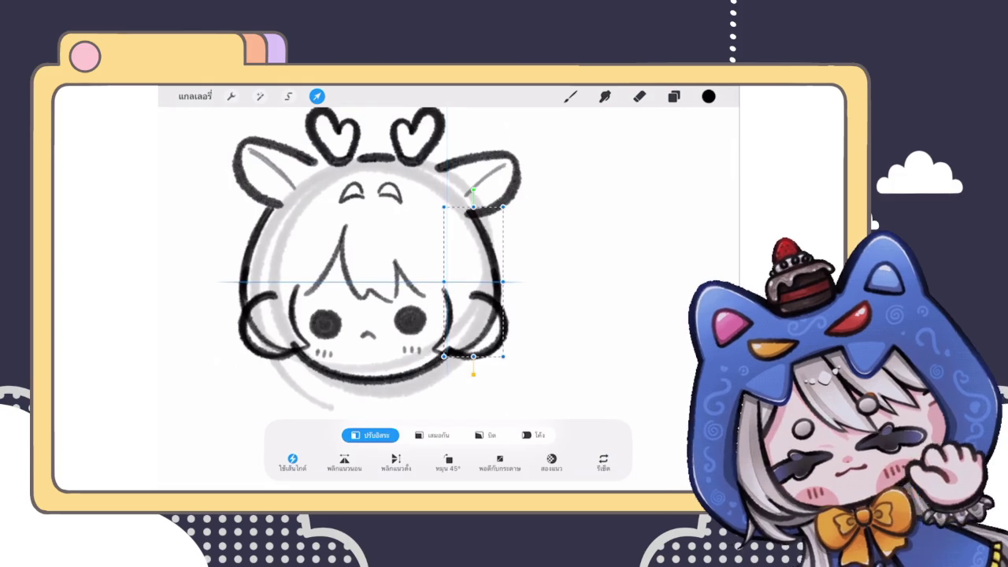
Erase the remaining grey sketch lines along the head's right edge
click(673, 96)
click(639, 96)
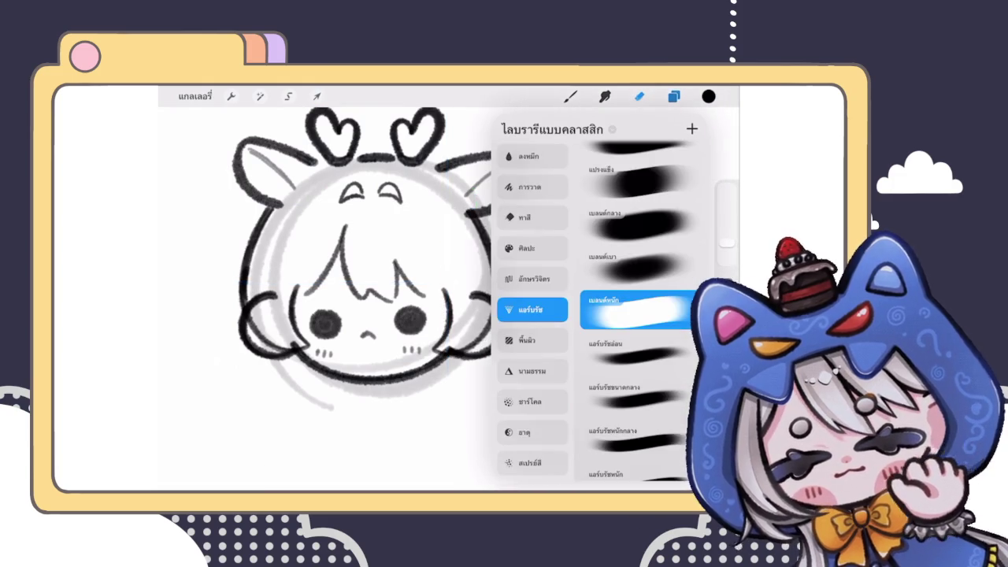
click(674, 96)
drag(654, 309, 552, 310)
click(598, 309)
click(640, 96)
drag(482, 272, 483, 326)
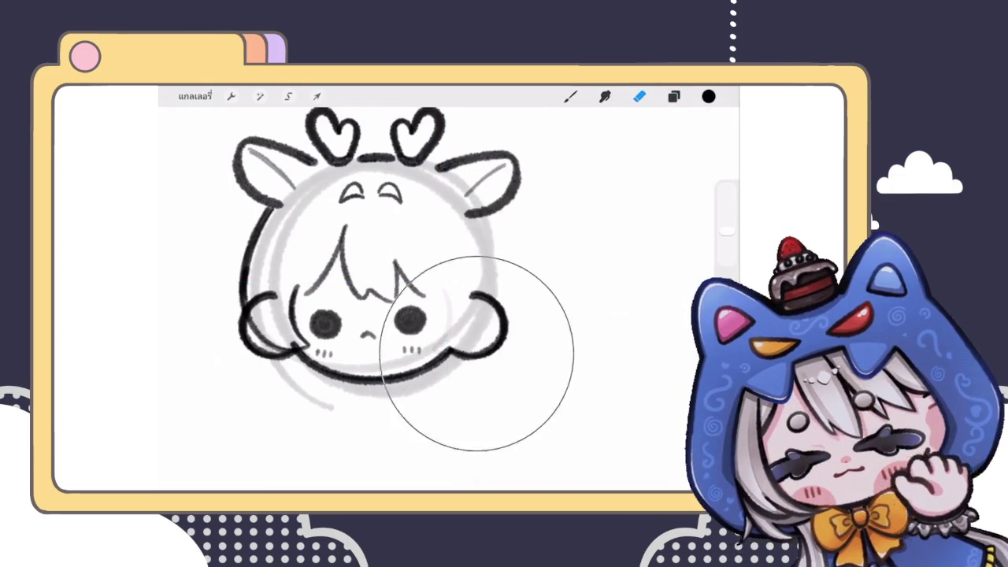
Flip the selected outline horizontally and fine-tune its position on the head's right side
click(673, 97)
click(288, 96)
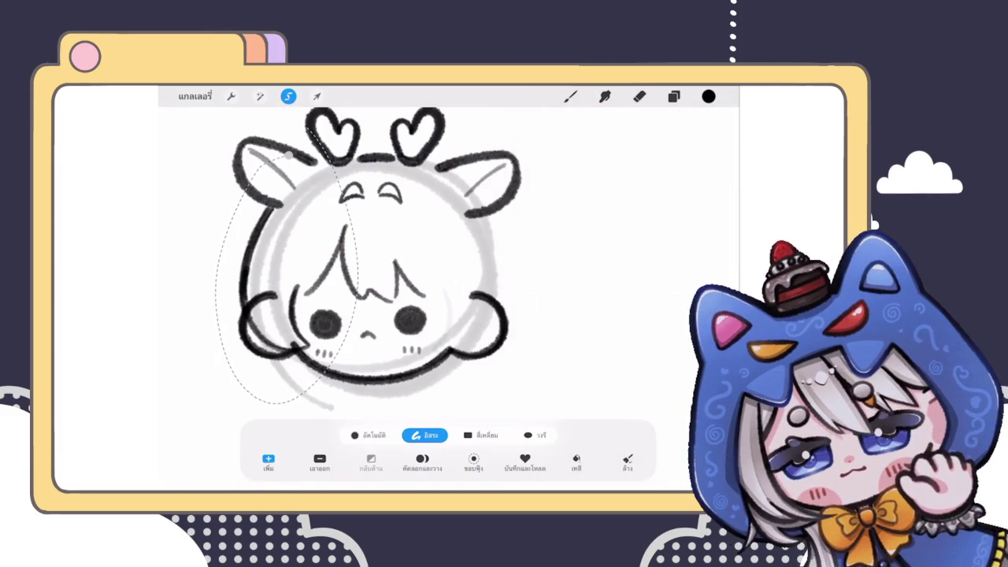
click(640, 96)
click(316, 96)
click(344, 462)
drag(268, 283, 475, 280)
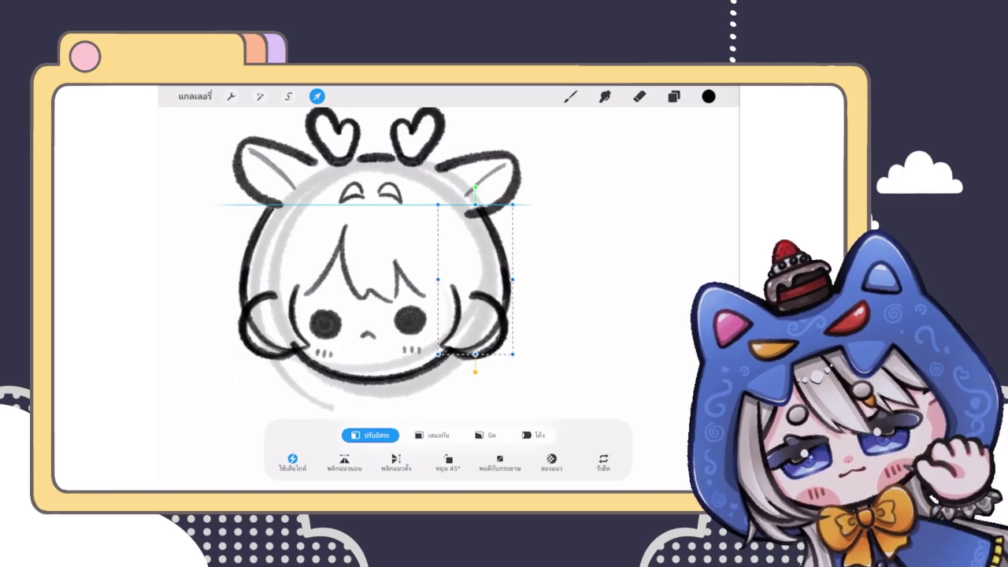
drag(475, 279, 479, 280)
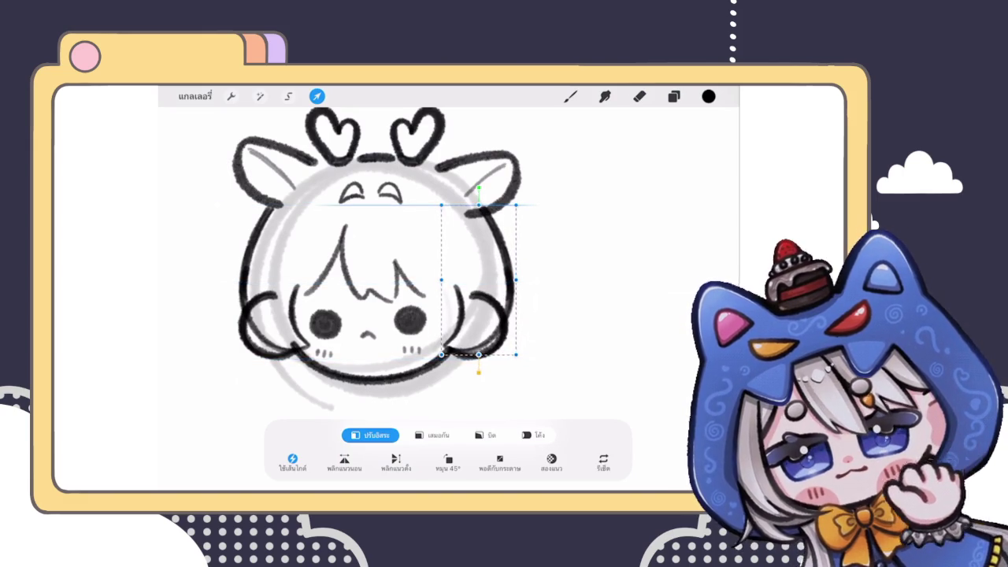
drag(479, 280, 472, 280)
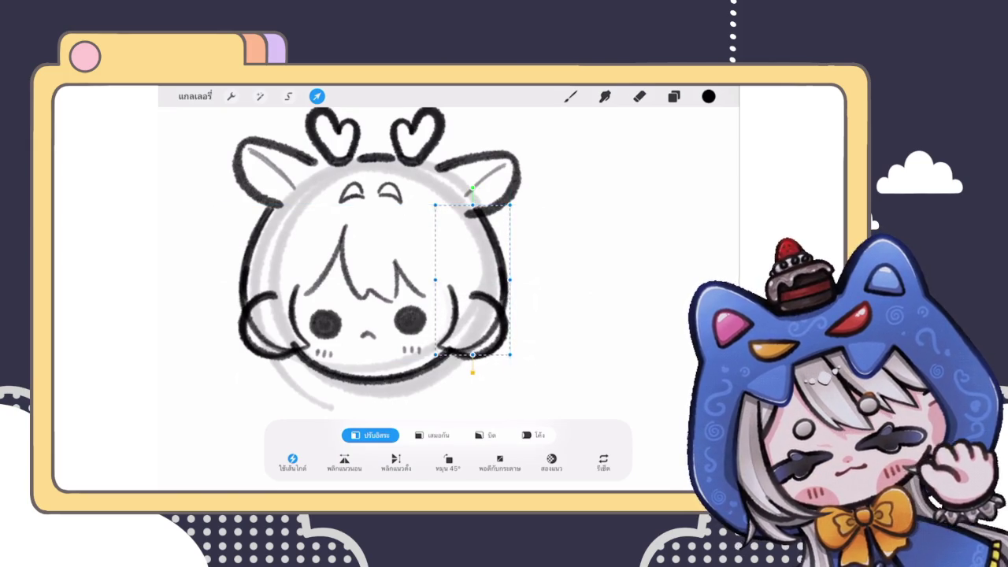
click(317, 96)
Merge the copied curl layer down into the side-hair layer and check it with Transform
click(674, 96)
click(559, 310)
click(450, 394)
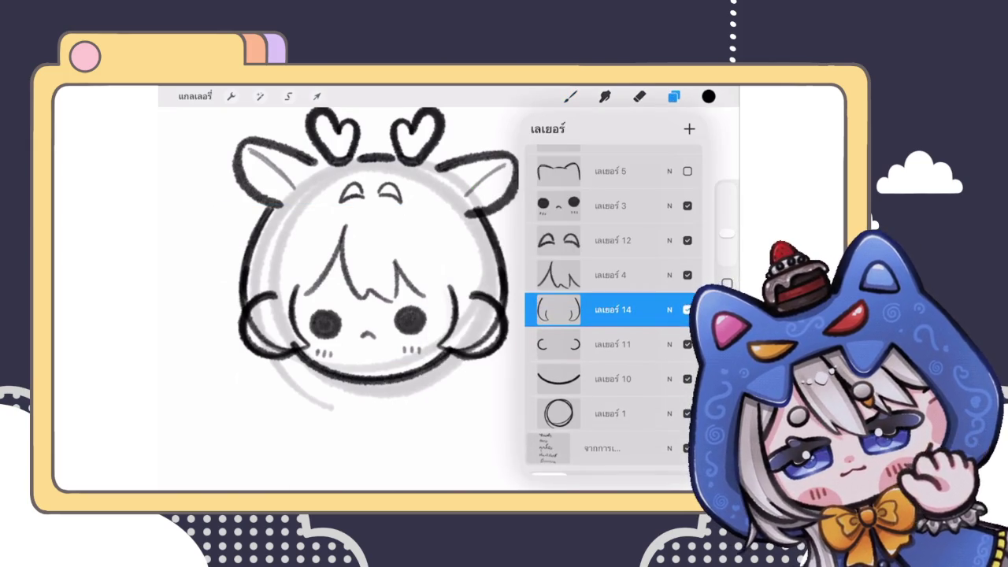
click(673, 96)
click(317, 97)
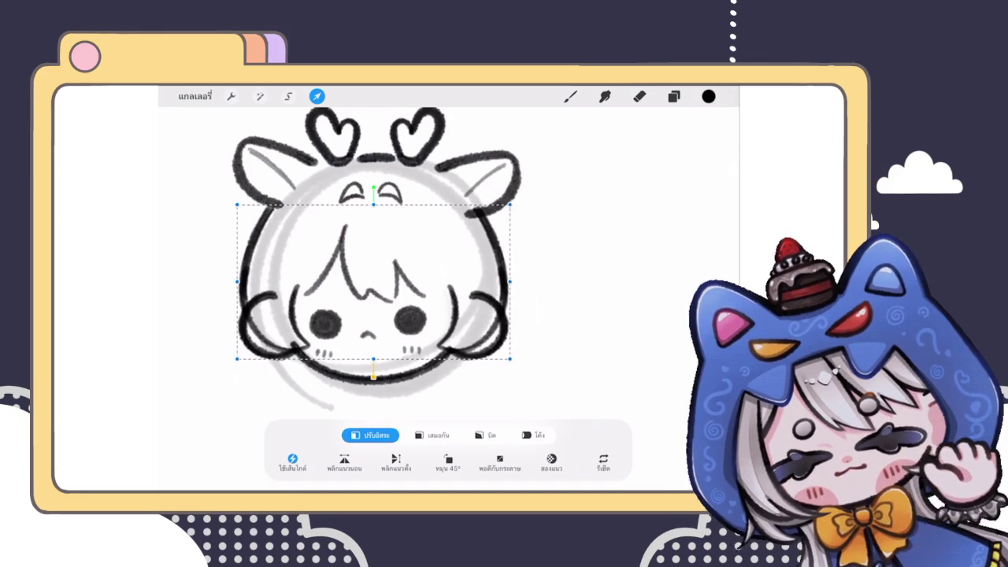
scroll(514, 293, down, 2)
scroll(417, 252, up, 2)
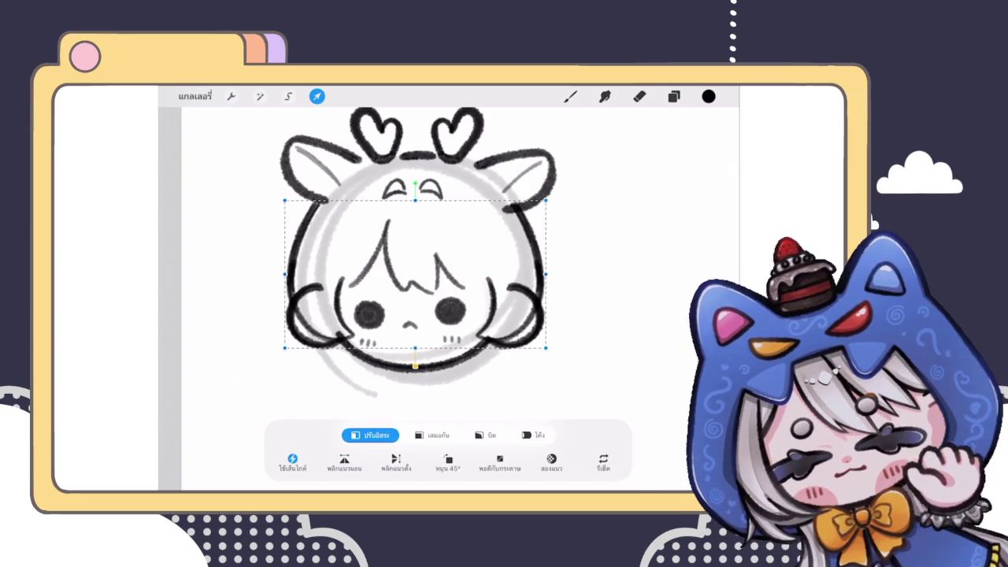
click(570, 96)
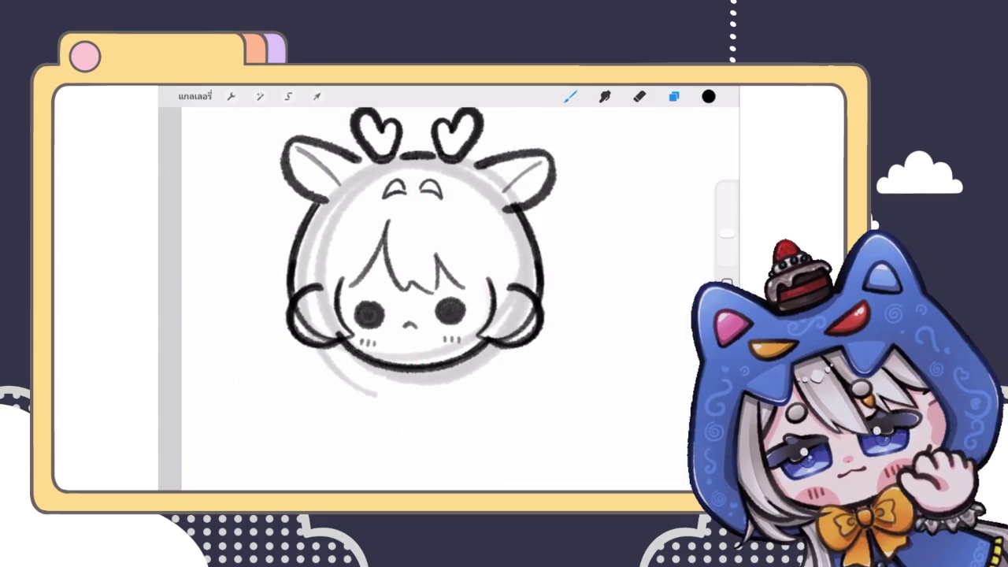
Toggle visibility of the head outline and side-hair layers to compare them
click(317, 96)
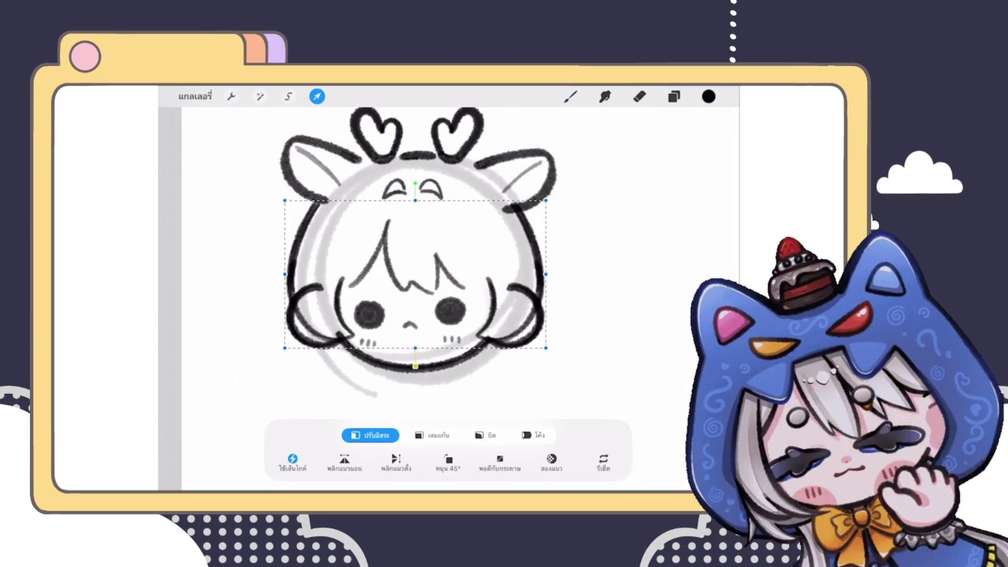
click(288, 96)
click(673, 96)
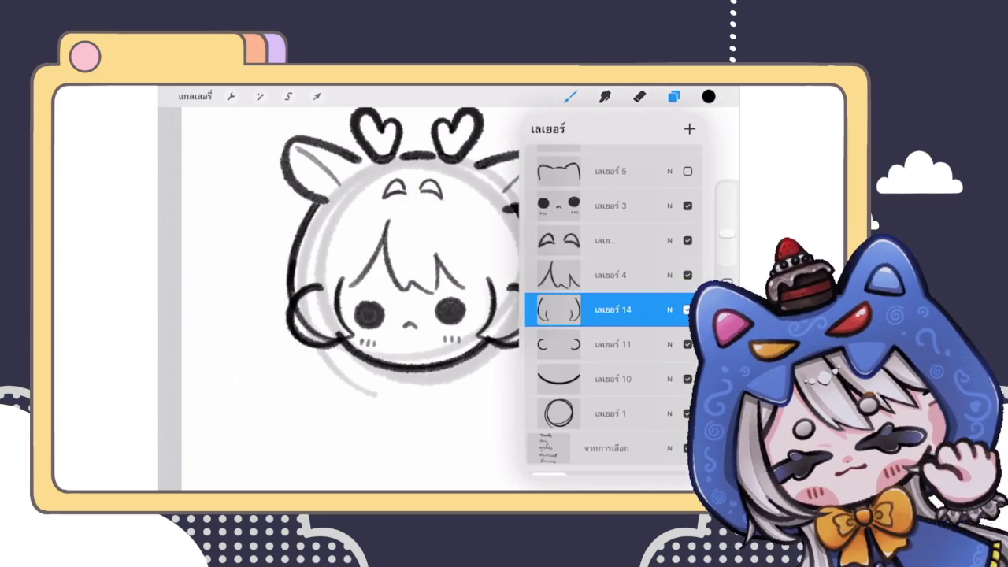
click(688, 171)
click(688, 309)
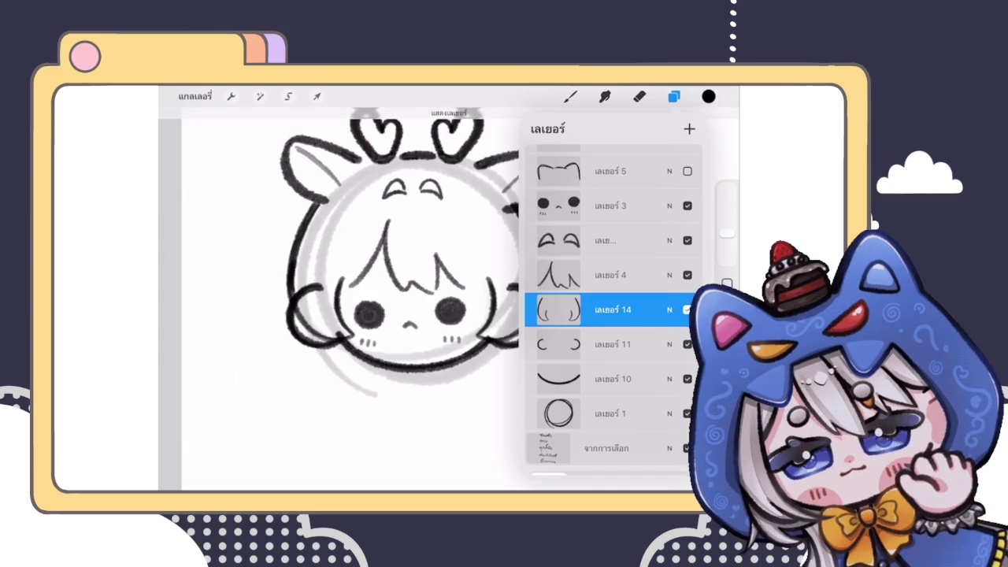
click(688, 310)
click(688, 310)
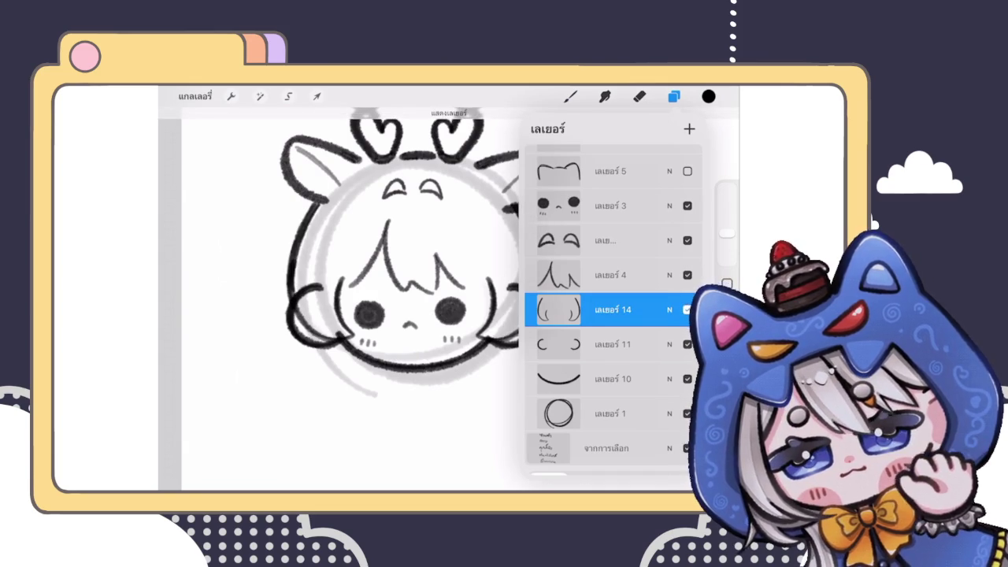
click(288, 96)
Lasso the right-side curl and check its placement with Transform
drag(453, 226, 549, 259)
click(317, 96)
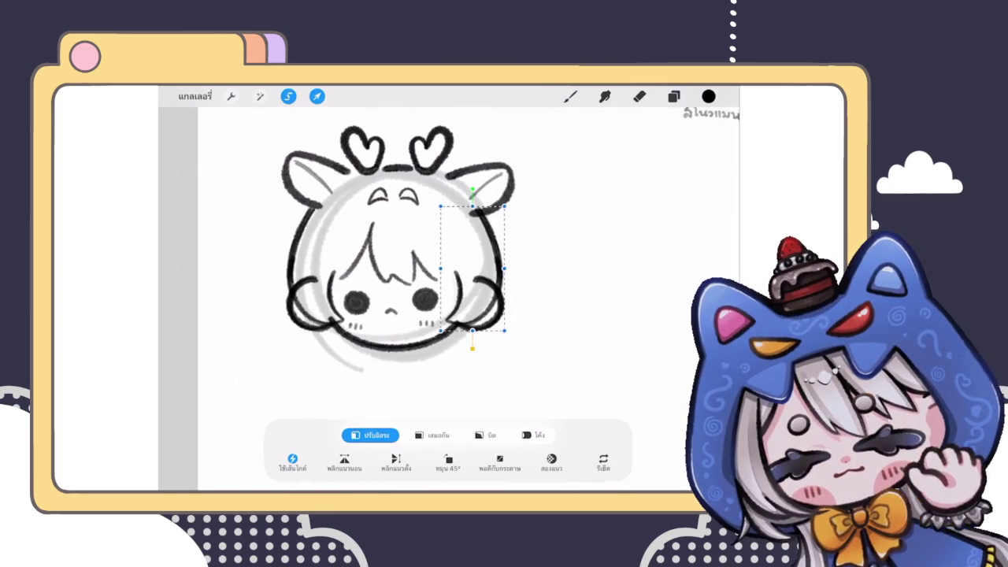
click(317, 96)
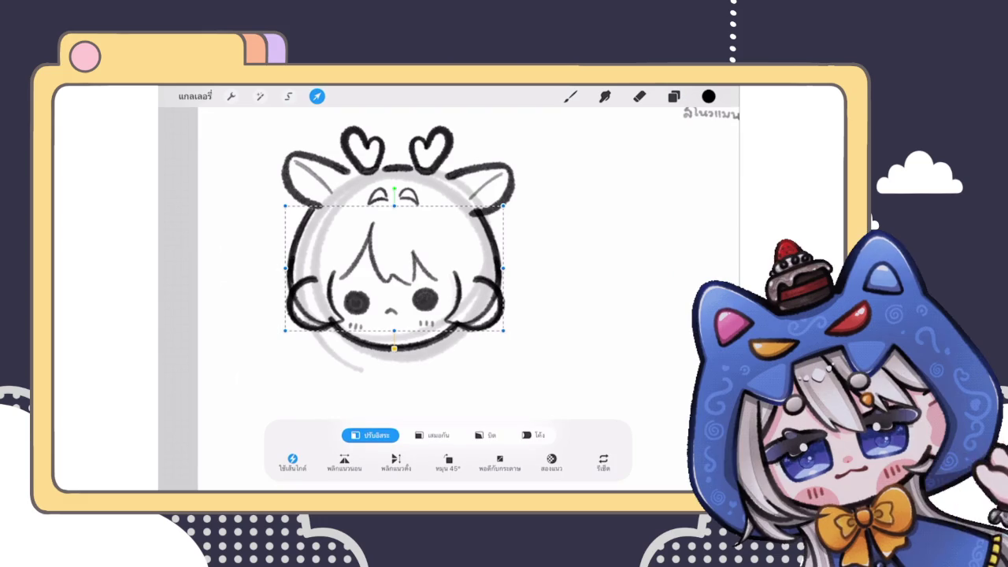
click(288, 96)
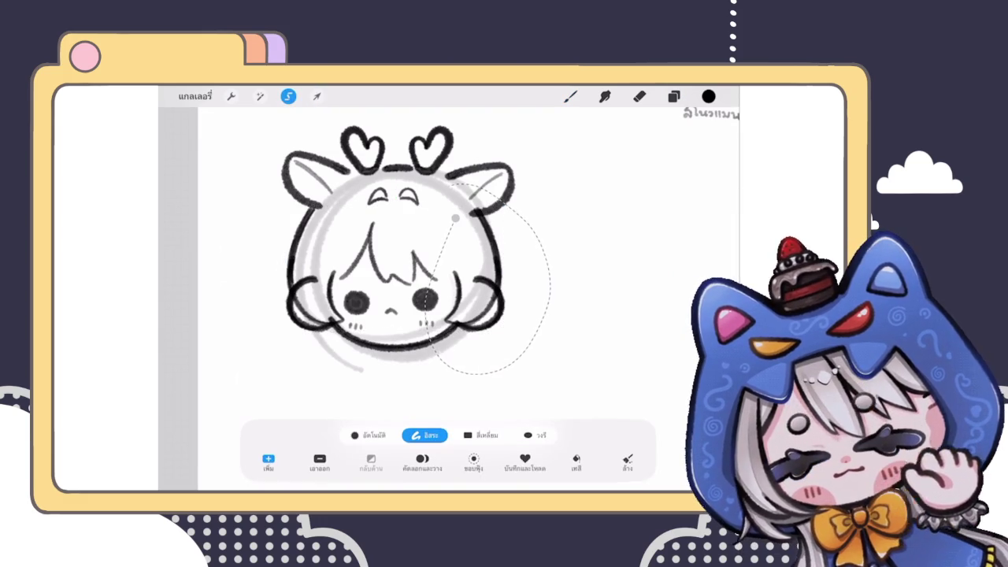
click(317, 96)
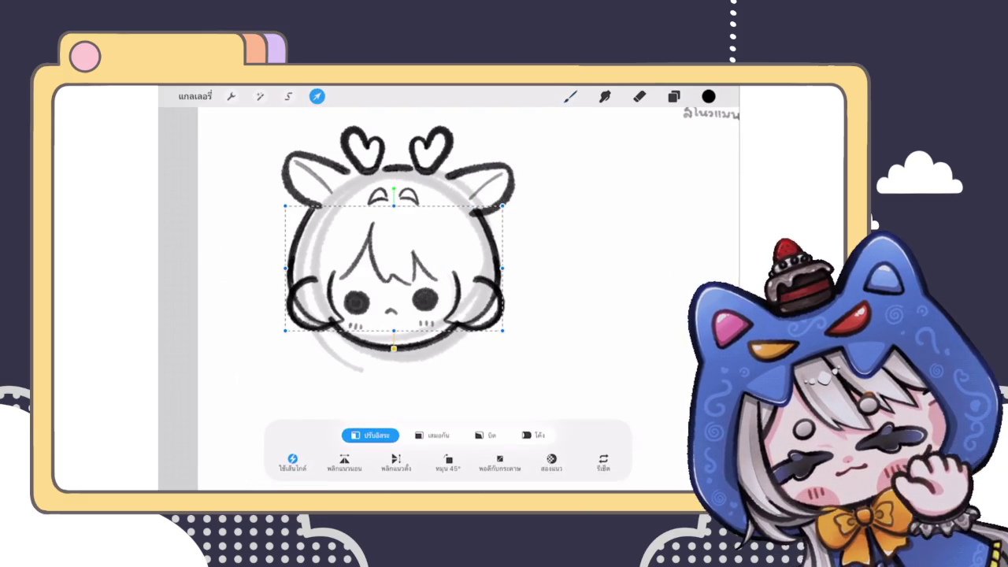
click(571, 96)
Switch to the Eraser and reduce its size
scroll(403, 260, down, 3)
scroll(404, 260, up, 5)
click(639, 96)
drag(726, 230, 726, 249)
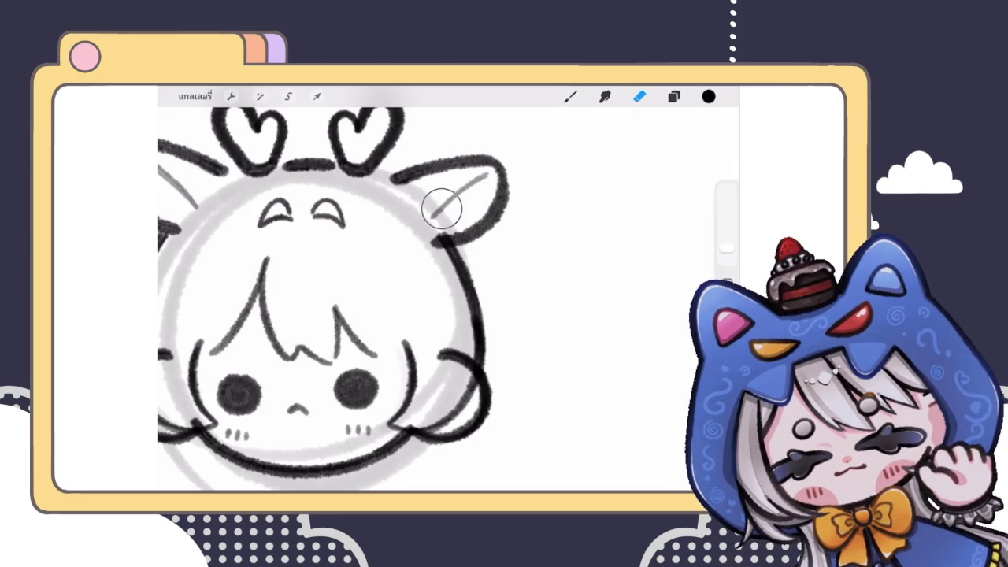
Zoom and rotate around the face line art to inspect it up close
click(571, 96)
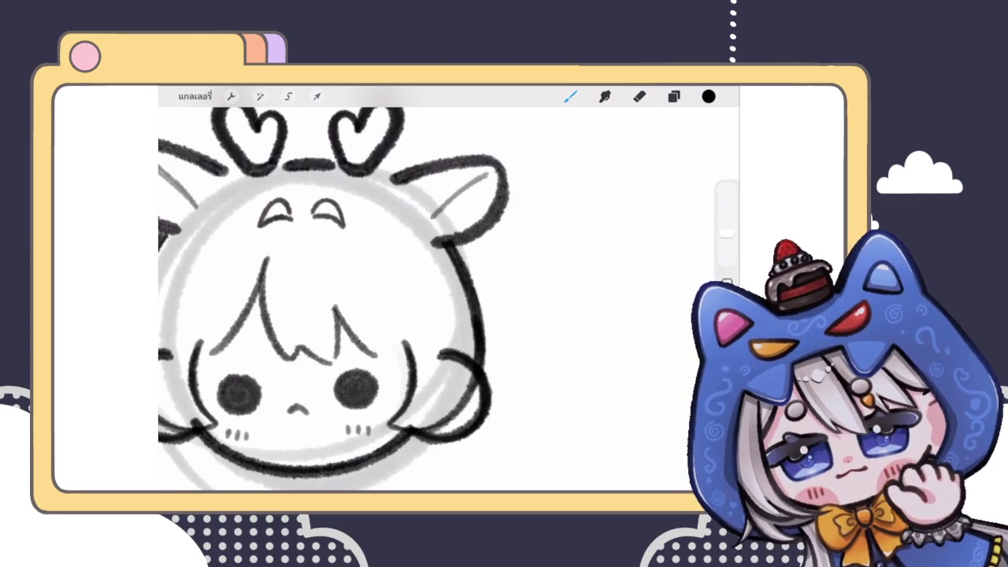
click(674, 96)
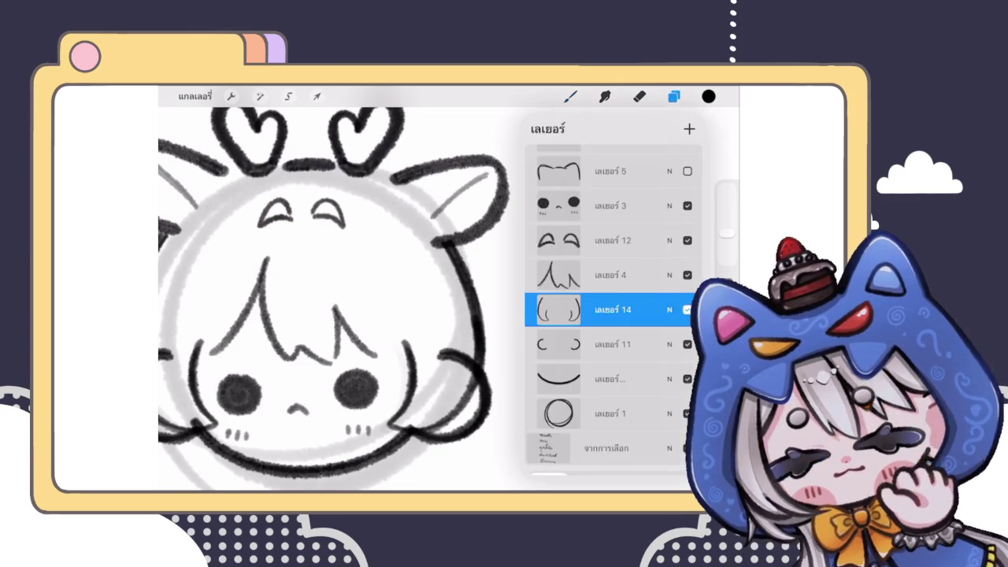
scroll(331, 291, down, 3)
scroll(331, 292, up, 3)
scroll(330, 292, up, 2)
scroll(331, 292, down, 2)
click(640, 97)
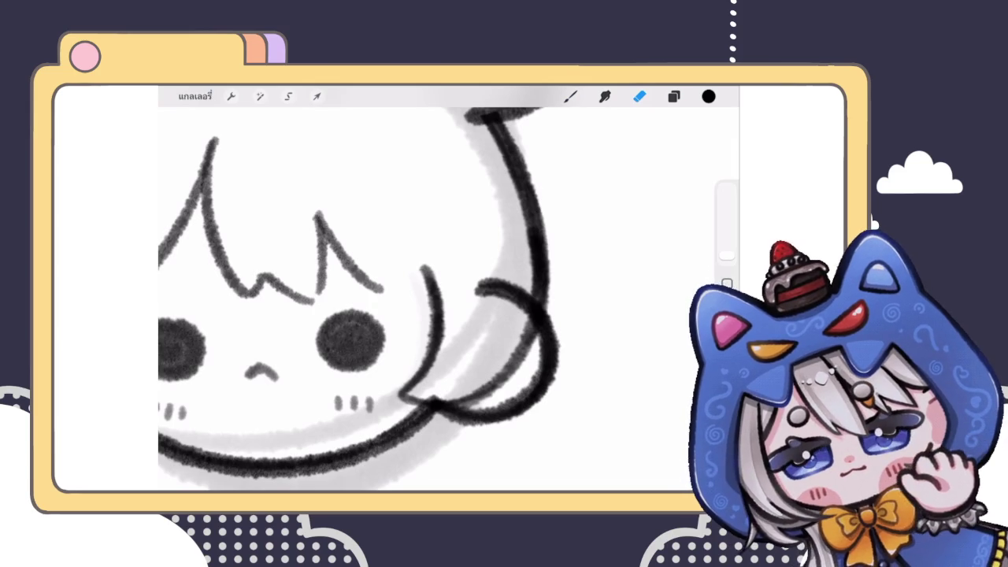
scroll(417, 299, up, 2)
scroll(434, 272, down, 2)
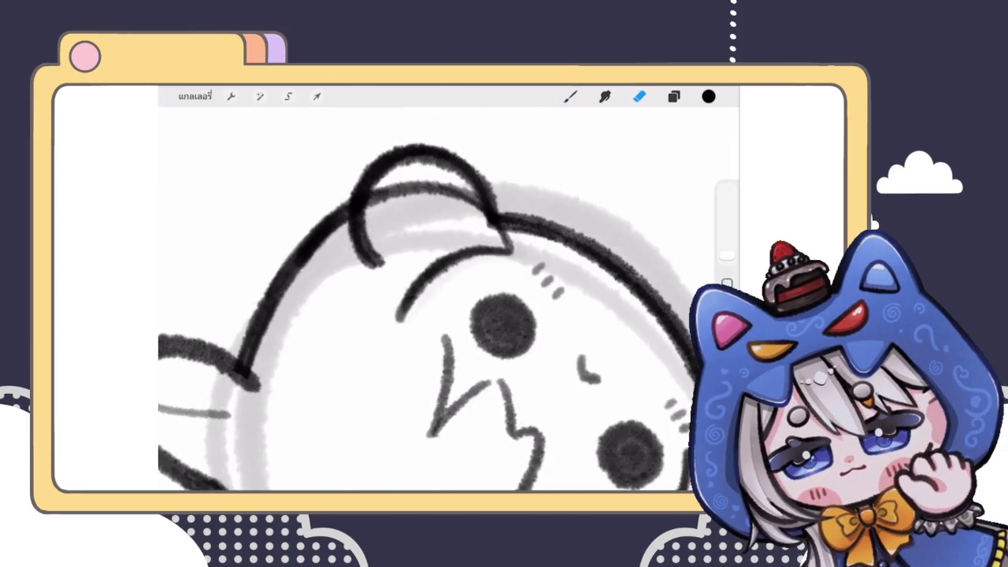
scroll(434, 272, up, 3)
scroll(441, 299, up, 1)
Adjust the eraser size, recheck the face, and select the fringe hair layer, Layer 4
click(726, 254)
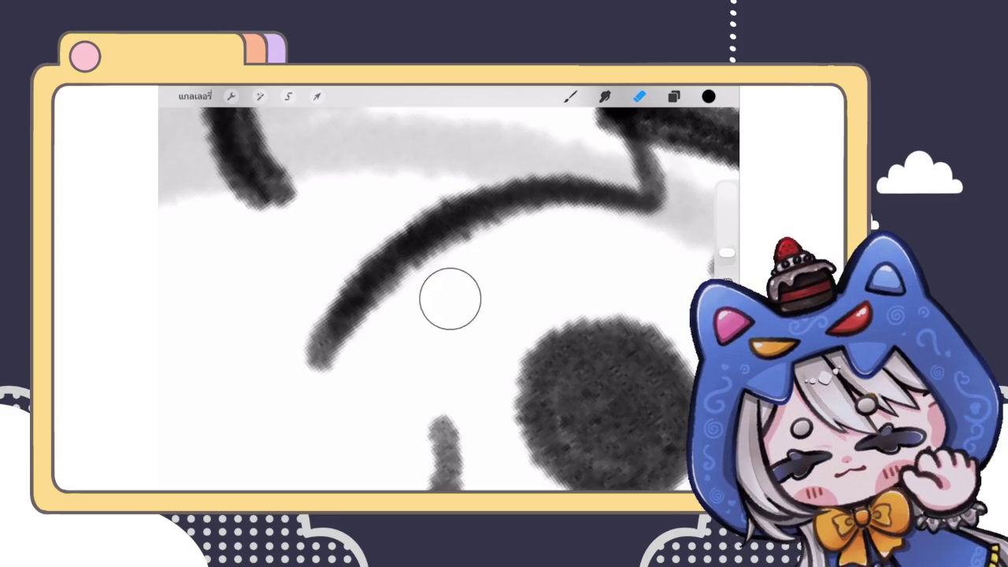
scroll(504, 284, down, 5)
scroll(449, 292, down, 3)
scroll(449, 291, up, 3)
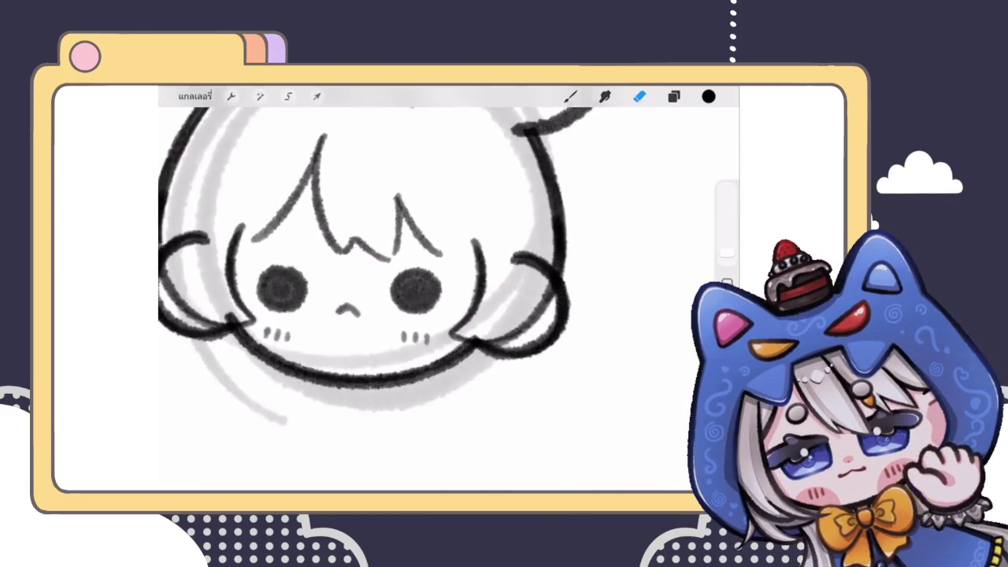
click(674, 96)
click(597, 265)
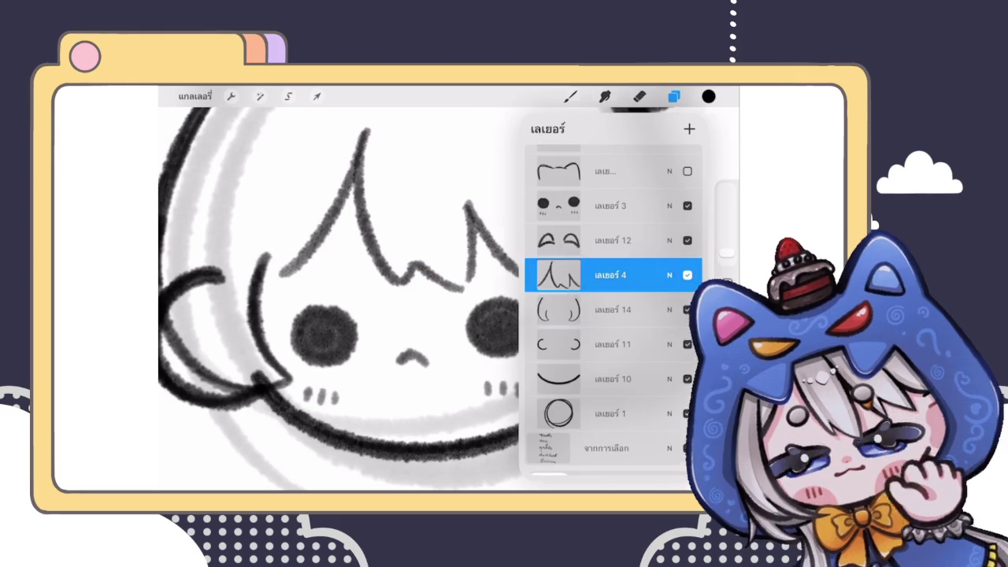
Try a brush stroke extending the fringe's left end downward, then undo it
click(673, 96)
scroll(433, 292, up, 3)
click(570, 96)
drag(322, 268, 304, 302)
key(ctrl+z)
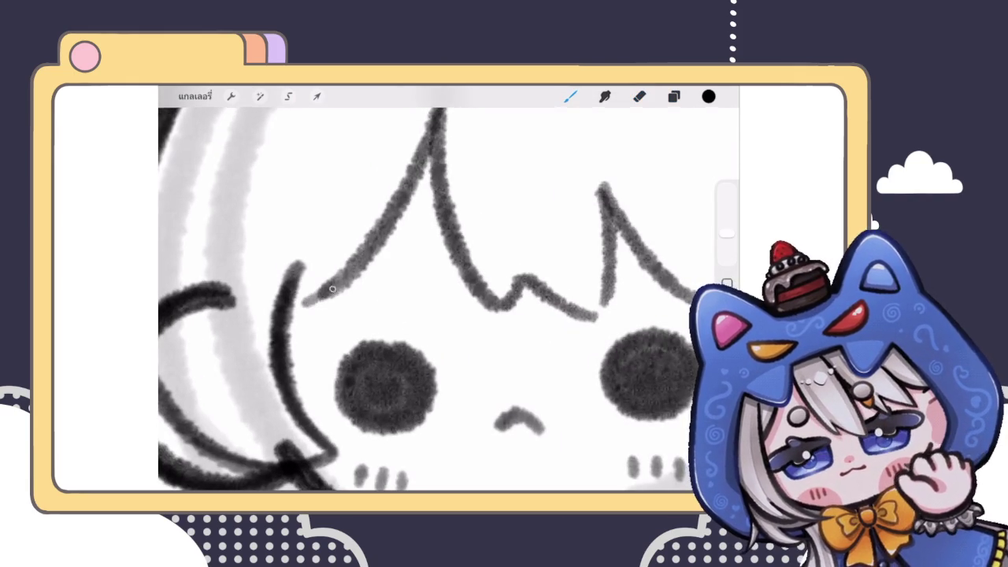
scroll(433, 291, down, 5)
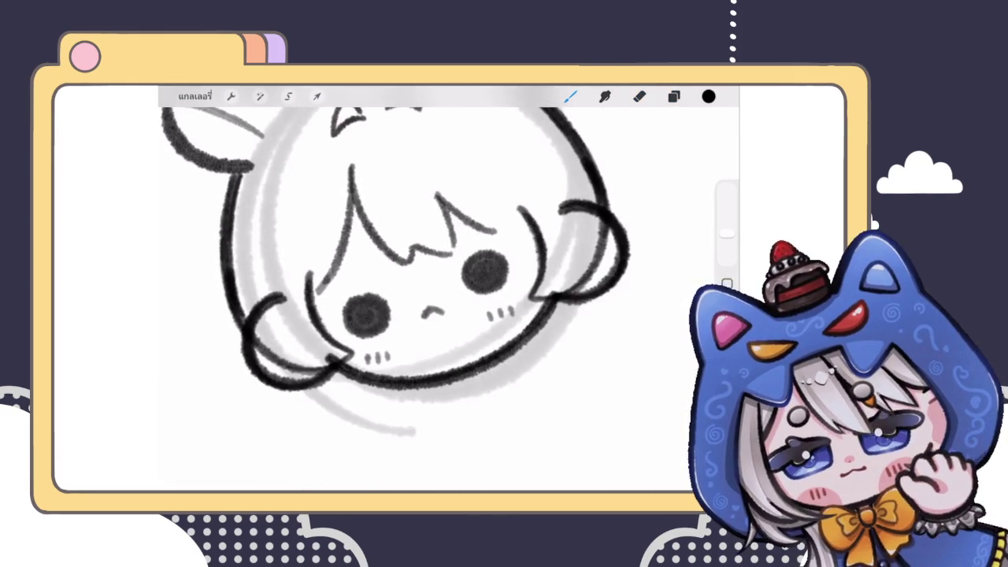
scroll(449, 291, up, 2)
scroll(450, 292, up, 2)
scroll(449, 291, up, 5)
key(ctrl+z)
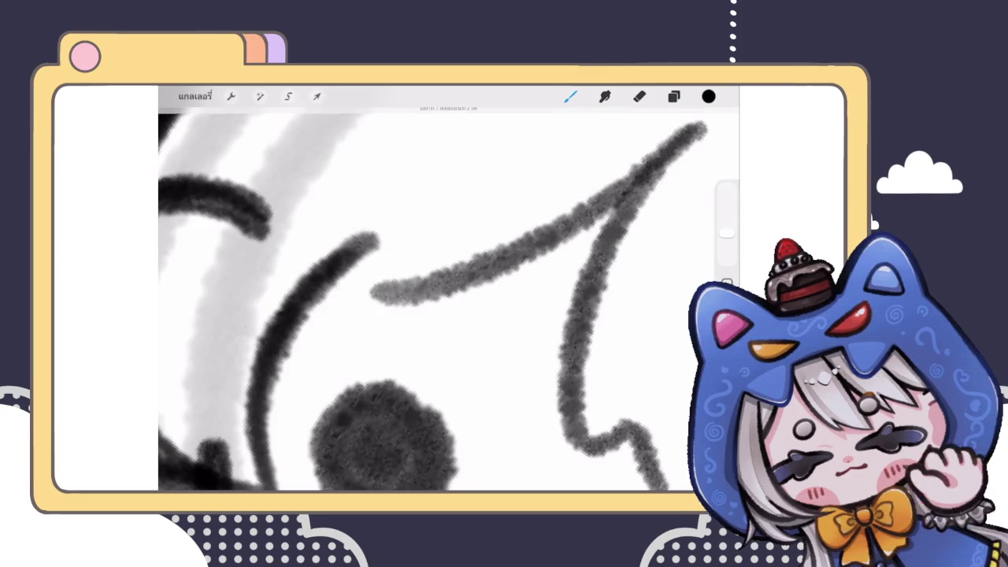
scroll(449, 291, up, 3)
Draw strokes joining the fringe's left end to the side hair, undoing a stray stroke over the eye
drag(347, 252, 358, 323)
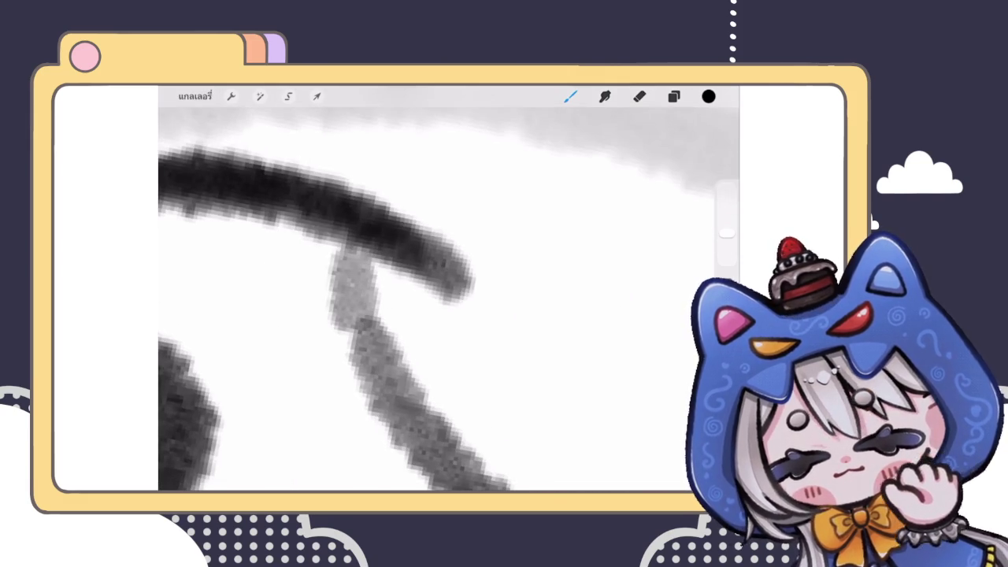
drag(358, 361, 345, 307)
mouse_move(342, 250)
mouse_down()
mouse_move(372, 335)
mouse_move(422, 270)
mouse_up()
scroll(449, 291, down, 5)
scroll(359, 271, up, 3)
drag(350, 336, 418, 287)
key(ctrl+z)
key(ctrl+z)
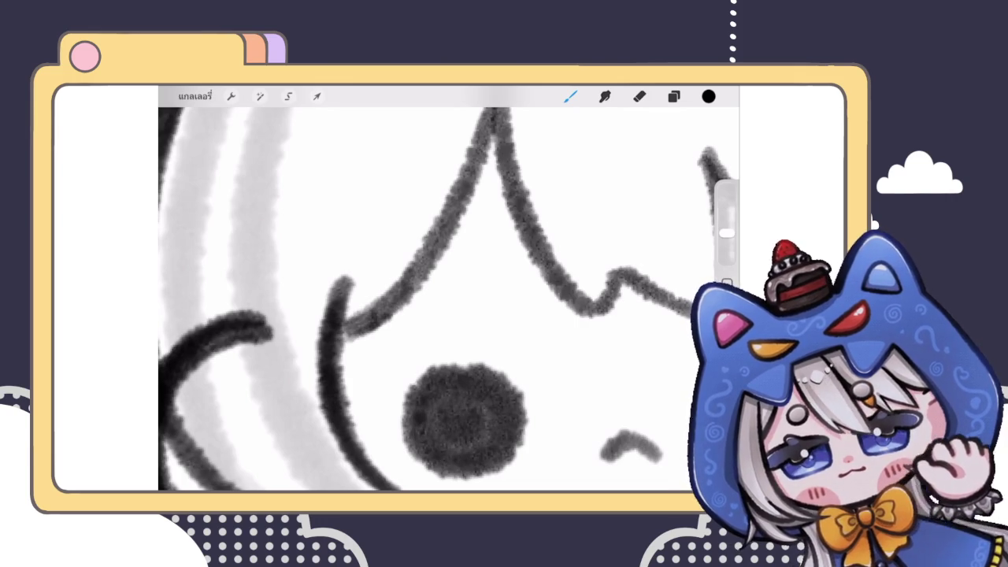
scroll(449, 299, down, 3)
scroll(449, 300, down, 2)
scroll(393, 283, up, 3)
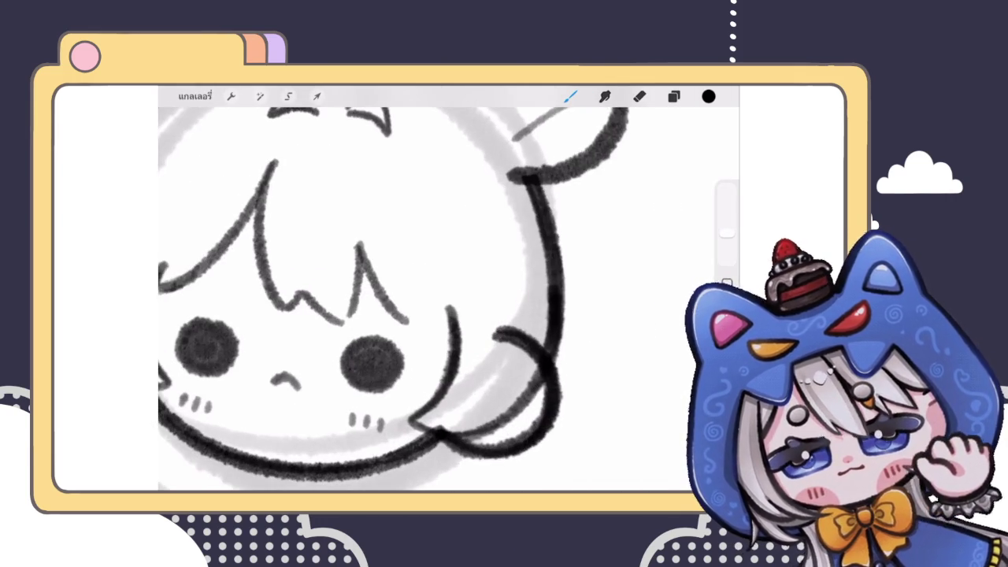
scroll(394, 284, down, 3)
scroll(449, 299, down, 3)
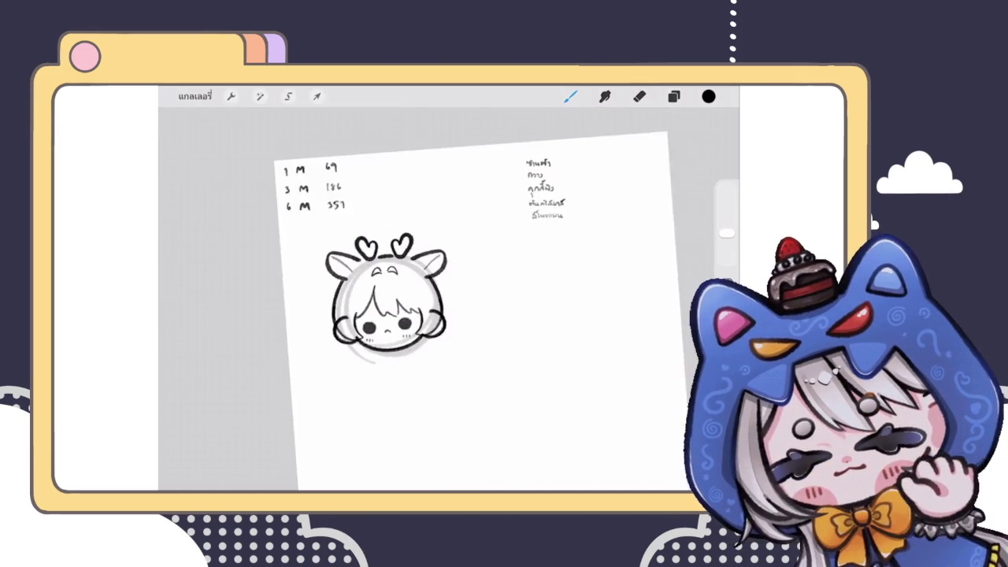
Select Layer 12, which holds the forehead arch marks
scroll(465, 307, down, 2)
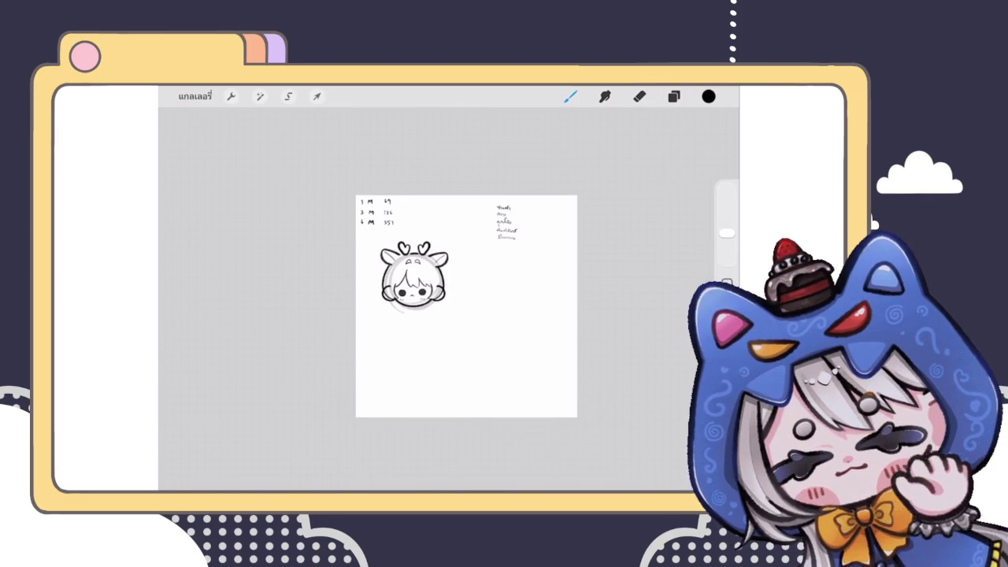
scroll(465, 308, up, 3)
click(673, 96)
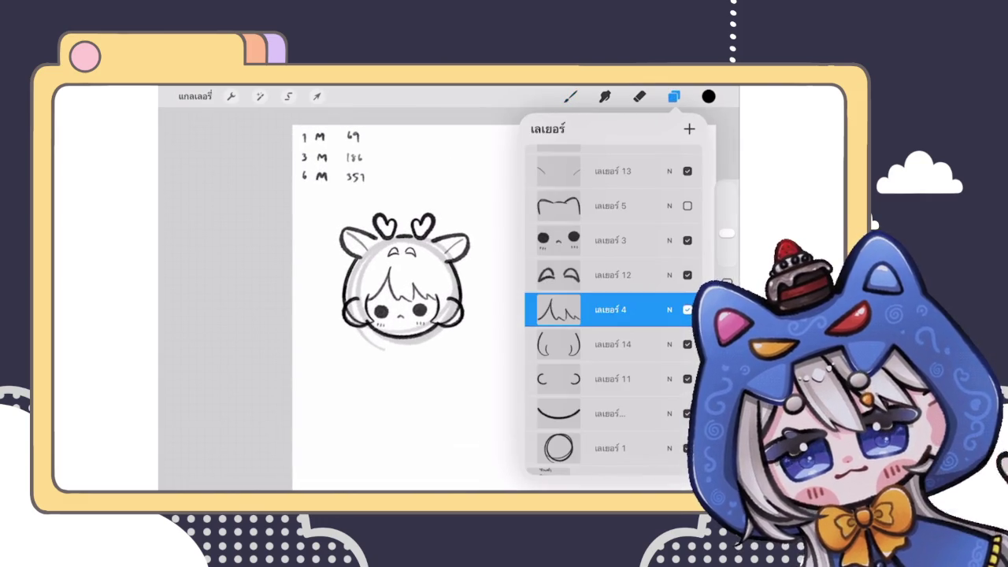
scroll(386, 307, up, 3)
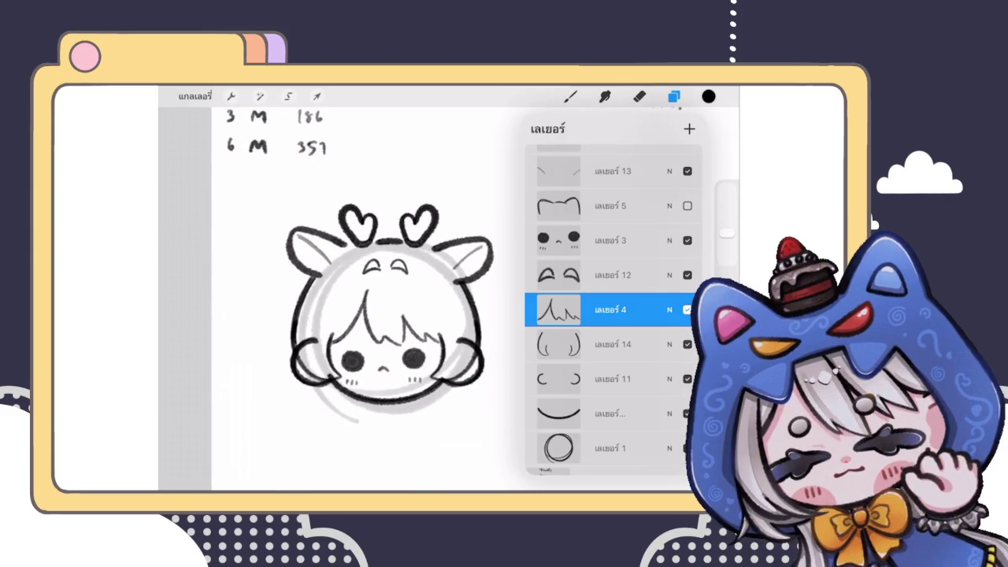
scroll(386, 315, up, 3)
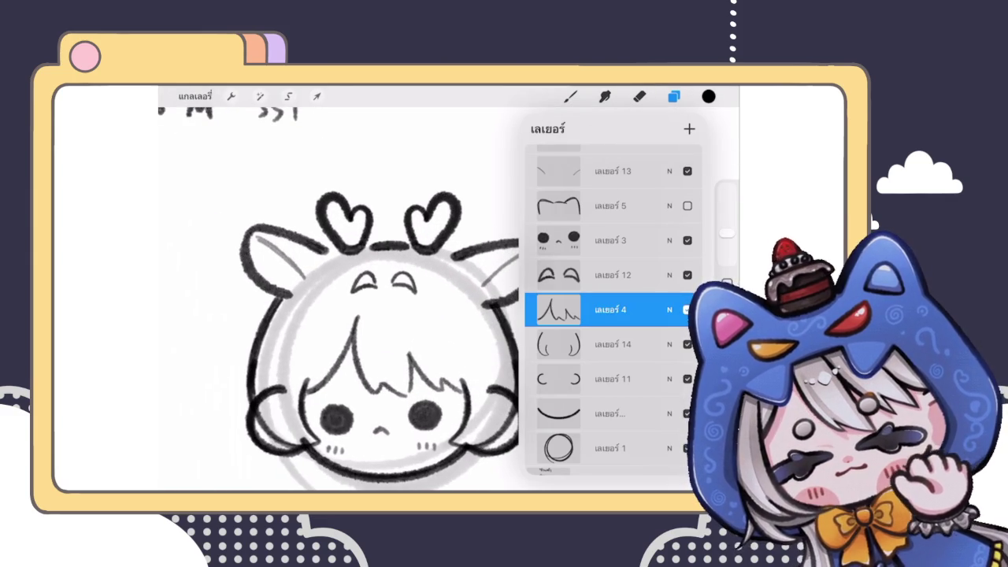
click(610, 274)
scroll(386, 315, up, 3)
Lasso the left arch mark and rotate it about 5° to level it with the right
click(289, 96)
mouse_move(360, 243)
mouse_down()
mouse_move(340, 329)
mouse_move(390, 331)
mouse_up()
click(317, 96)
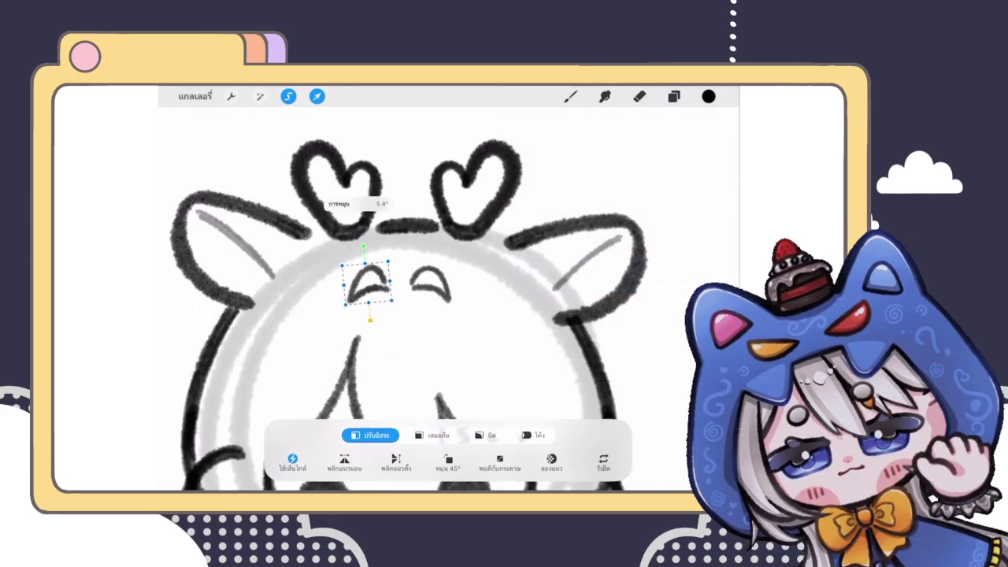
click(571, 96)
scroll(402, 315, down, 5)
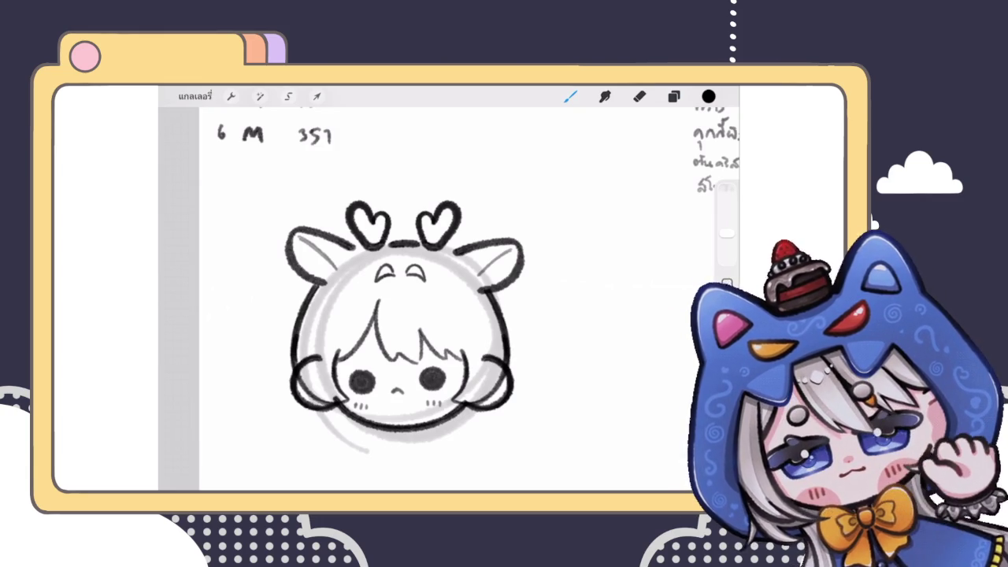
click(673, 96)
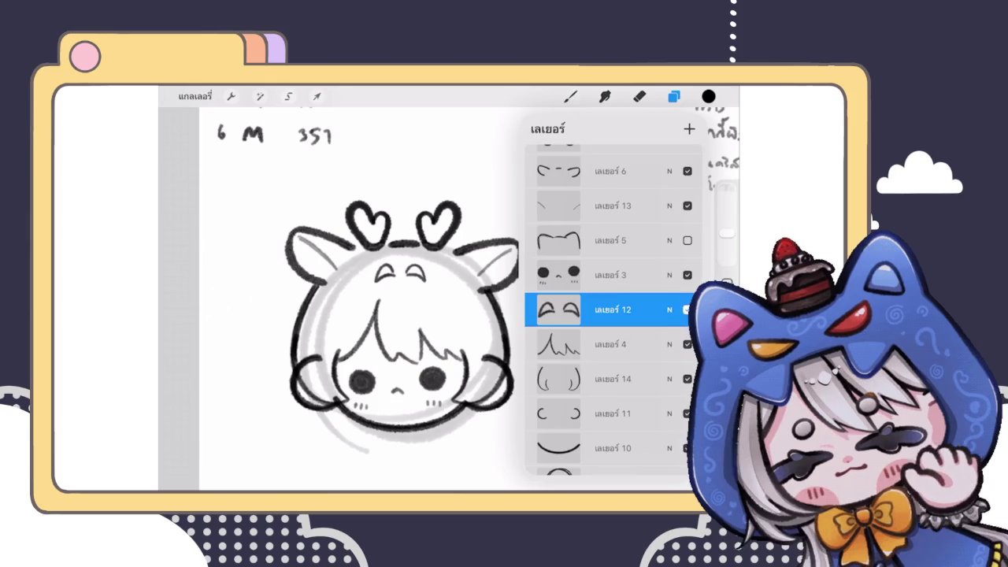
Select the heart antlers layer and adjust its placement with Transform
scroll(402, 300, down, 3)
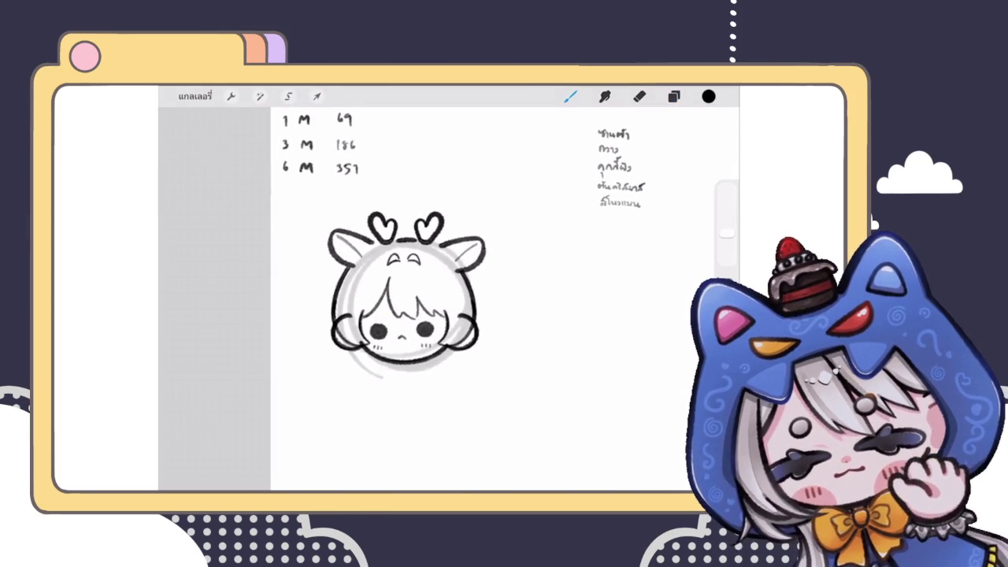
scroll(402, 300, up, 3)
click(674, 96)
click(613, 209)
click(317, 96)
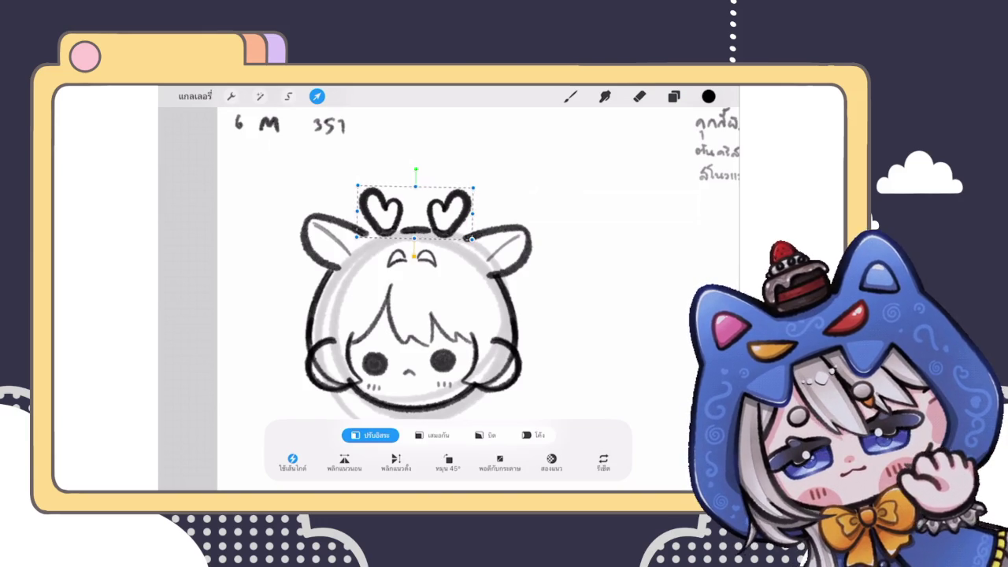
click(571, 96)
Duplicate the side-bun layer (Layer 11) and hide the upper copy as a backup
scroll(432, 260, down, 3)
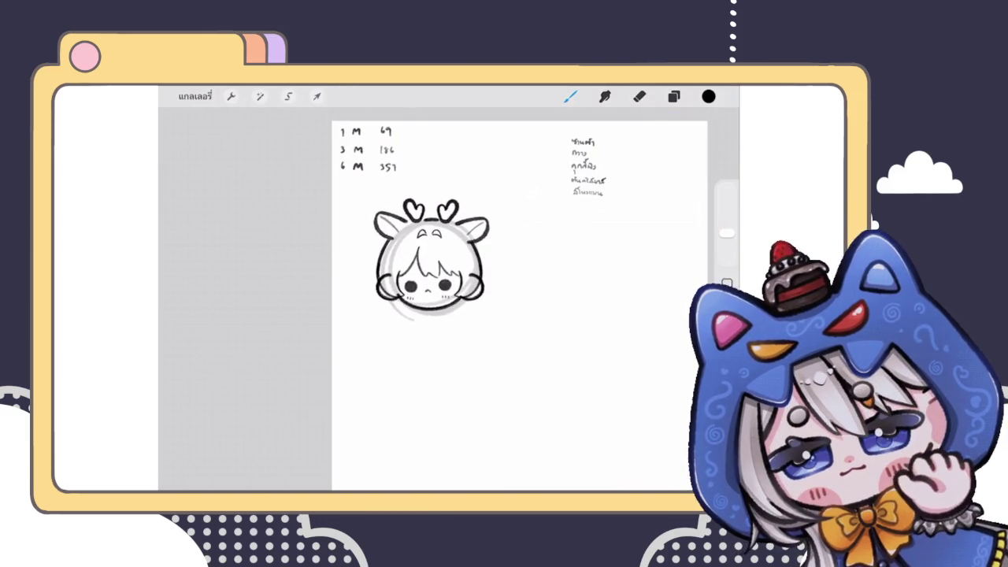
scroll(431, 260, up, 3)
click(673, 96)
scroll(610, 315, down, 5)
drag(631, 318, 552, 319)
click(646, 318)
click(687, 324)
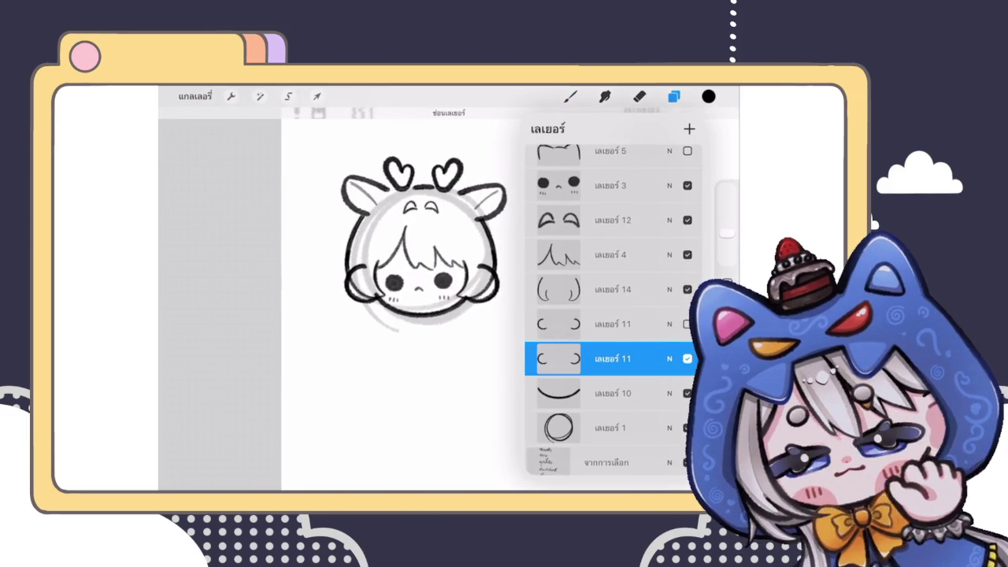
key(l)
scroll(432, 300, up, 3)
Erase the inner loop of the left side bun and clean up leftover bits
key(e)
mouse_move(367, 280)
mouse_down()
mouse_move(338, 265)
mouse_move(303, 307)
mouse_up()
drag(371, 349, 368, 349)
scroll(367, 349, down, 2)
scroll(367, 349, down, 2)
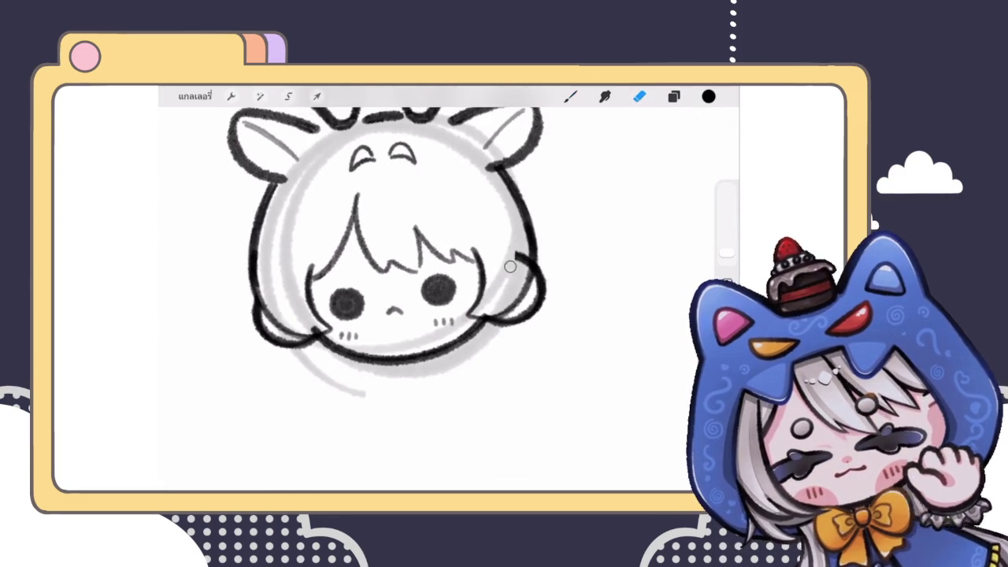
scroll(520, 268, up, 2)
key(l)
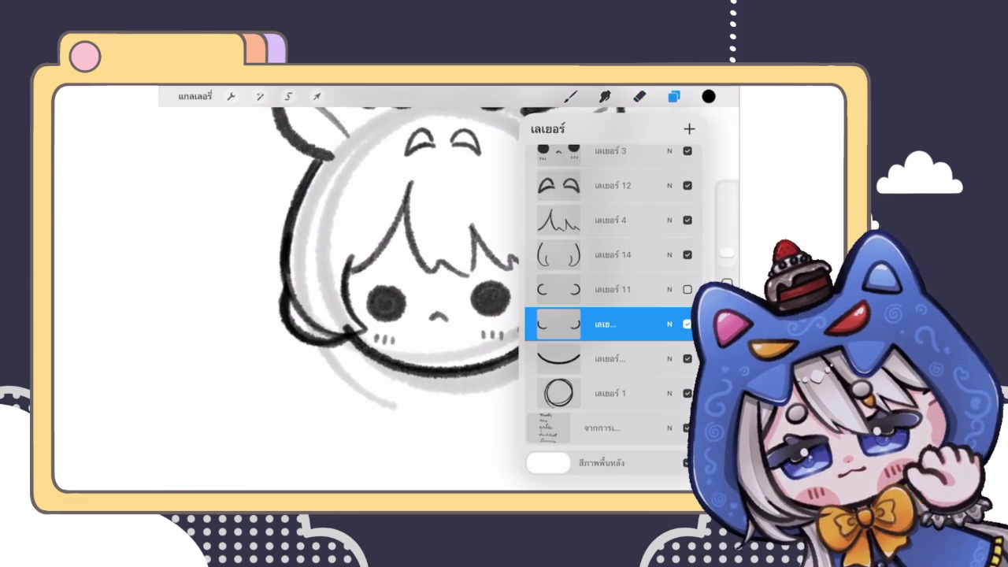
scroll(402, 260, down, 3)
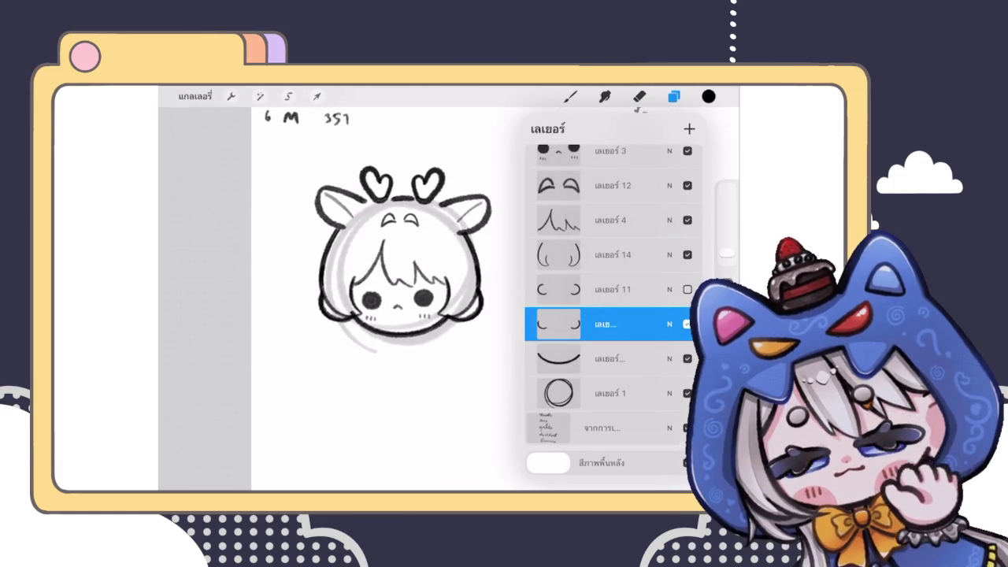
scroll(402, 252, up, 2)
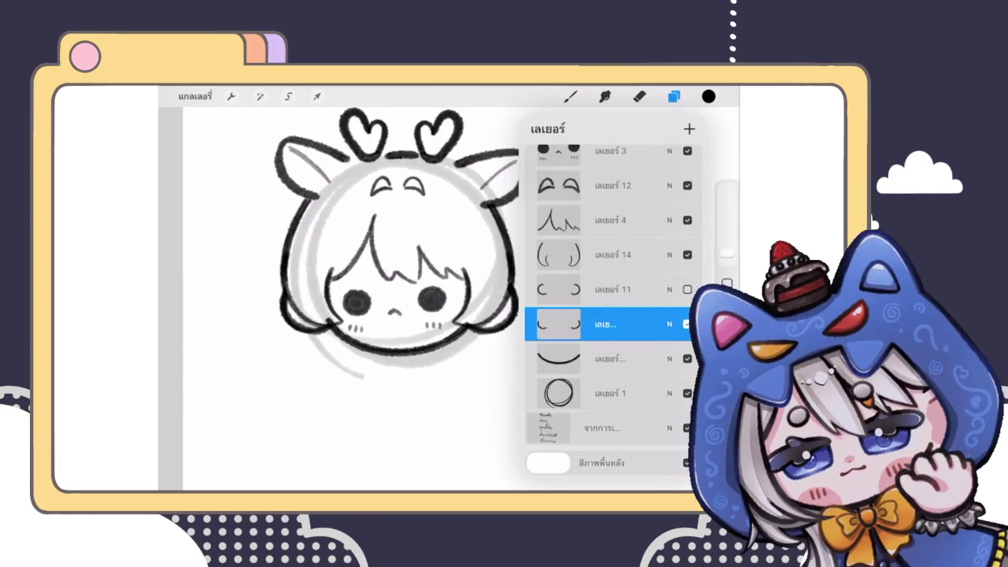
Undo stray side strokes and delete the hidden backup layer
drag(484, 274, 509, 290)
key(ctrl+z)
drag(314, 274, 286, 296)
mouse_move(670, 324)
mouse_down()
mouse_move(543, 323)
mouse_move(669, 324)
mouse_up()
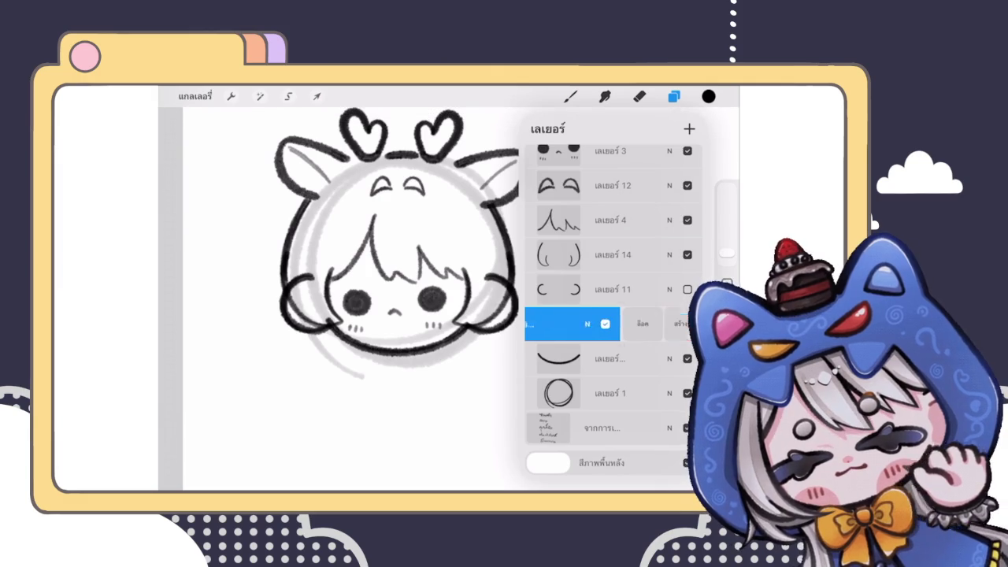
drag(670, 289, 544, 289)
click(682, 289)
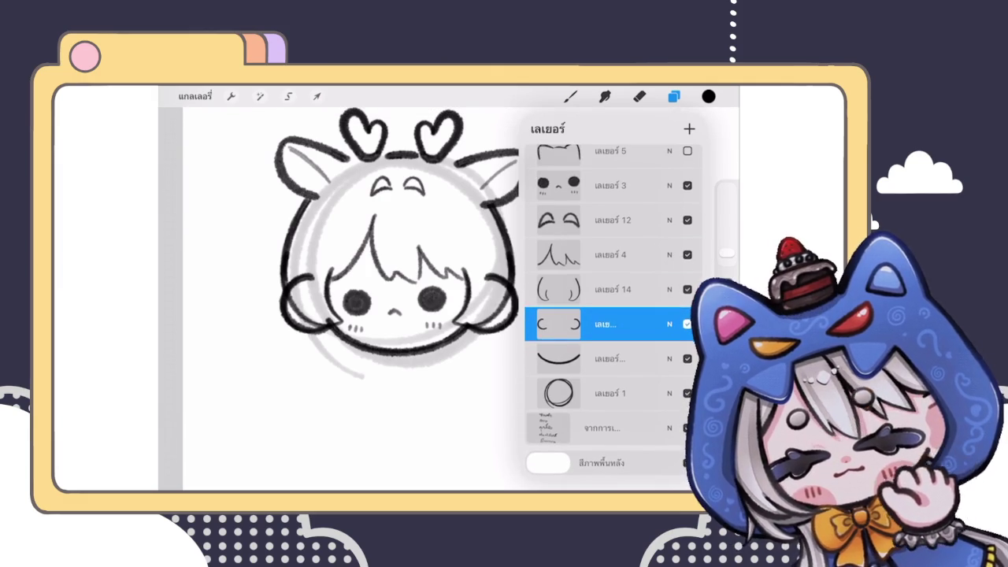
Hide the side hair, bangs and arch marks layers
click(613, 290)
click(688, 289)
click(688, 254)
scroll(340, 299, down, 3)
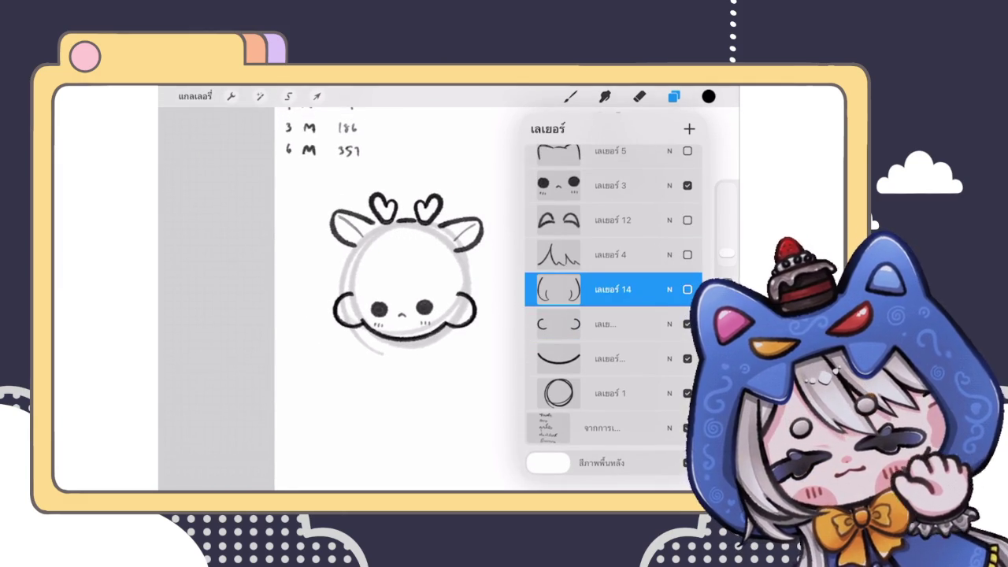
click(613, 219)
click(688, 220)
scroll(404, 300, up, 3)
Select the chin outline layer (Layer 10) and ink a first curve down the head's left edge
click(613, 359)
click(674, 96)
scroll(402, 299, up, 3)
click(571, 96)
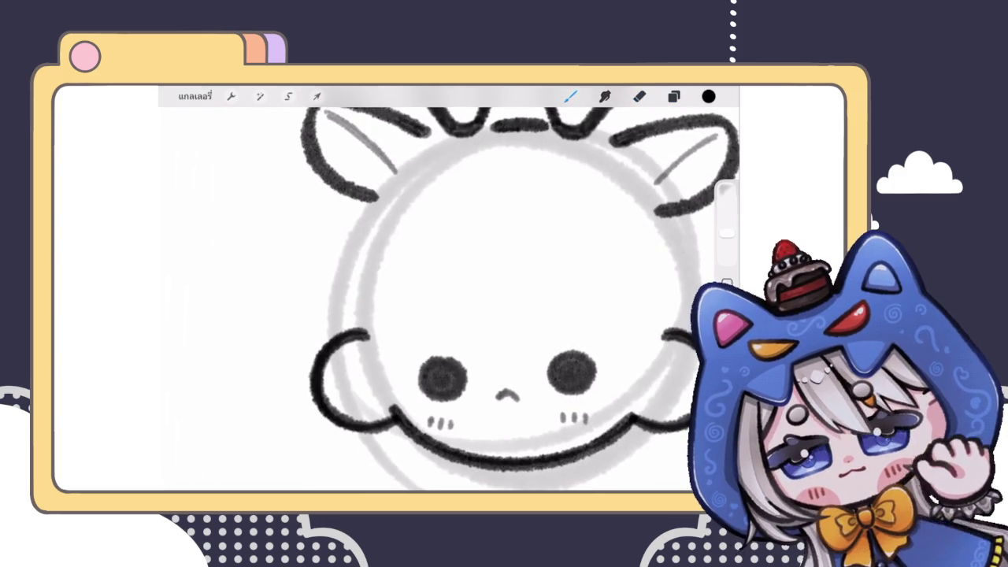
drag(377, 207, 346, 319)
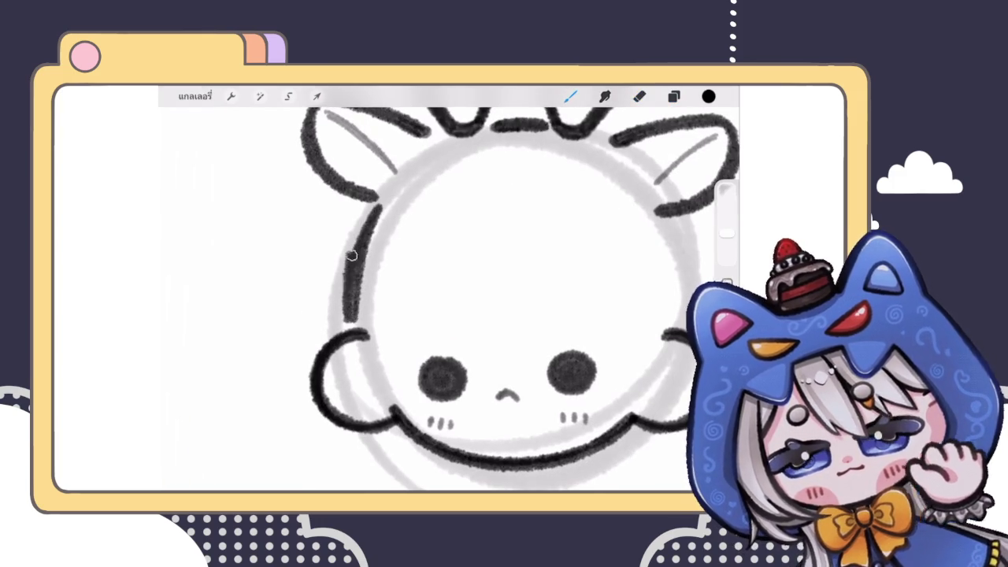
scroll(441, 299, down, 3)
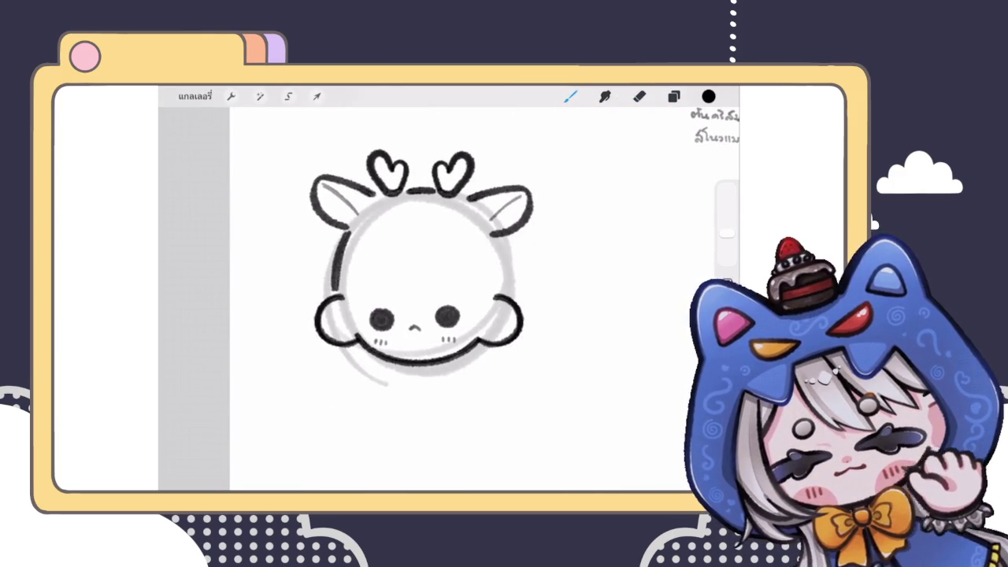
scroll(418, 299, up, 3)
On a new Layer 15, ink a darker, thicker outline down the head's left side
click(674, 96)
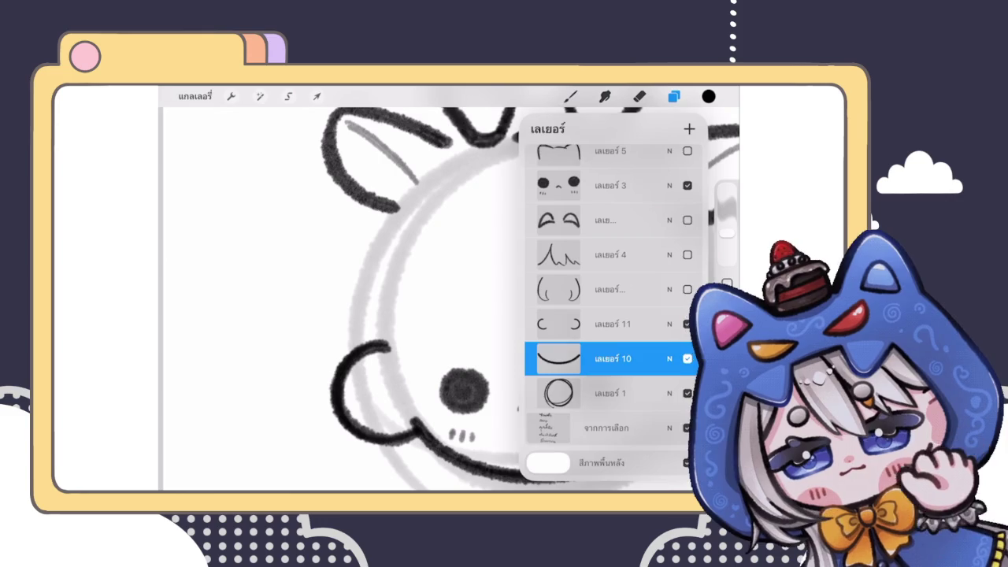
click(570, 96)
drag(390, 220, 360, 331)
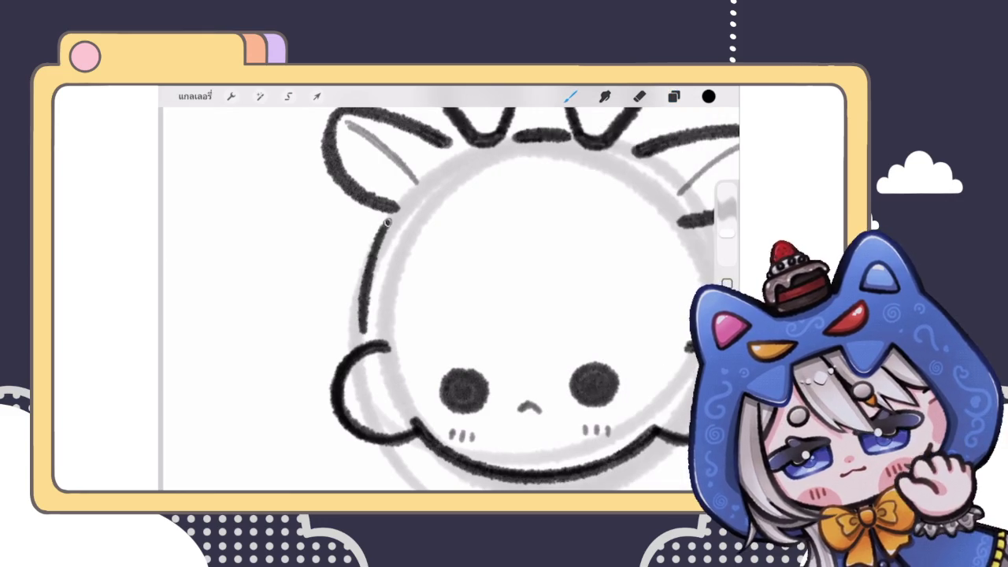
mouse_move(387, 223)
mouse_down()
mouse_move(362, 329)
mouse_move(359, 284)
mouse_move(356, 326)
mouse_up()
mouse_move(357, 283)
mouse_down()
mouse_move(361, 339)
mouse_move(365, 310)
mouse_up()
scroll(449, 300, down, 5)
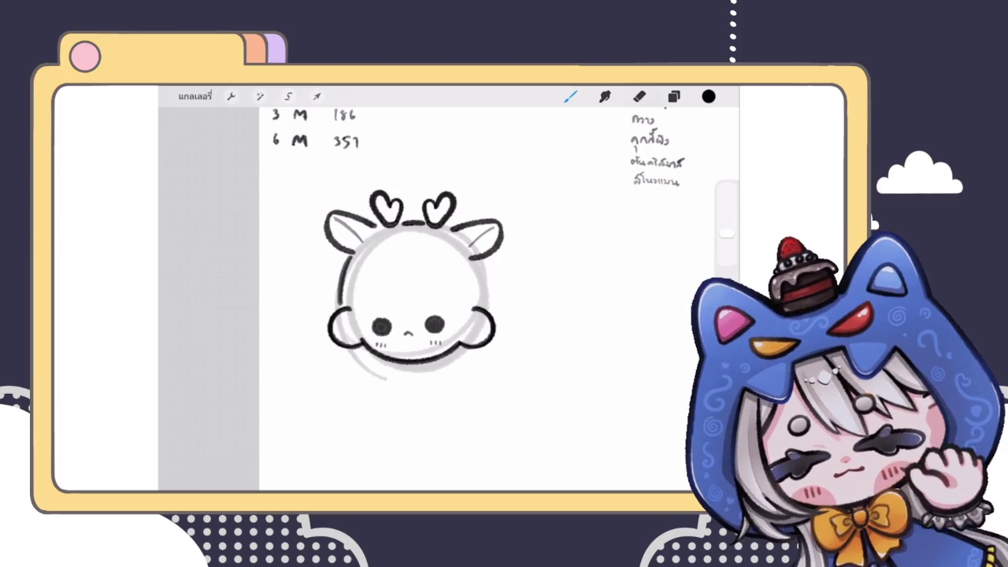
scroll(414, 283, up, 3)
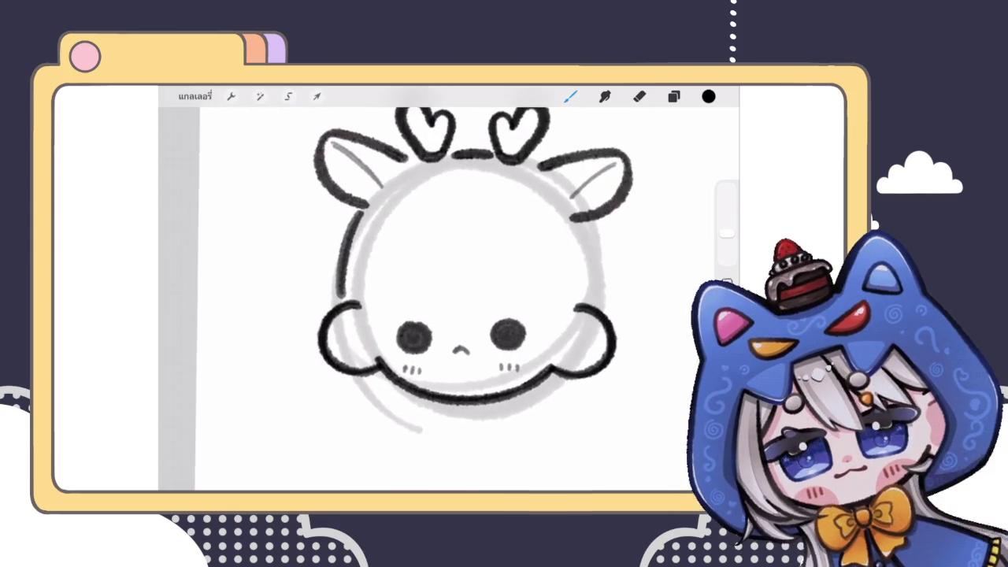
Draw a short stroke on the head's right side
click(673, 96)
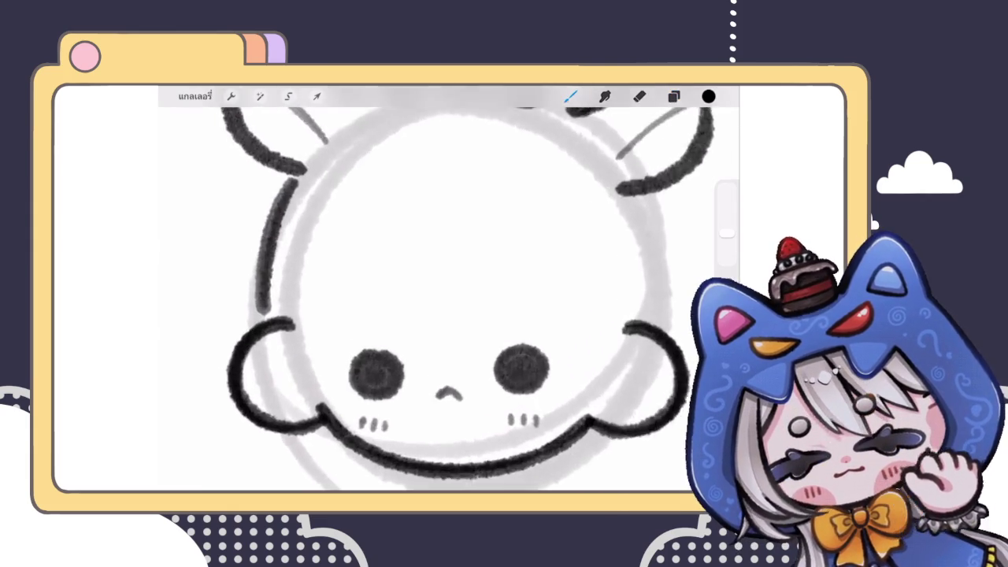
scroll(370, 283, up, 3)
drag(536, 216, 550, 261)
scroll(371, 283, down, 3)
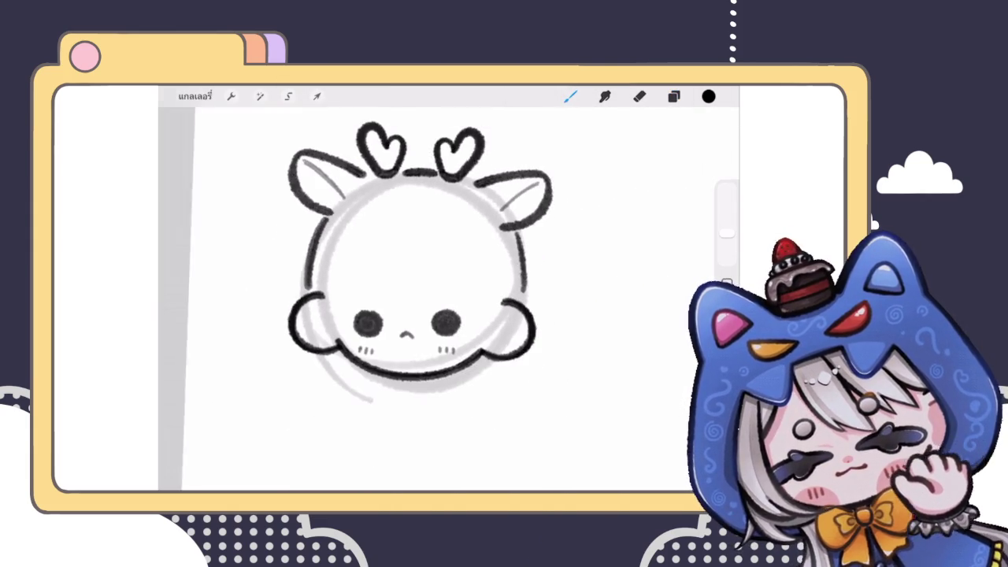
click(674, 96)
Duplicate the head-outline layer and move the copy to the head's right side
drag(662, 323, 591, 324)
click(687, 324)
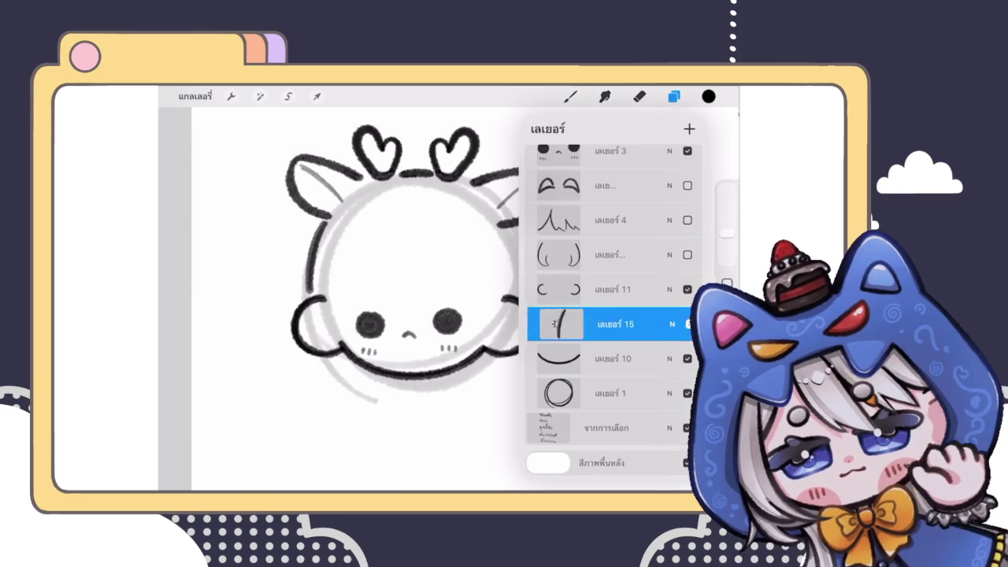
click(317, 96)
drag(316, 256, 518, 260)
click(571, 96)
scroll(425, 260, down, 3)
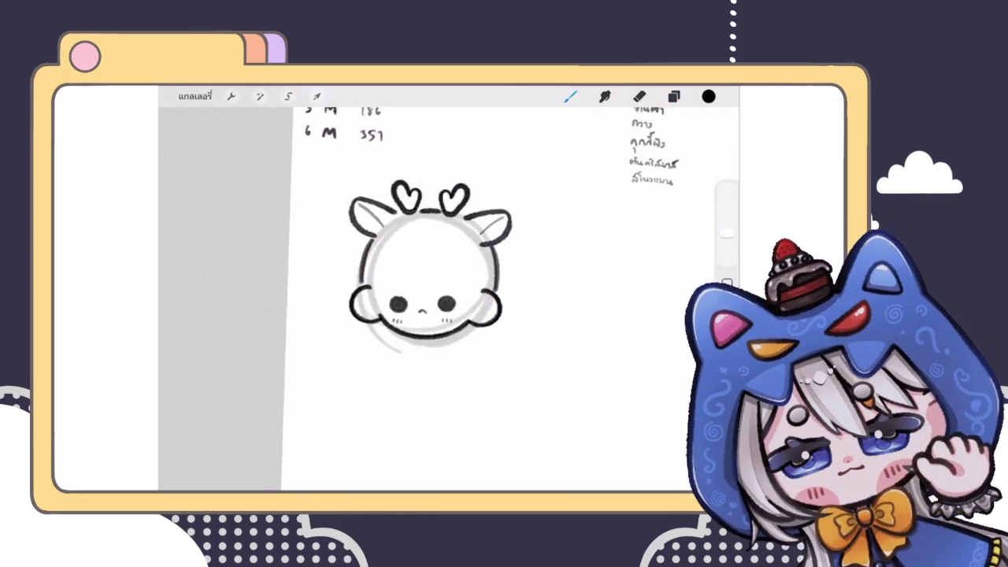
Set the head-outline layer's opacity to 100%
click(673, 96)
click(610, 307)
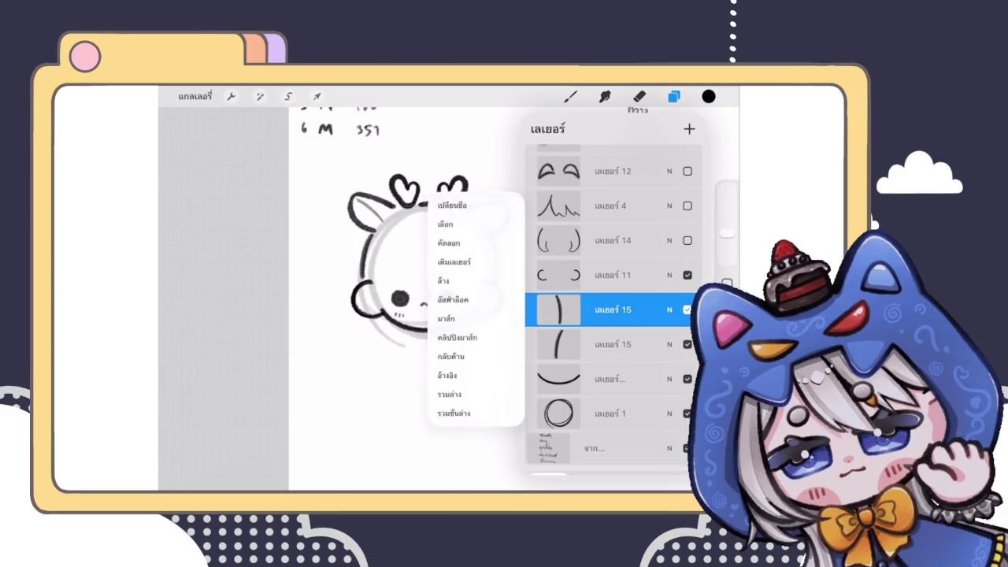
click(317, 96)
click(674, 96)
click(669, 324)
drag(613, 281, 681, 281)
click(670, 240)
click(571, 96)
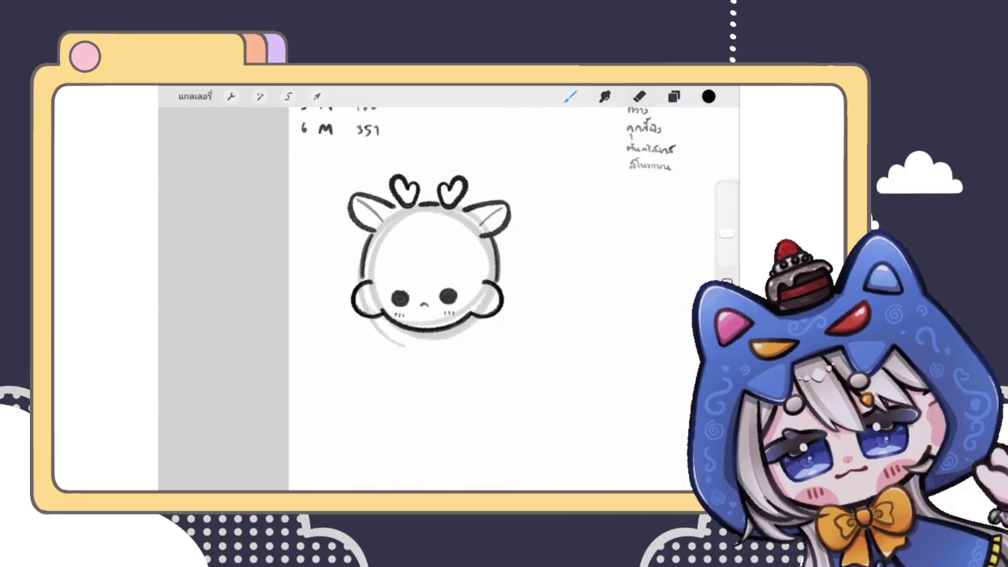
scroll(471, 309, down, 3)
scroll(470, 308, down, 2)
scroll(471, 309, down, 2)
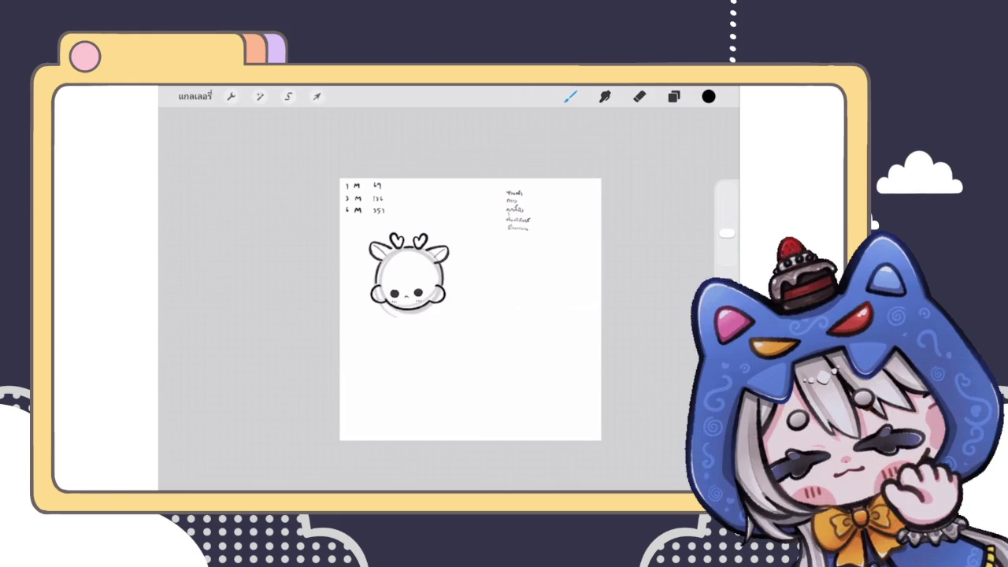
Select the eyes and nose layer and adjust its placement with Transform
scroll(408, 276, up, 3)
scroll(408, 276, up, 3)
scroll(408, 276, up, 2)
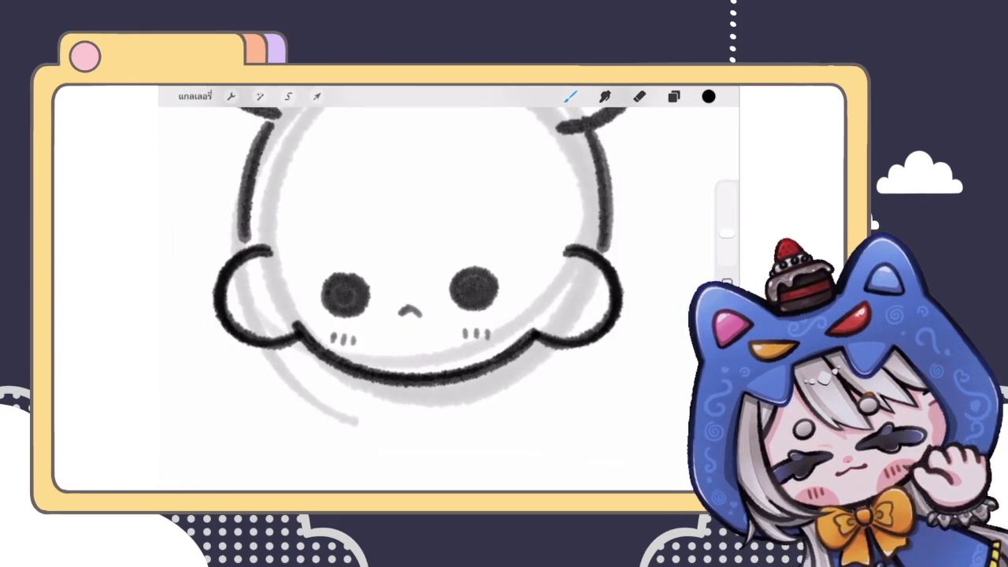
click(673, 96)
scroll(602, 316, up, 3)
click(606, 249)
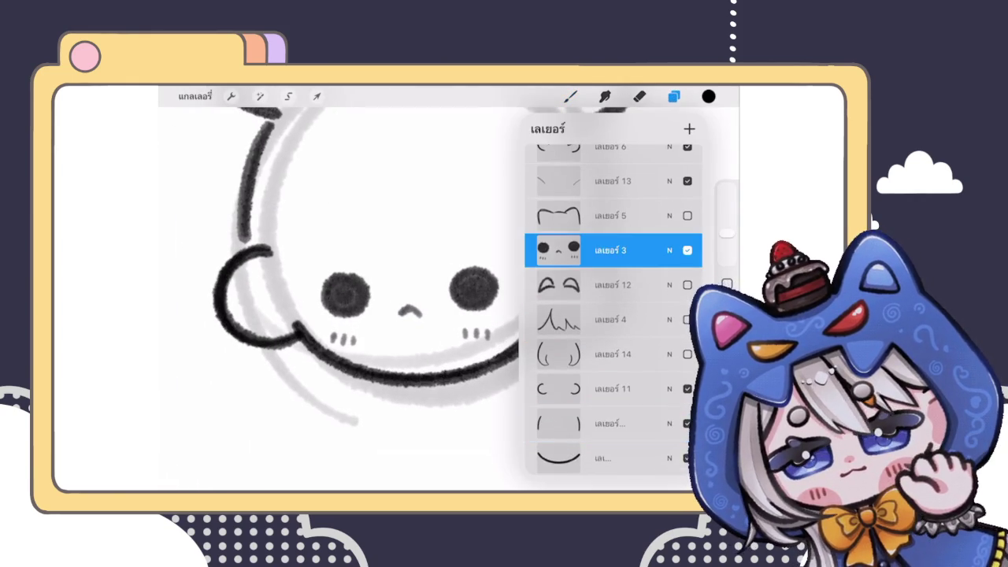
click(316, 96)
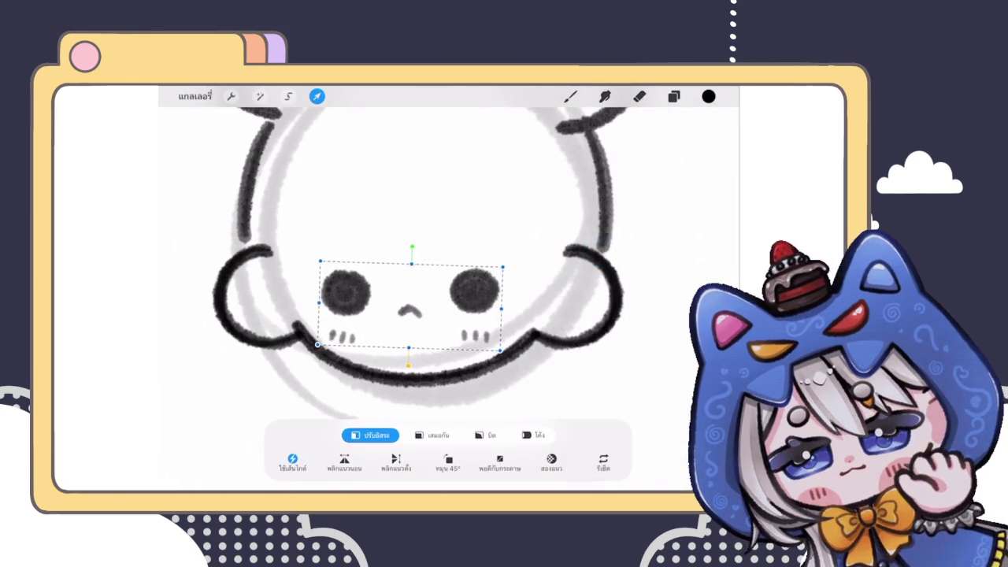
click(570, 96)
click(674, 96)
Draw a lash tick above the left and right eyes, darkening the left one
drag(328, 263, 337, 274)
drag(490, 266, 484, 276)
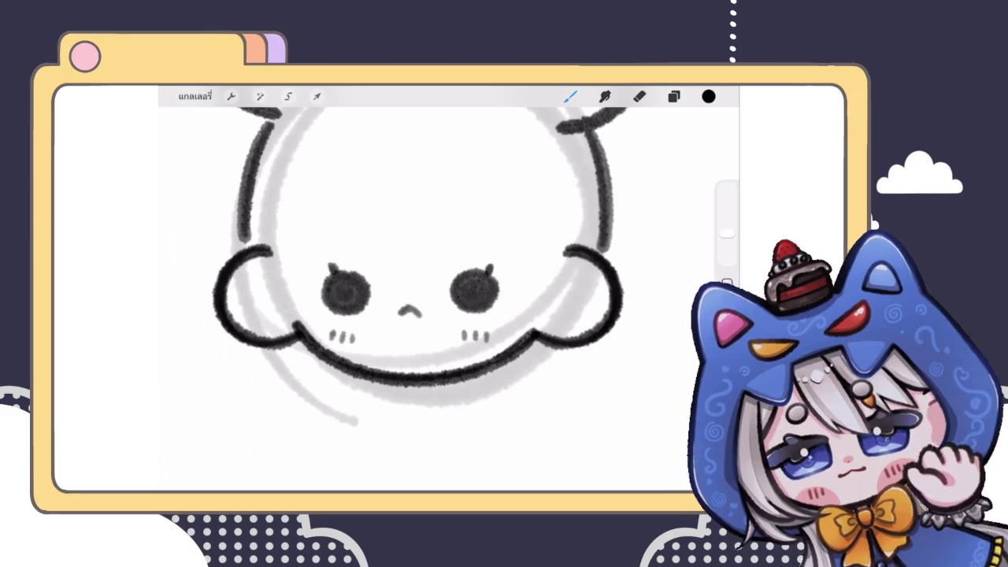
drag(329, 263, 335, 272)
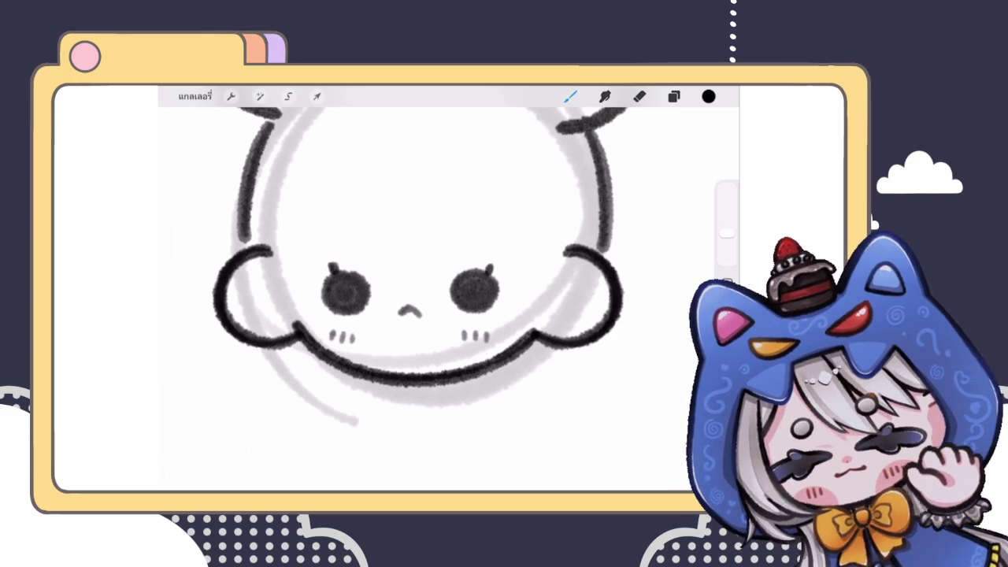
scroll(403, 268, down, 5)
scroll(404, 268, down, 3)
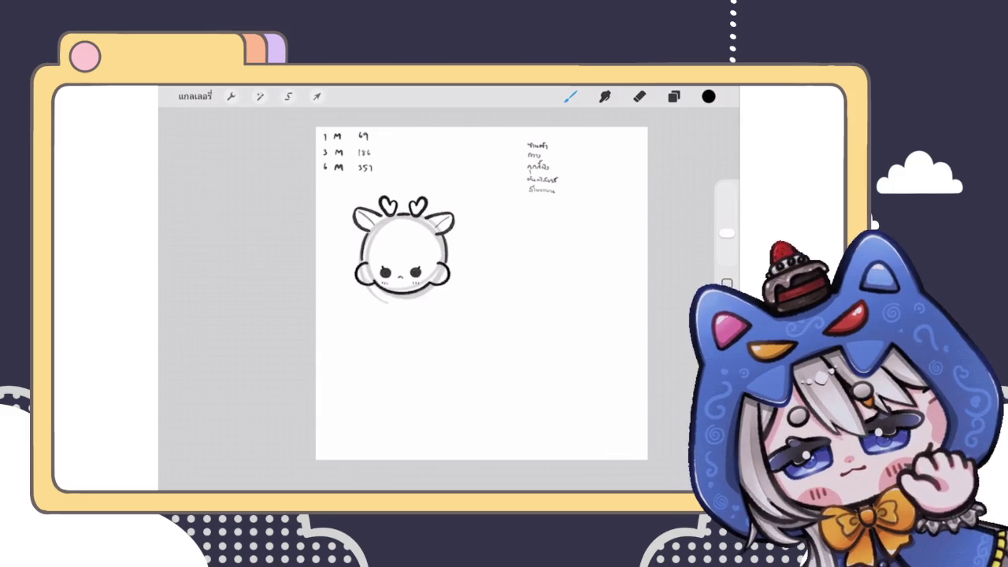
key(e)
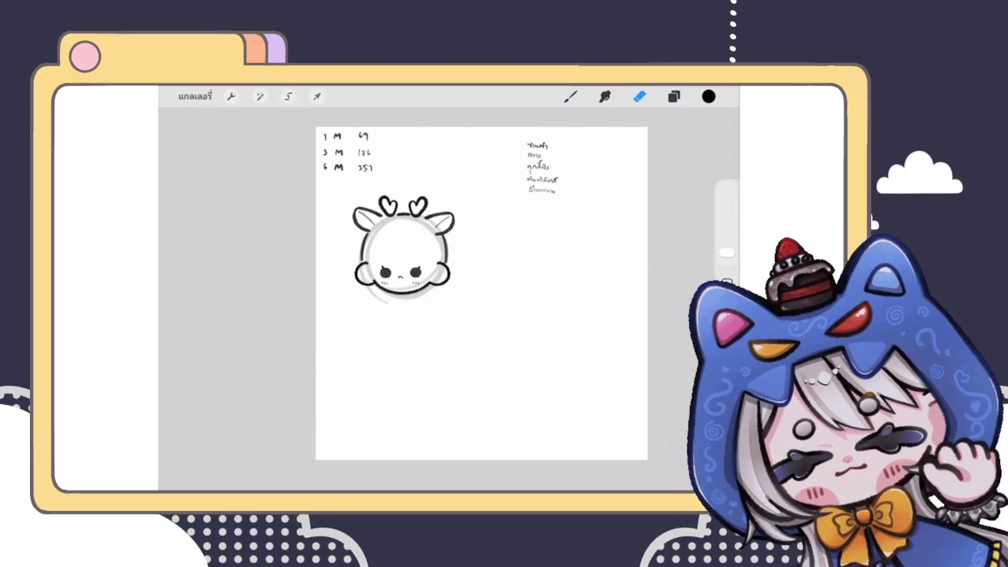
scroll(403, 249, up, 5)
scroll(406, 272, up, 5)
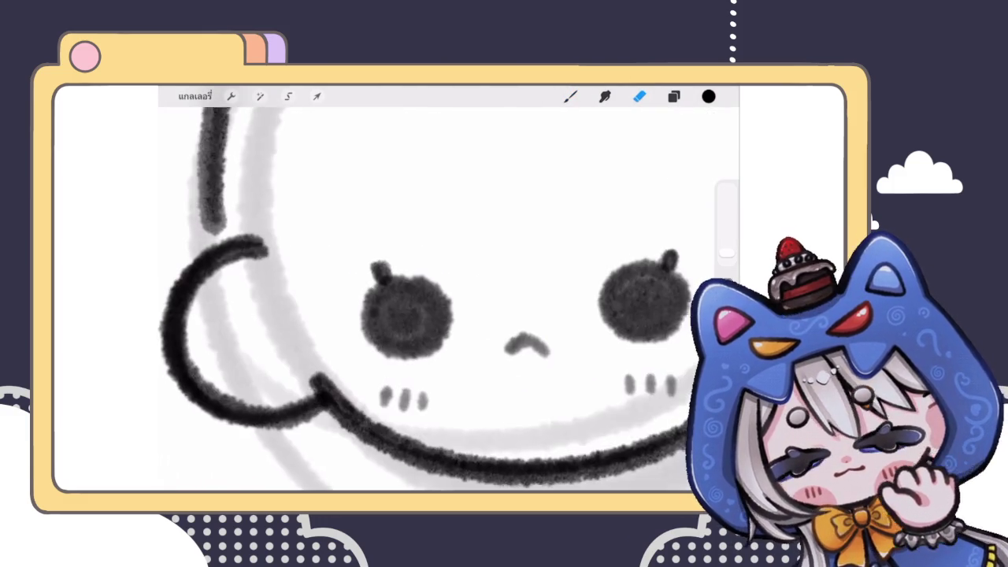
click(673, 96)
scroll(404, 240, up, 4)
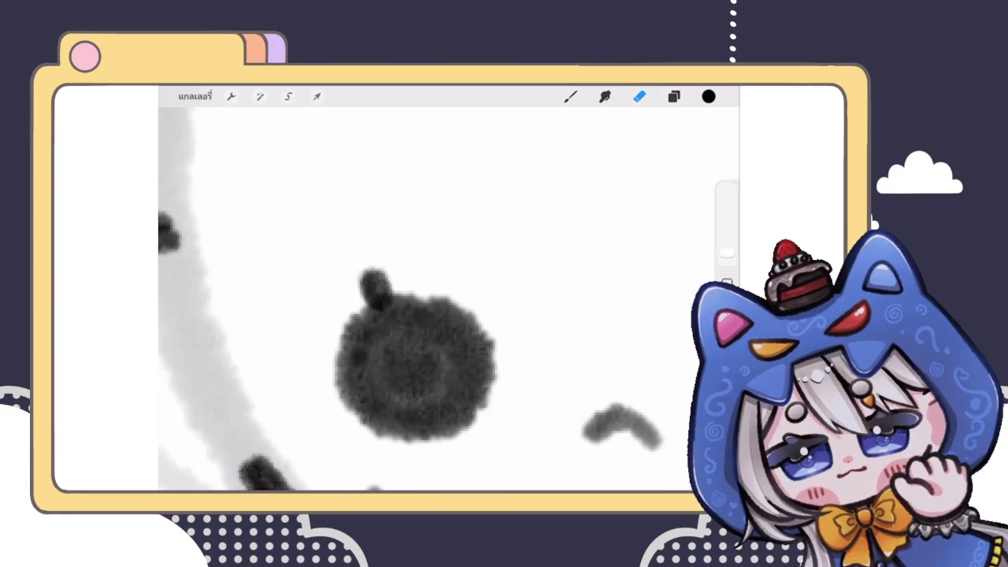
scroll(441, 299, down, 5)
scroll(575, 294, up, 5)
scroll(441, 315, up, 2)
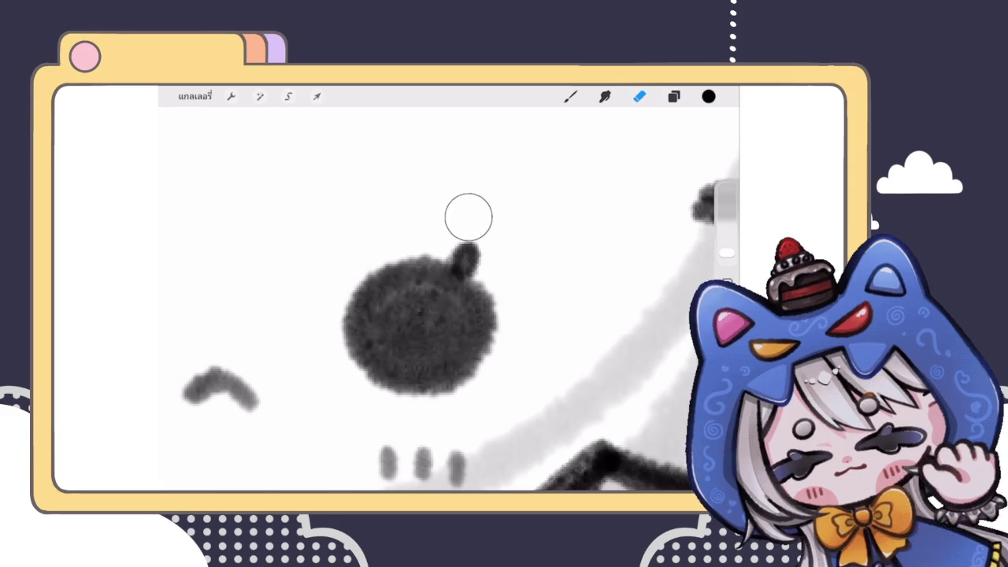
scroll(449, 299, down, 5)
key(b)
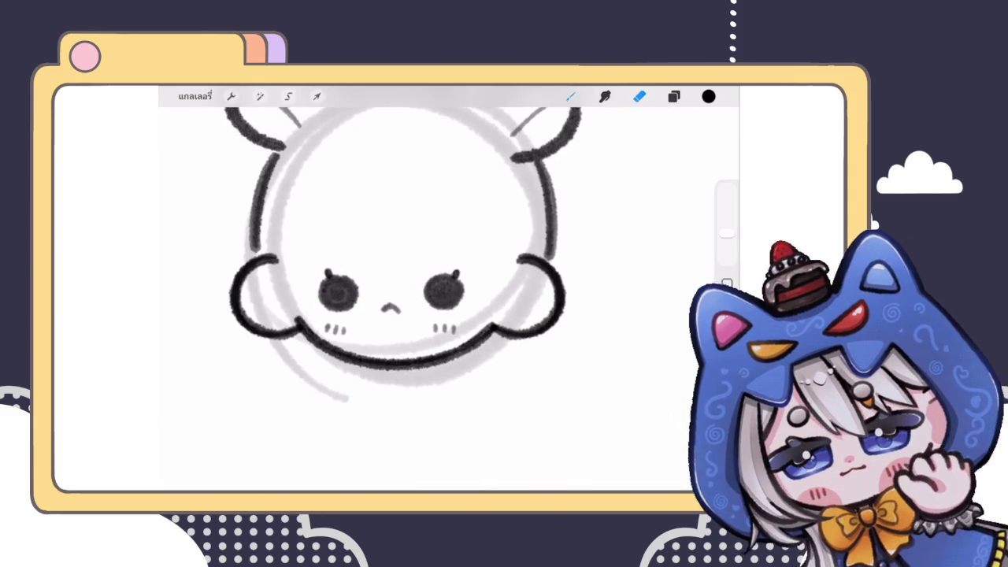
scroll(402, 252, down, 2)
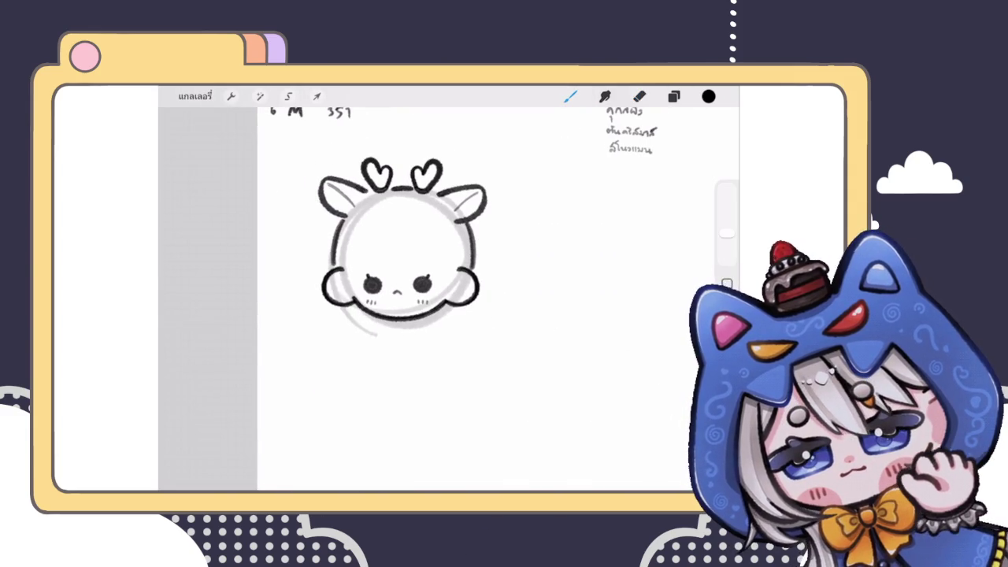
scroll(402, 252, down, 3)
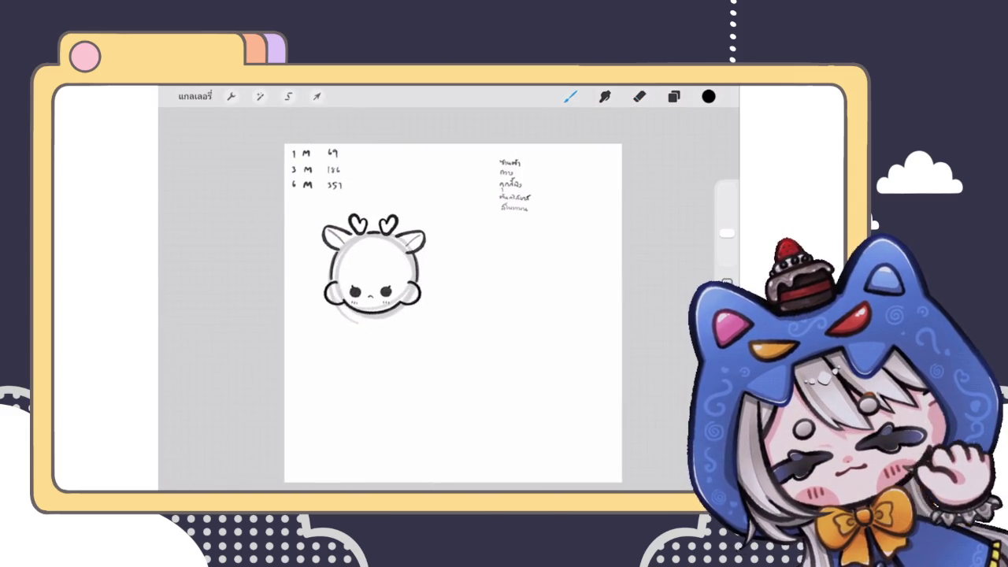
scroll(359, 303, up, 3)
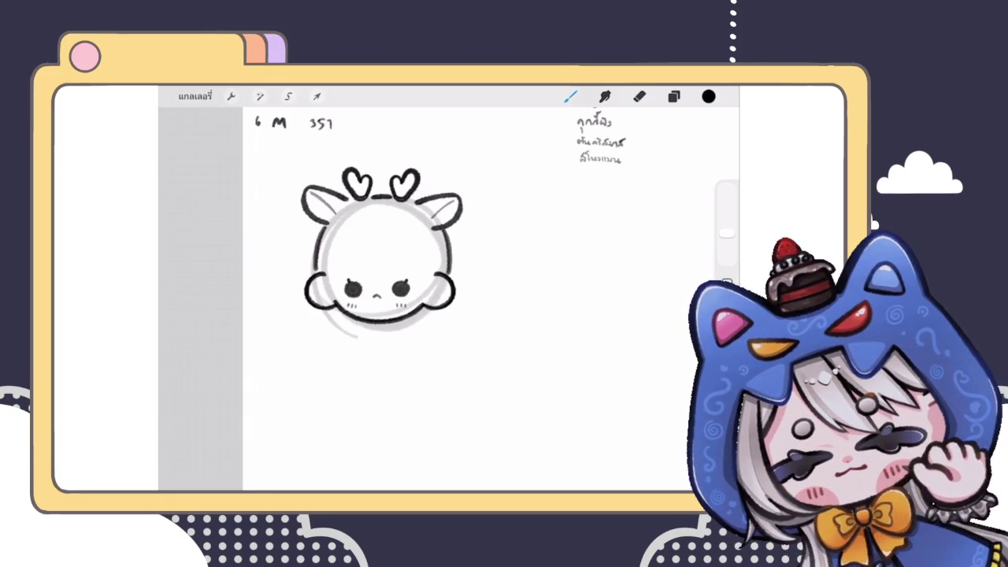
Draw a small circle on the forehead, undoing unwanted attempts
click(674, 96)
scroll(382, 244, up, 3)
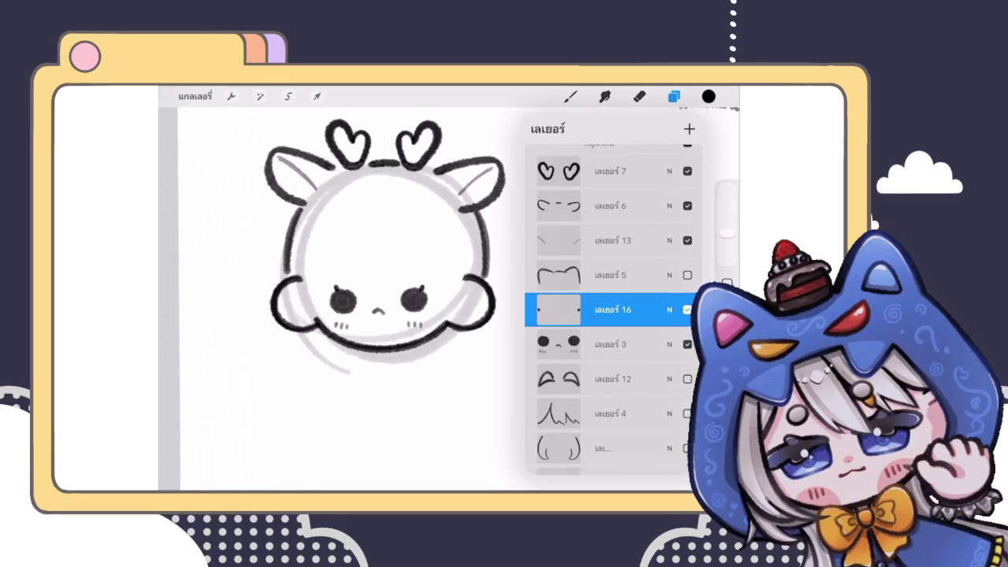
click(571, 96)
scroll(394, 299, up, 3)
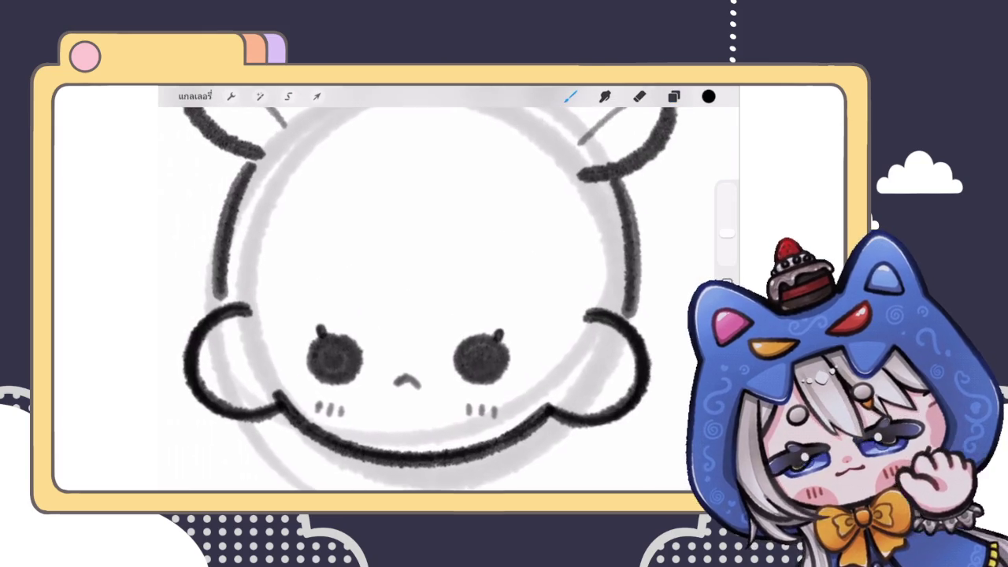
mouse_move(358, 262)
mouse_down()
mouse_move(364, 278)
mouse_move(362, 263)
mouse_move(347, 288)
mouse_move(364, 256)
mouse_up()
key(ctrl+z)
scroll(449, 299, up, 3)
key(ctrl+z)
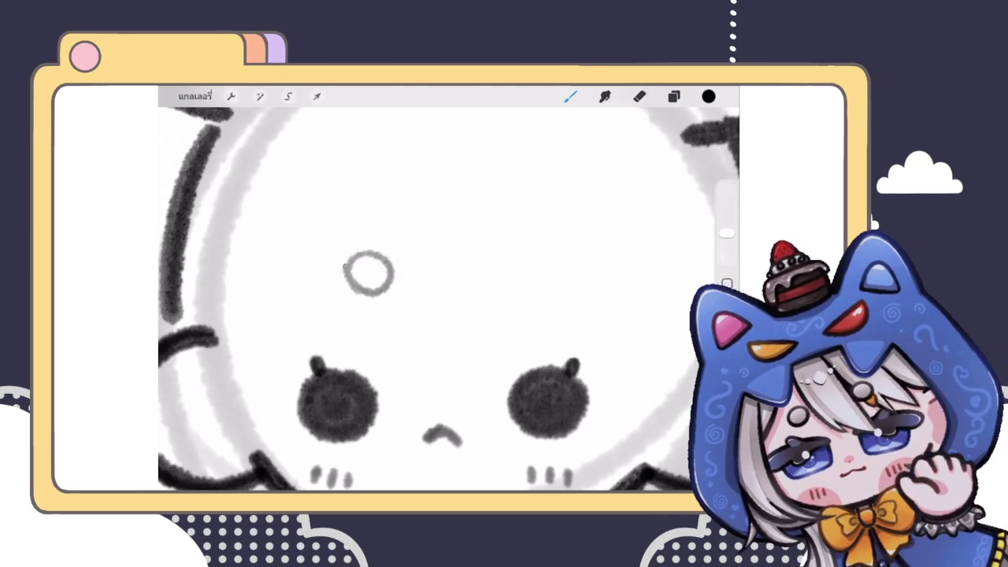
scroll(449, 291, down, 3)
scroll(449, 292, down, 2)
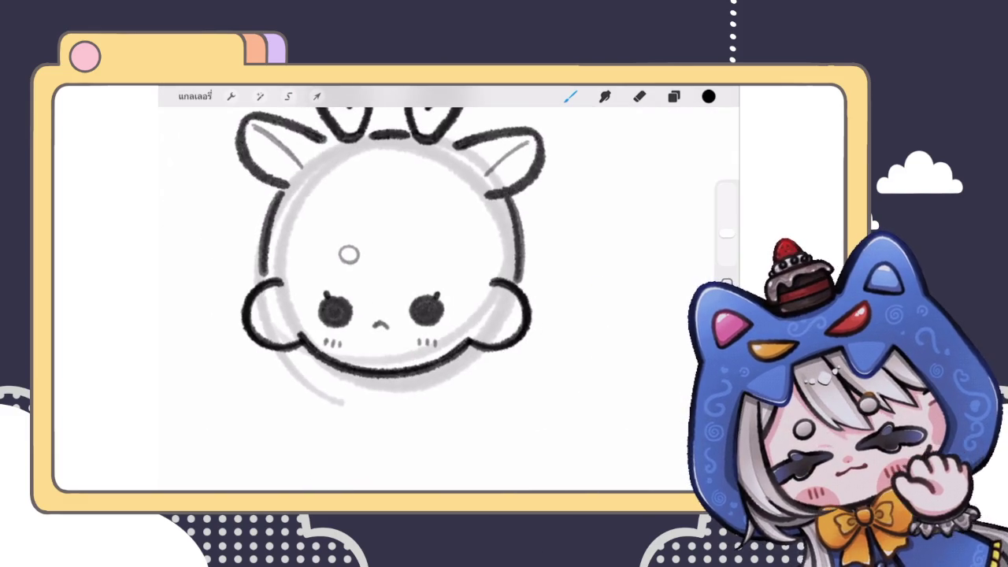
scroll(449, 292, up, 5)
Rotate the forehead circle about 45° with Transform
click(317, 96)
drag(349, 221, 320, 224)
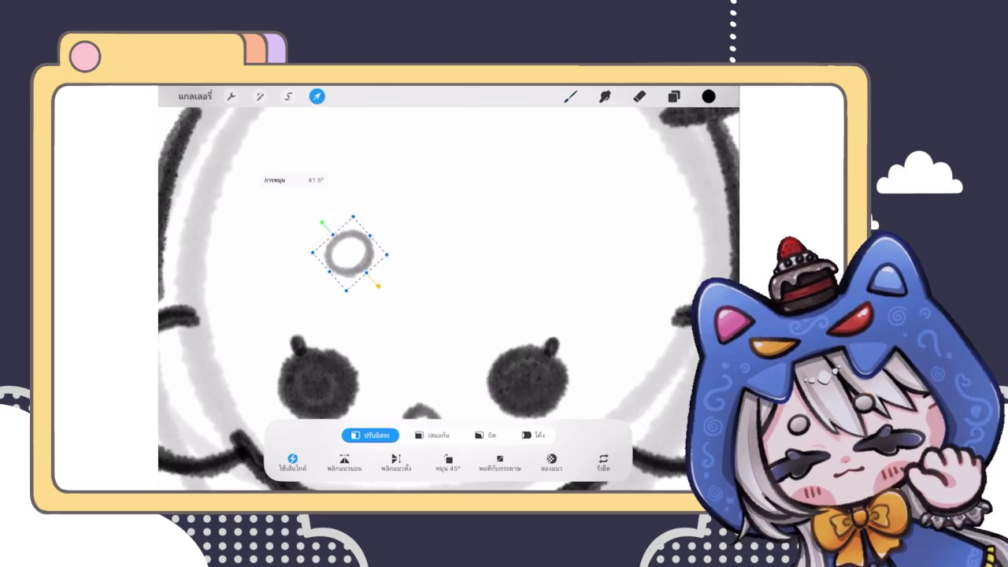
click(640, 96)
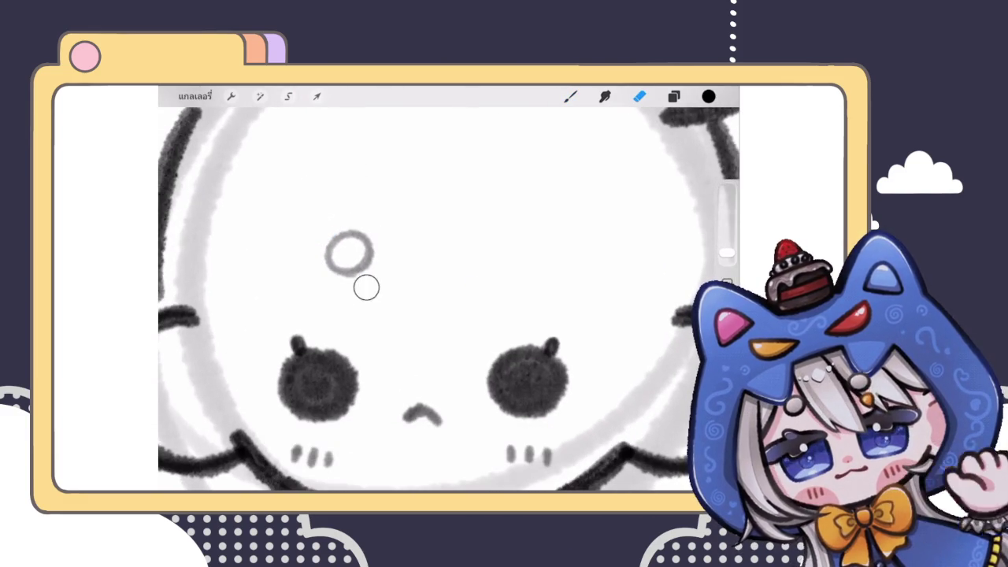
scroll(325, 254, down, 3)
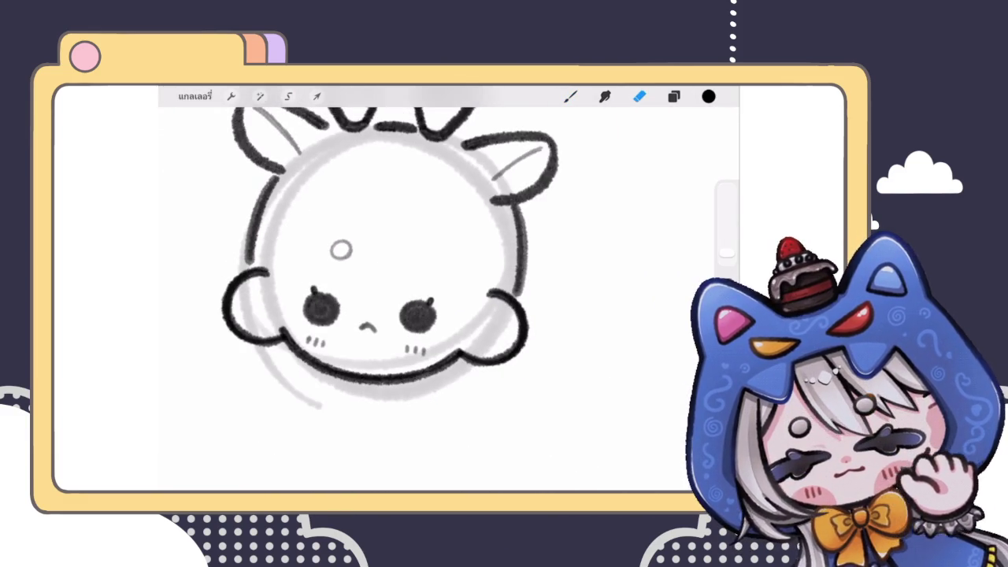
scroll(339, 292, up, 3)
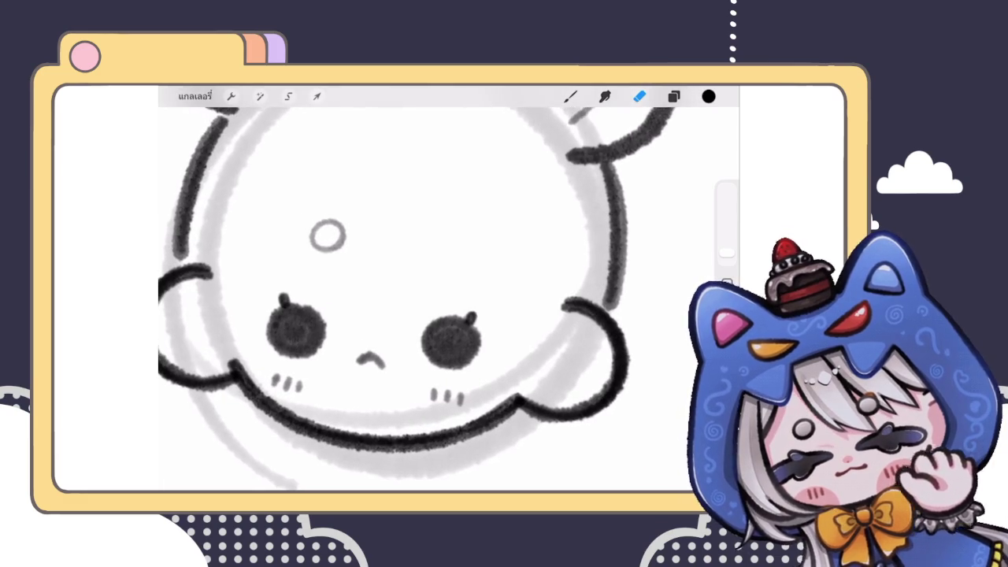
Duplicate the circle layer and move the copy above the right eye
click(674, 96)
drag(646, 309, 552, 309)
click(607, 309)
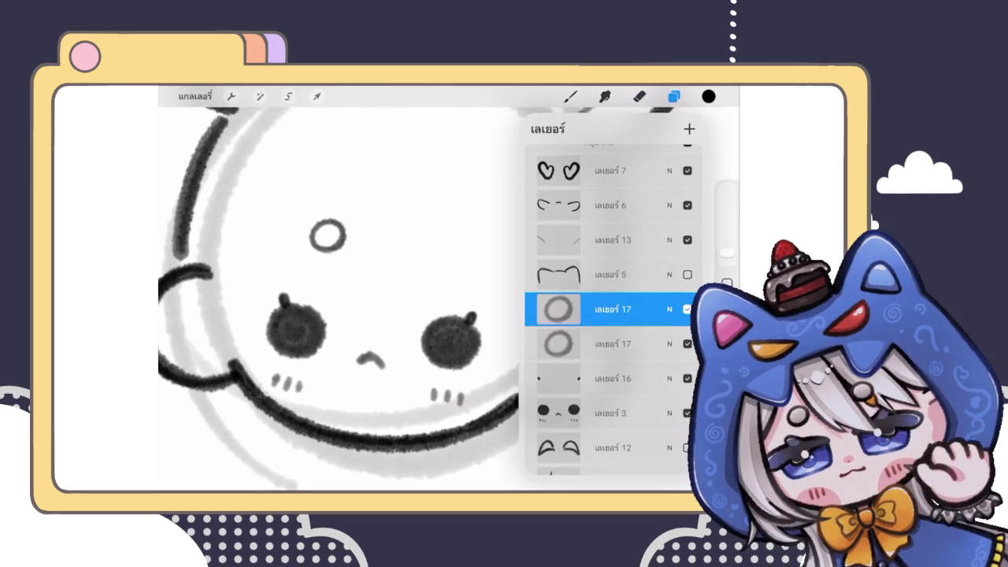
click(558, 309)
click(462, 389)
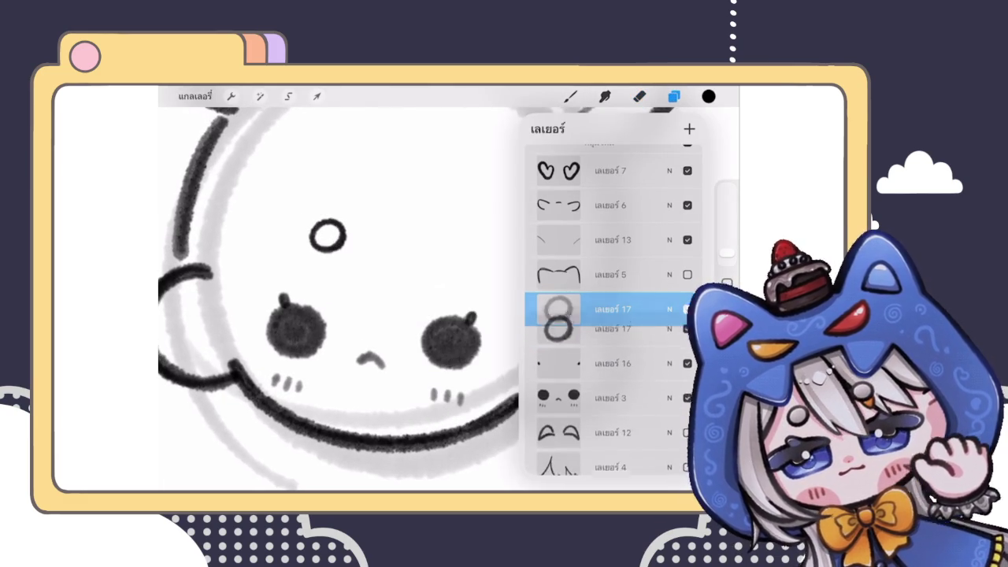
click(316, 97)
mouse_move(327, 236)
mouse_down()
mouse_move(454, 239)
mouse_move(451, 246)
mouse_up()
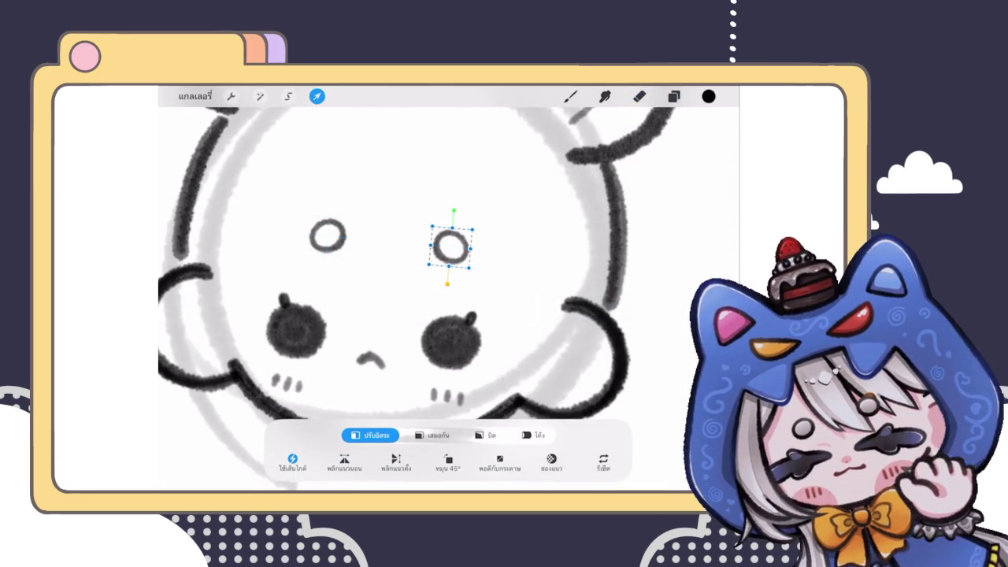
click(570, 96)
scroll(449, 276, down, 5)
scroll(398, 260, up, 2)
Merge the two circle layers and centre the pair on the forehead
click(674, 96)
click(554, 306)
click(317, 96)
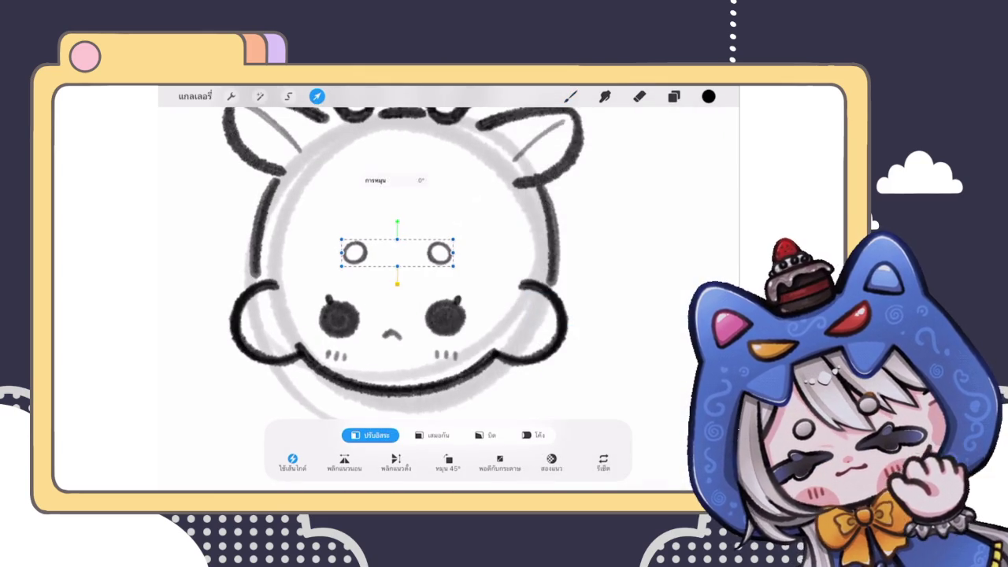
drag(397, 223, 393, 221)
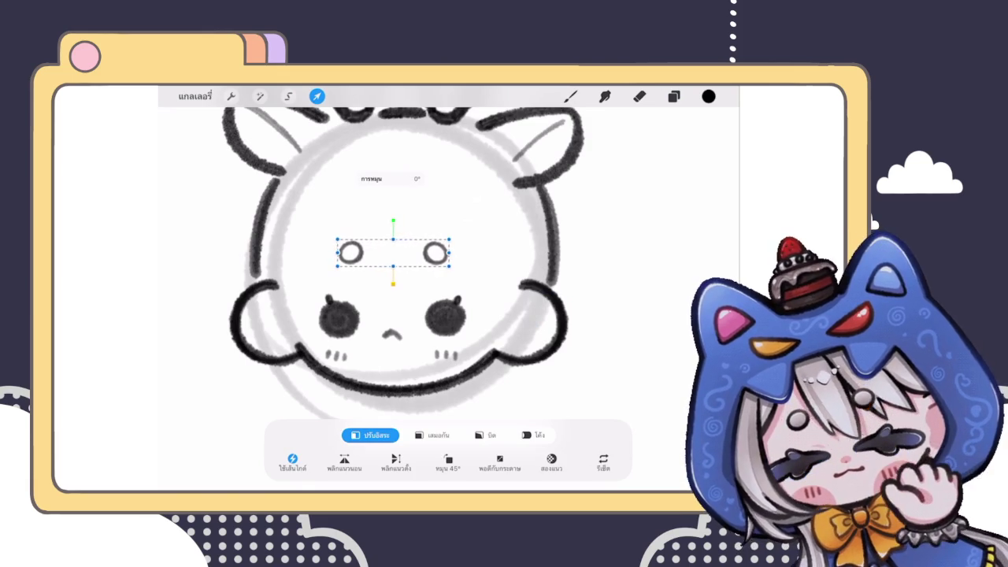
click(571, 96)
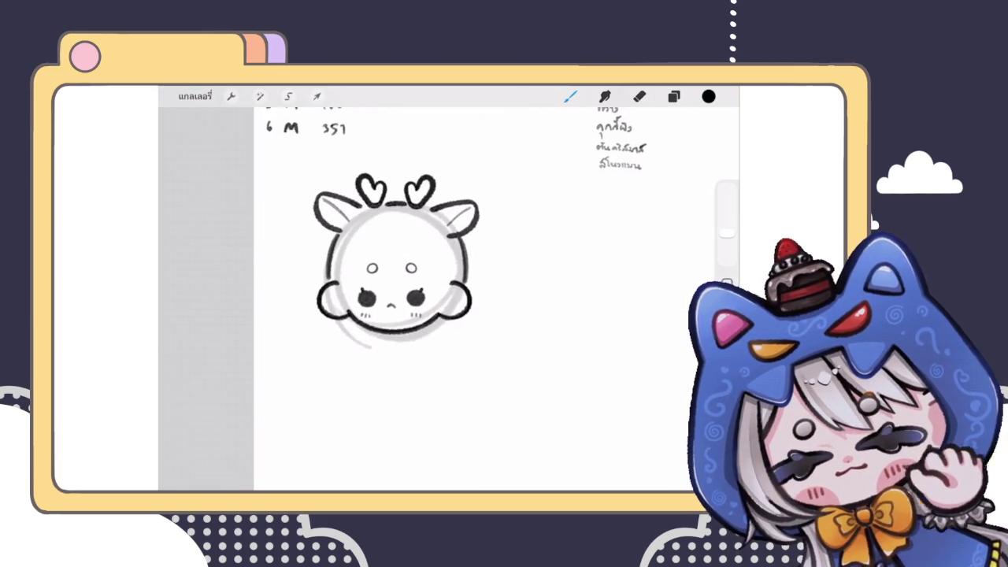
Move the two forehead circles slightly higher with Transform and commit the position
scroll(489, 300, down, 3)
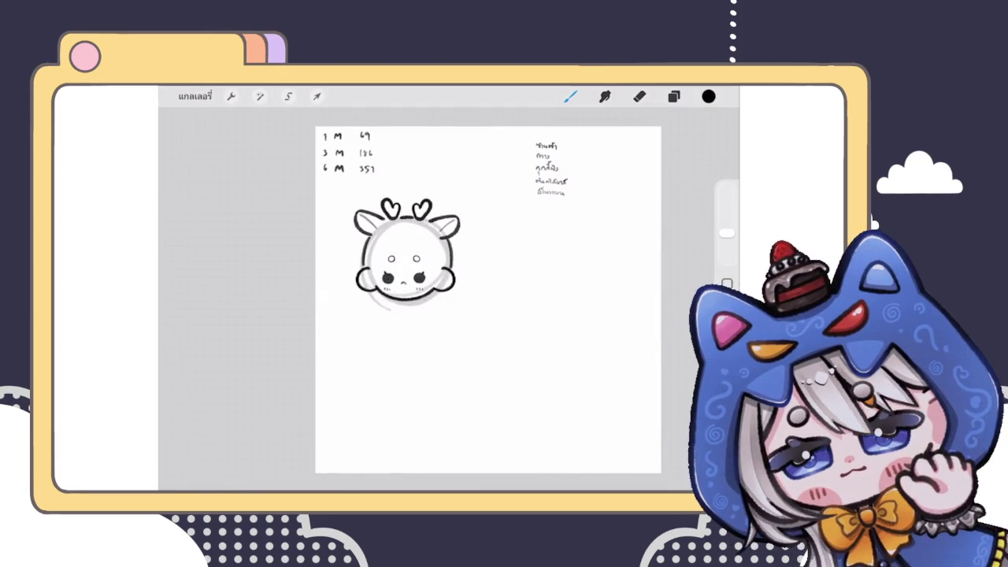
scroll(406, 260, up, 3)
click(316, 97)
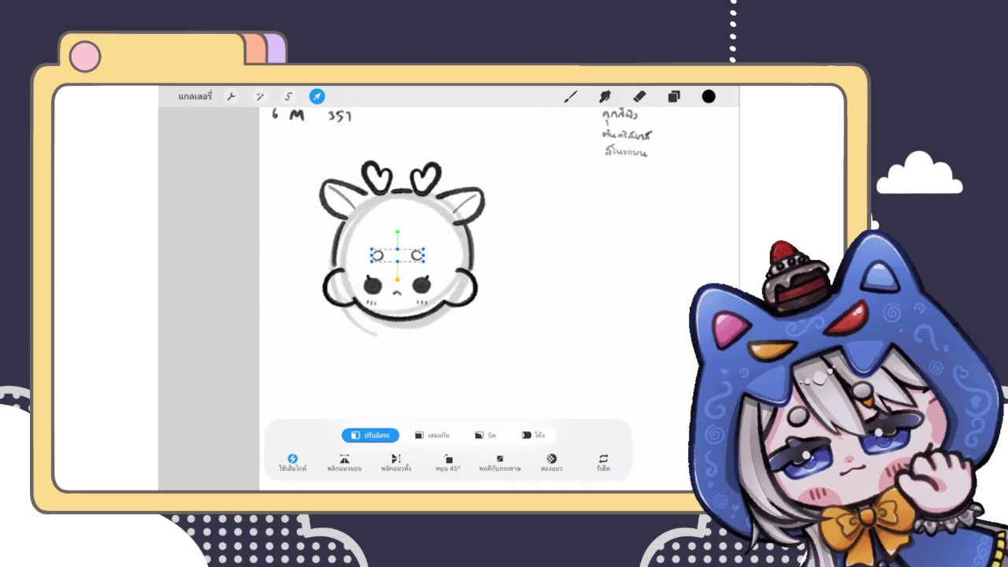
click(570, 96)
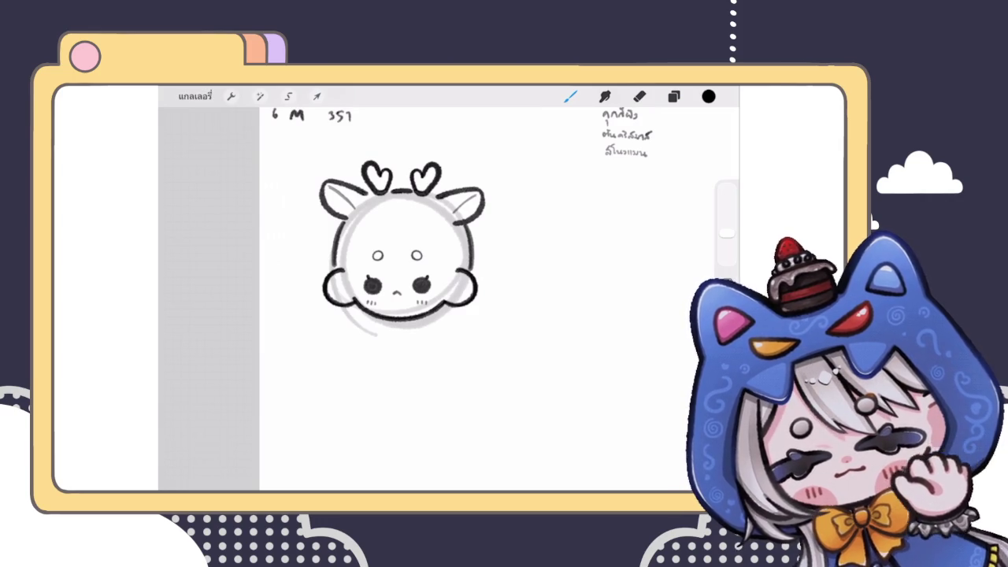
key(e)
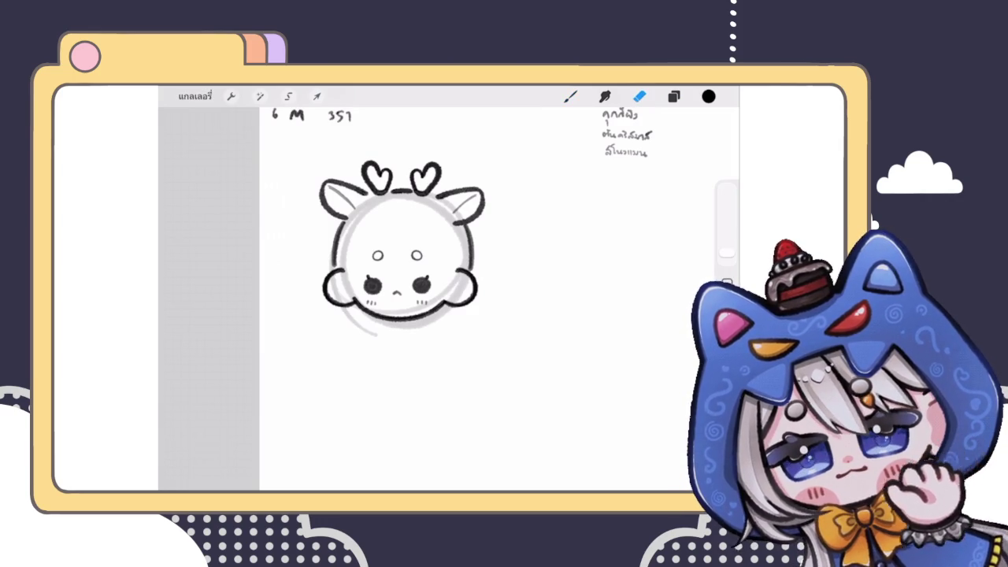
key(b)
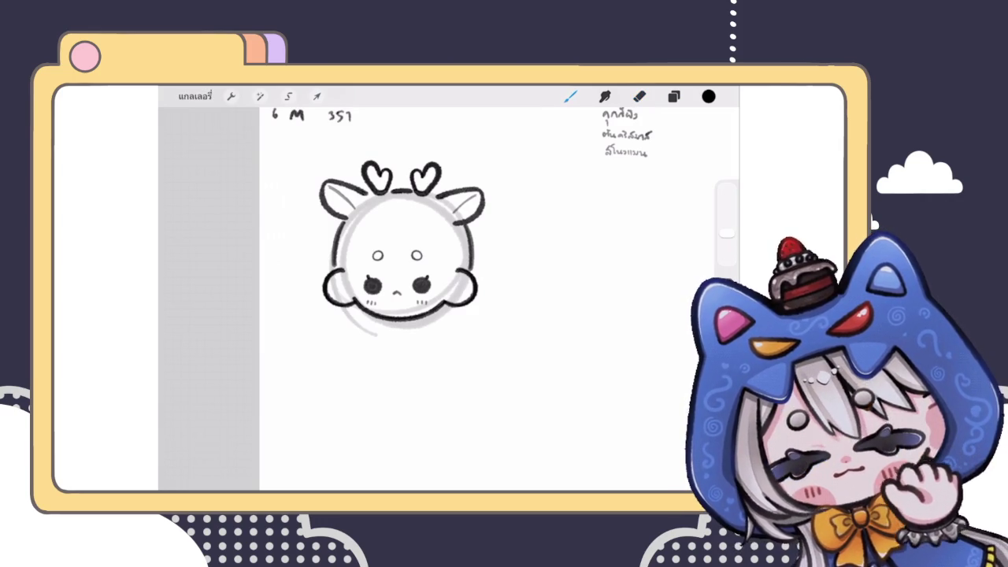
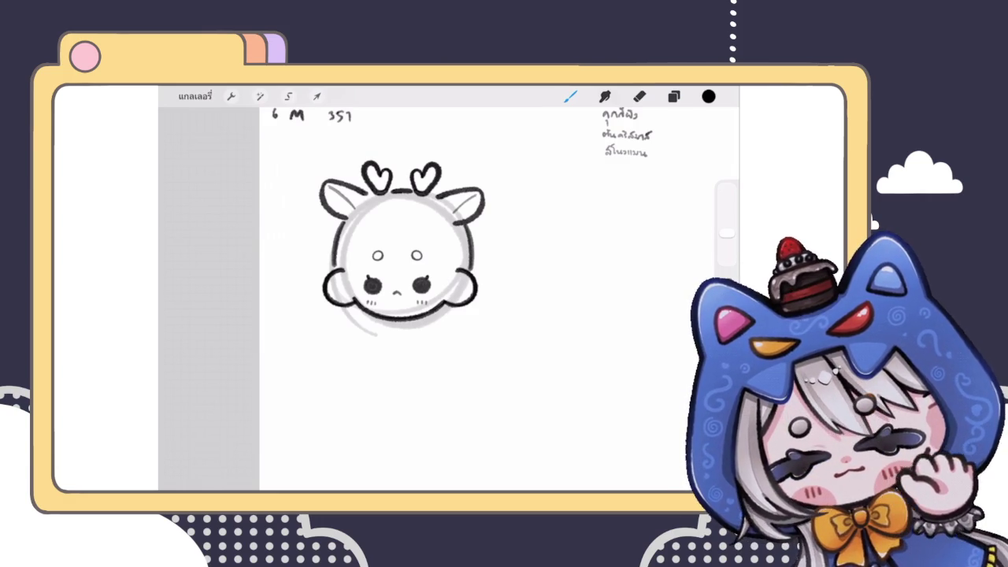
Reposition the deer's ears layer with Transform
click(674, 96)
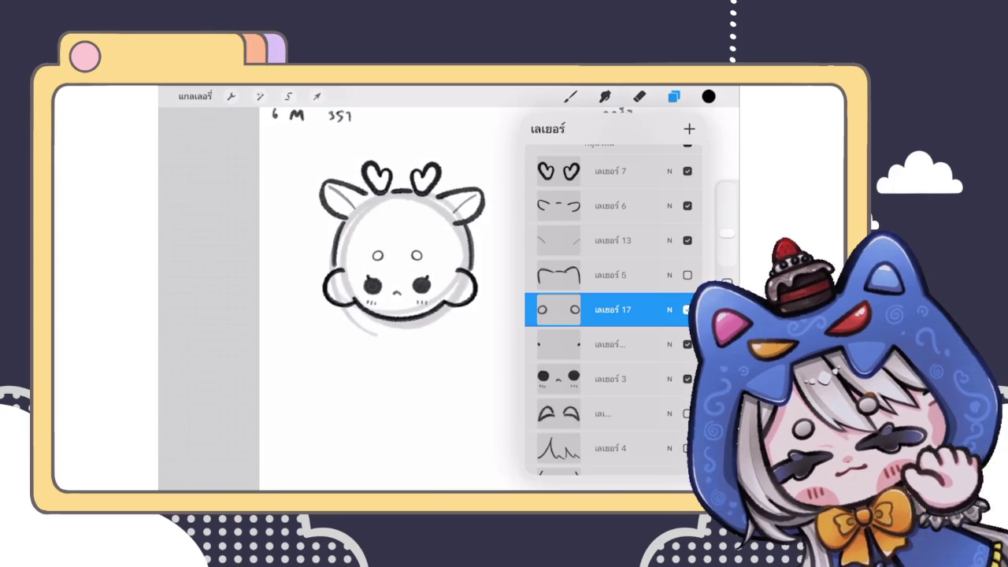
scroll(386, 252, down, 5)
scroll(386, 252, up, 5)
click(611, 206)
click(317, 96)
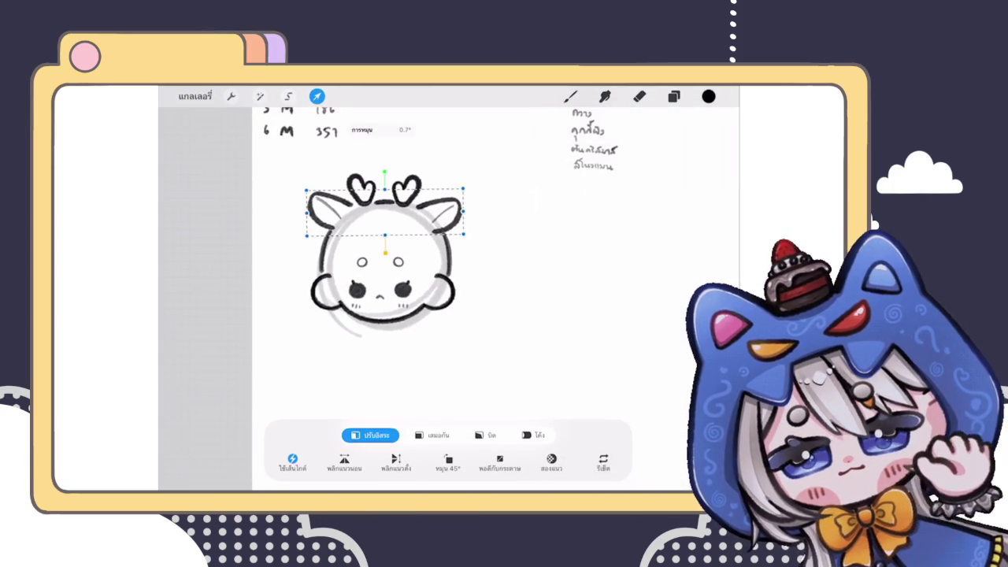
click(570, 96)
scroll(454, 305, down, 3)
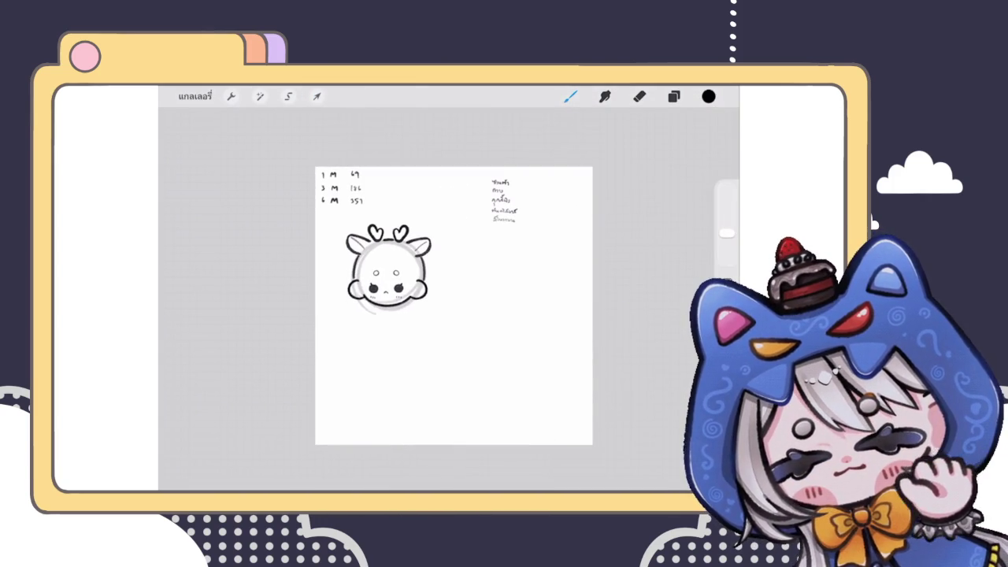
Delete the rough grey guide circle layer behind the deer head
click(673, 96)
scroll(613, 315, down, 10)
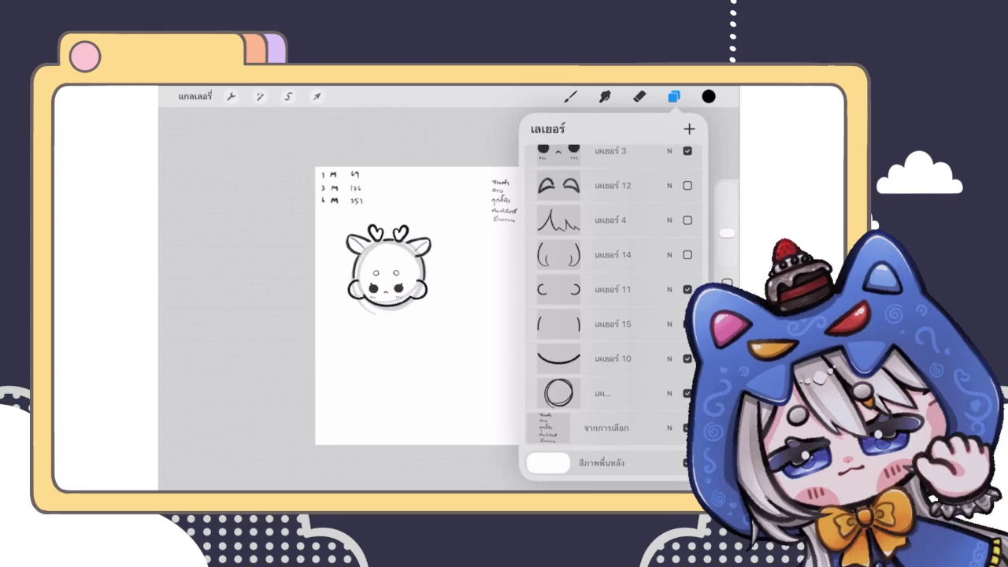
drag(614, 393, 551, 393)
click(671, 393)
scroll(393, 315, up, 2)
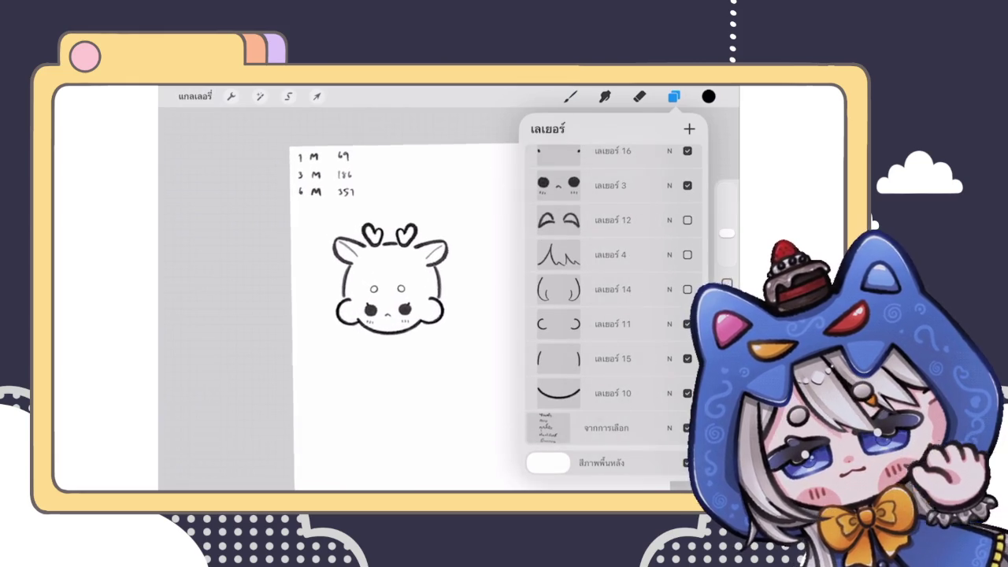
Select the face's side outline layer 15 and start Liquify with a 48% brush
click(615, 359)
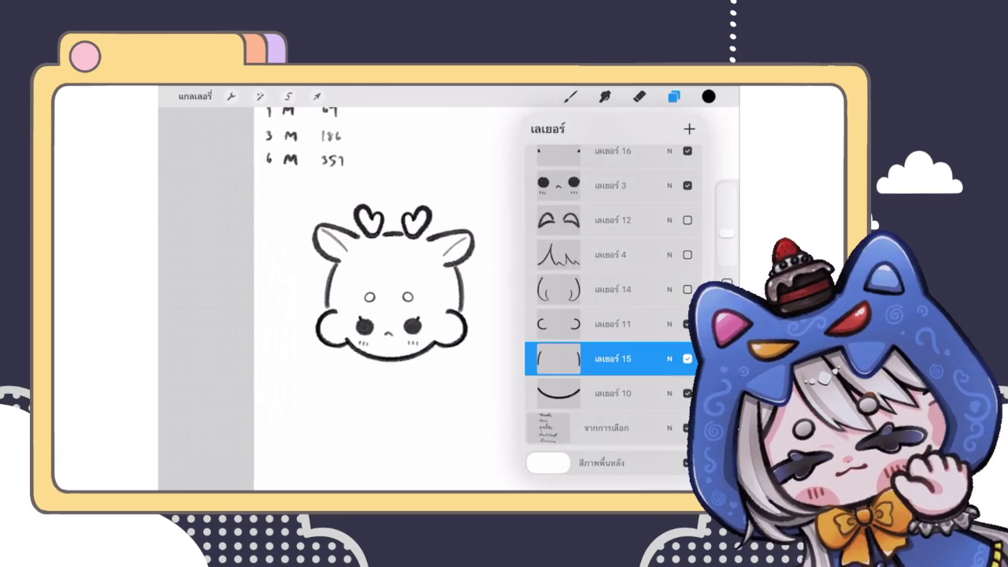
click(260, 96)
click(236, 456)
drag(212, 465, 238, 466)
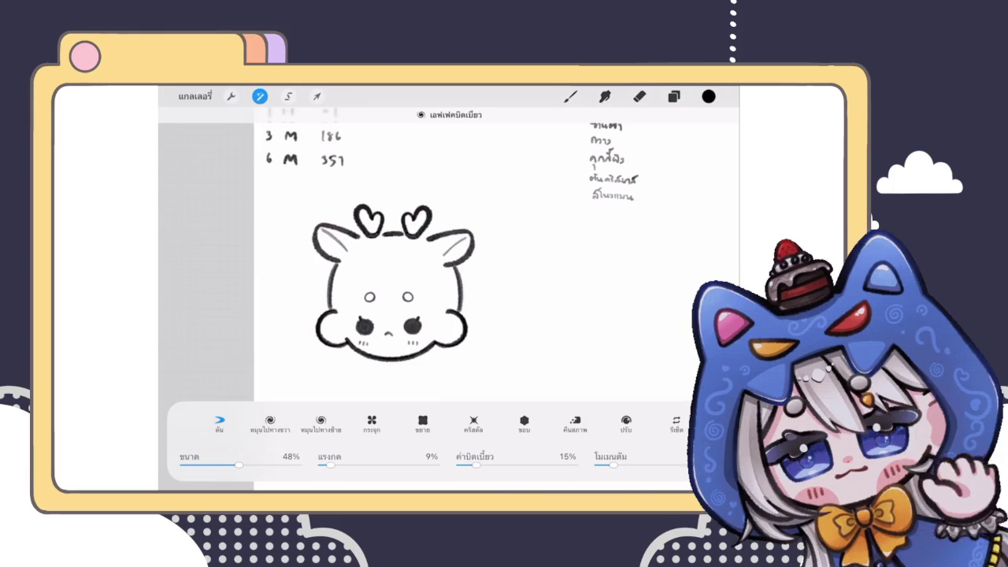
Push the right side of the head outline outward with Liquify
drag(457, 291, 490, 273)
click(570, 96)
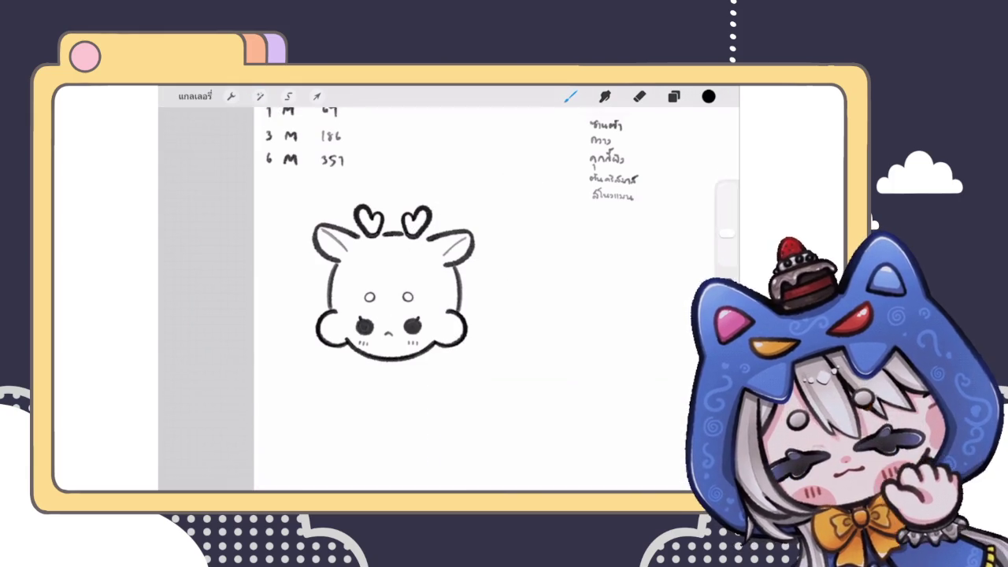
scroll(497, 299, down, 3)
scroll(496, 300, up, 3)
Lower the side outline layer 15 to 37% opacity
click(674, 97)
click(669, 355)
mouse_move(649, 282)
mouse_down()
mouse_move(564, 281)
mouse_move(591, 281)
mouse_up()
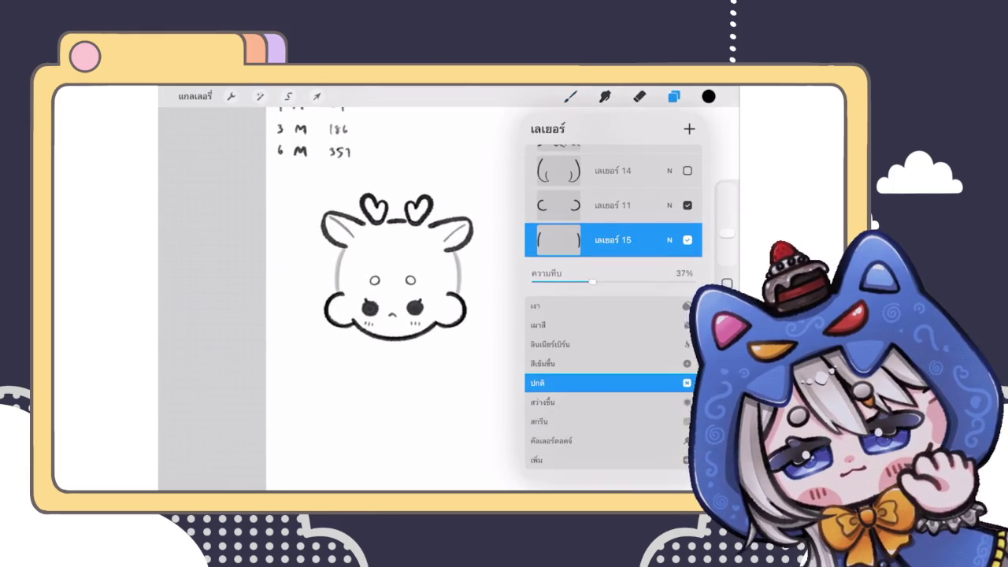
click(670, 239)
Nudge the faded side outline into place with Transform
click(316, 96)
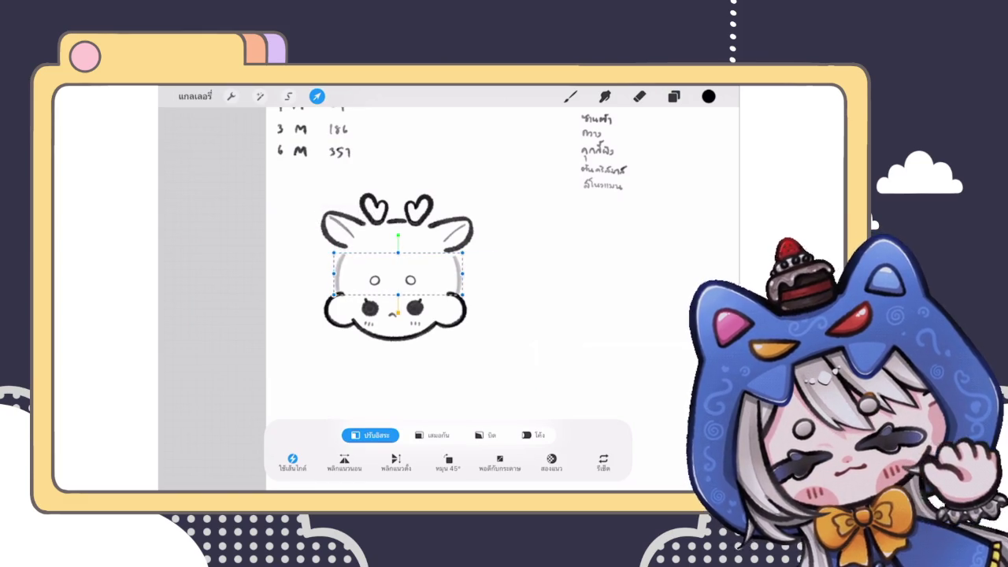
click(571, 96)
scroll(503, 299, down, 3)
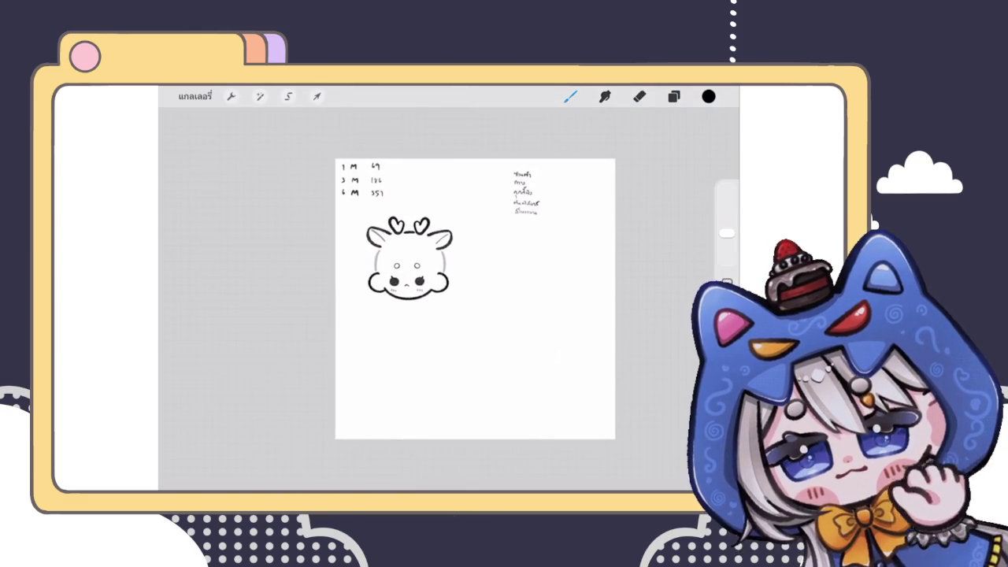
scroll(473, 299, up, 3)
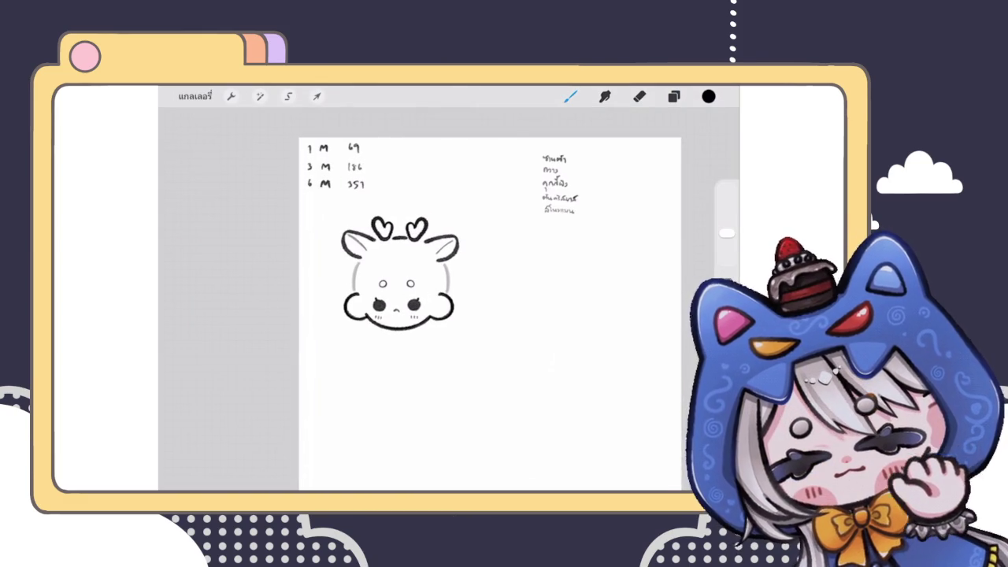
Collapse the deer head layer group and toggle its visibility to compare
click(673, 96)
scroll(602, 315, up, 3)
scroll(602, 315, up, 4)
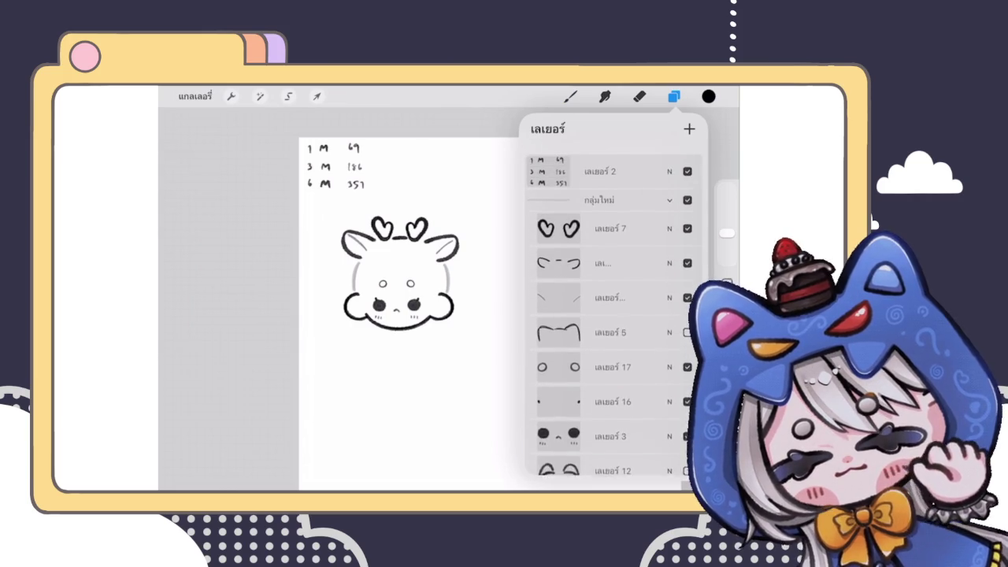
click(669, 197)
click(688, 199)
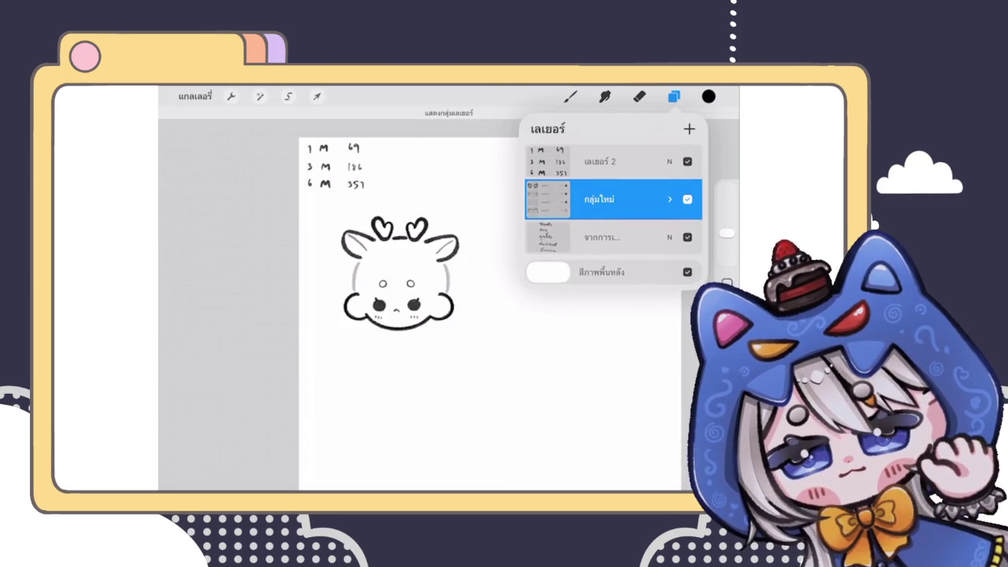
Rotate the whole deer head group by 1.8°
click(317, 96)
drag(400, 197, 397, 198)
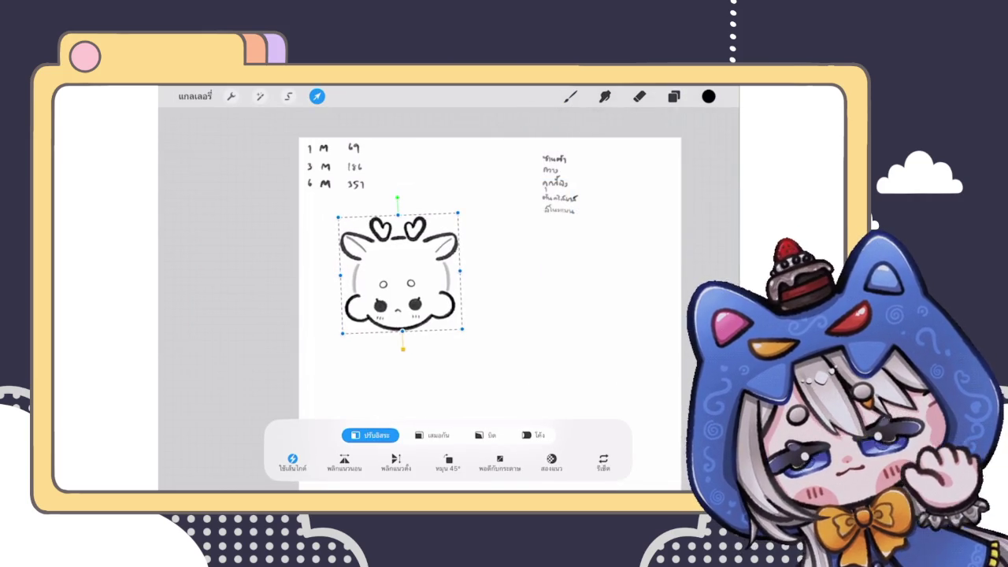
click(571, 96)
scroll(453, 291, down, 5)
scroll(453, 292, up, 5)
Hide the backup copy of the deer head group and select the layer below
click(674, 96)
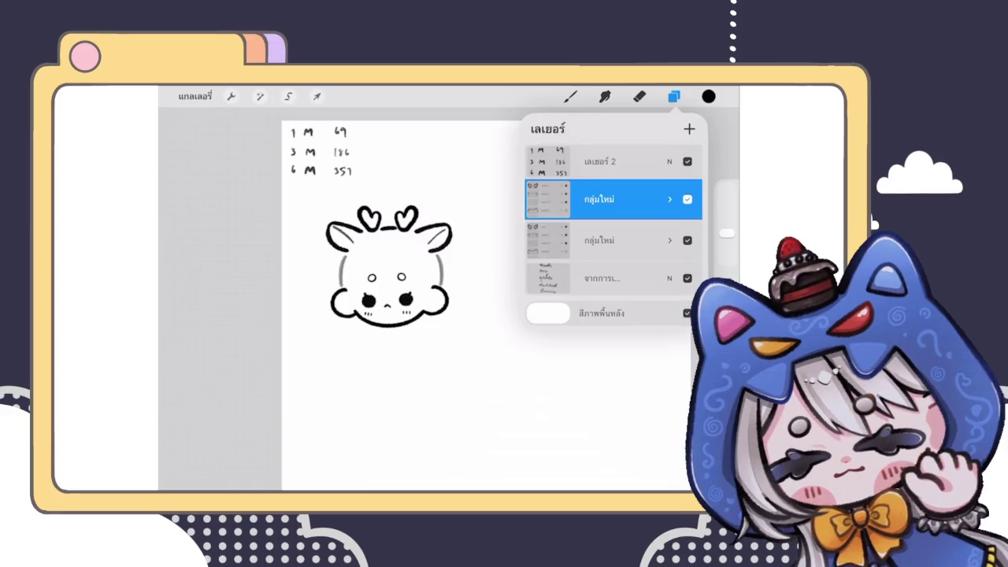
click(607, 199)
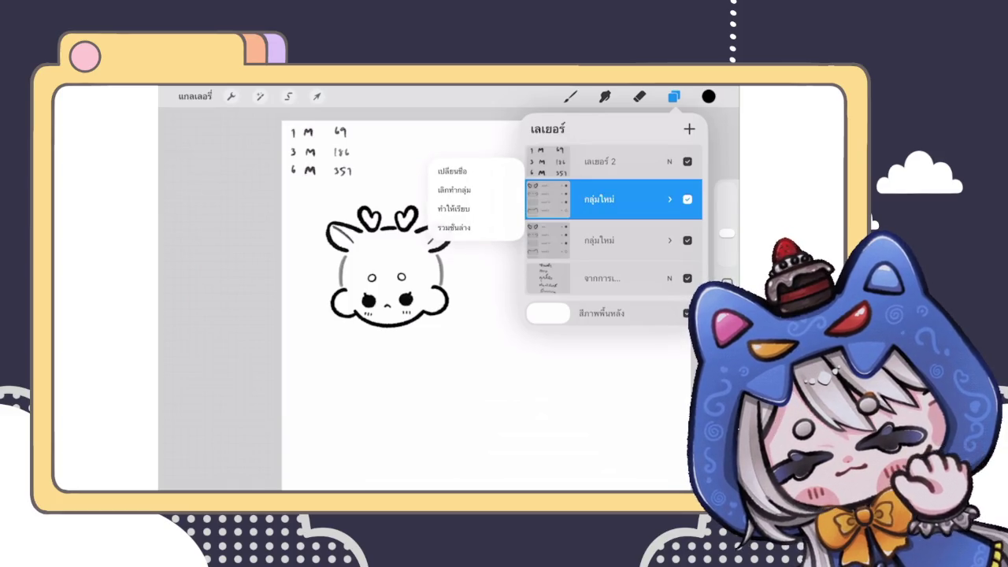
click(688, 199)
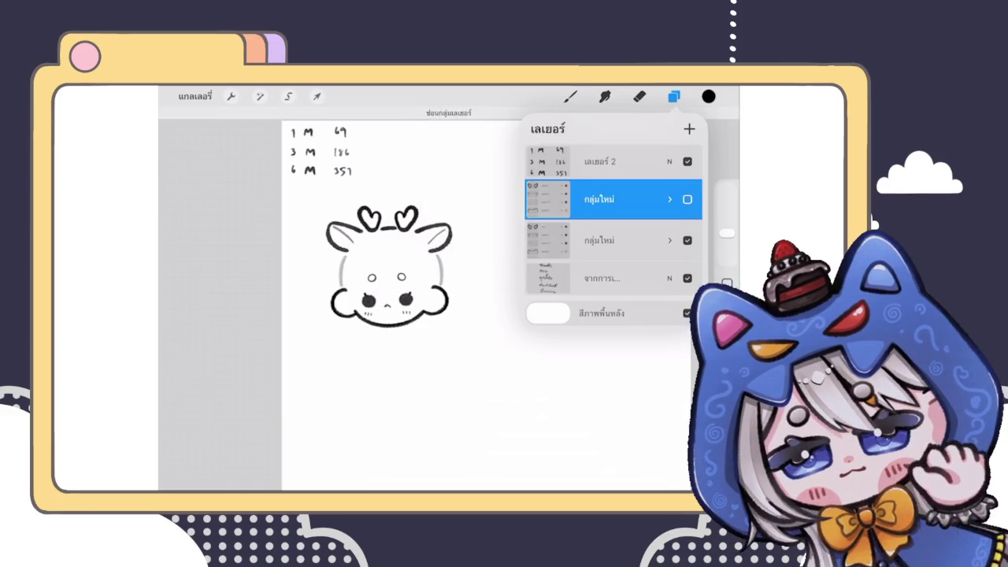
drag(661, 200, 543, 199)
click(607, 198)
click(606, 234)
click(570, 96)
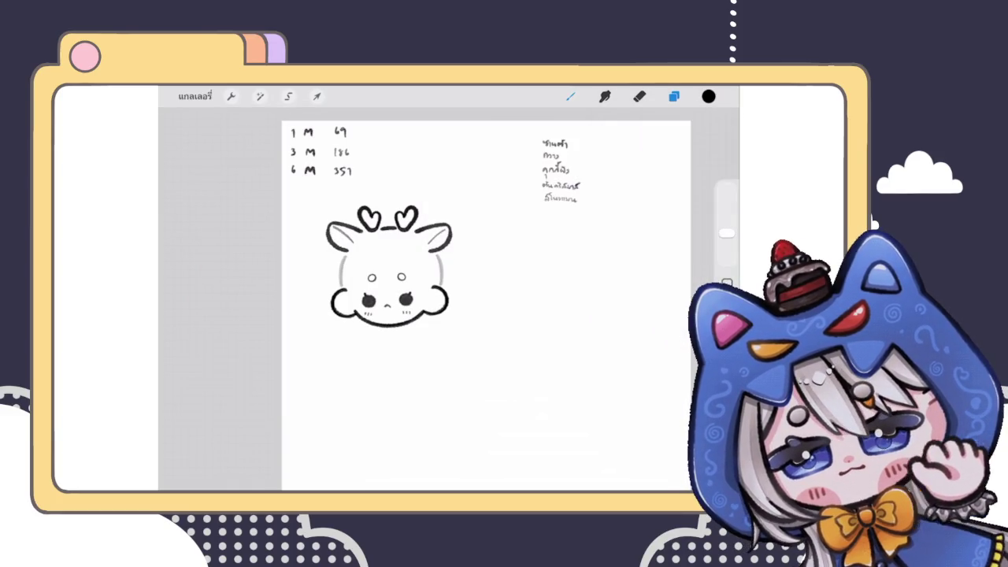
scroll(425, 236, up, 3)
scroll(429, 236, up, 3)
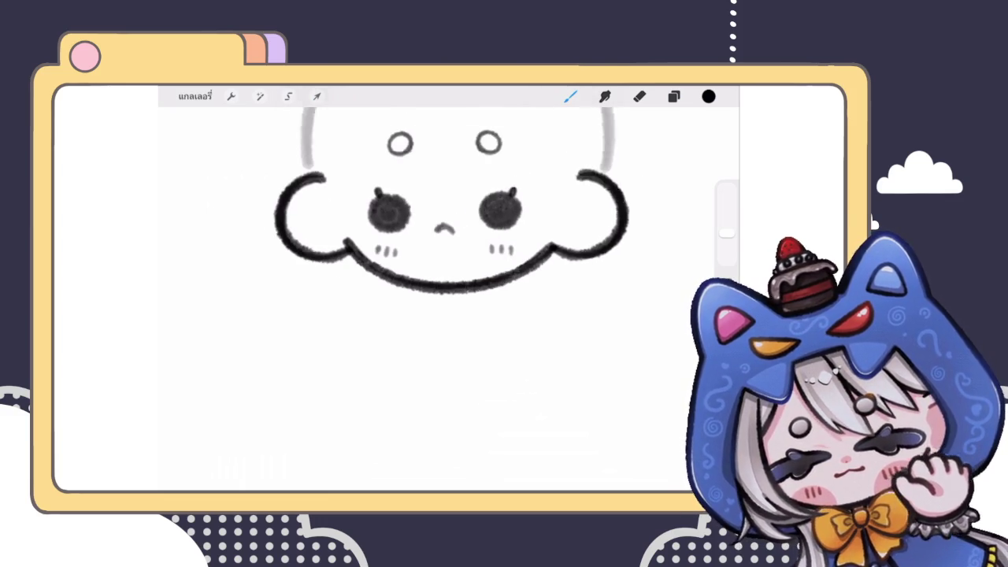
Draw a test line under the chin, then undo it
drag(420, 286, 356, 339)
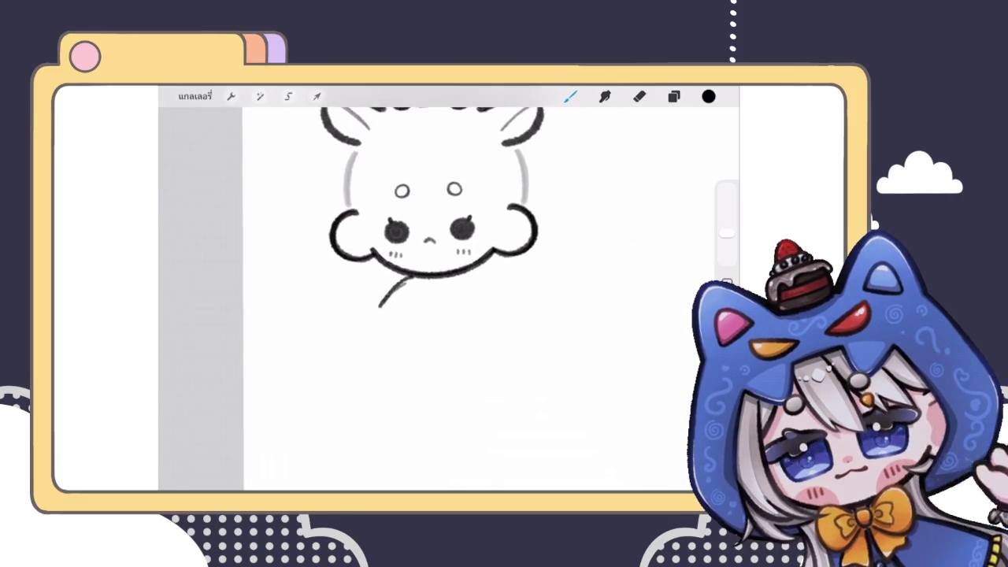
key(ctrl+z)
scroll(437, 237, up, 2)
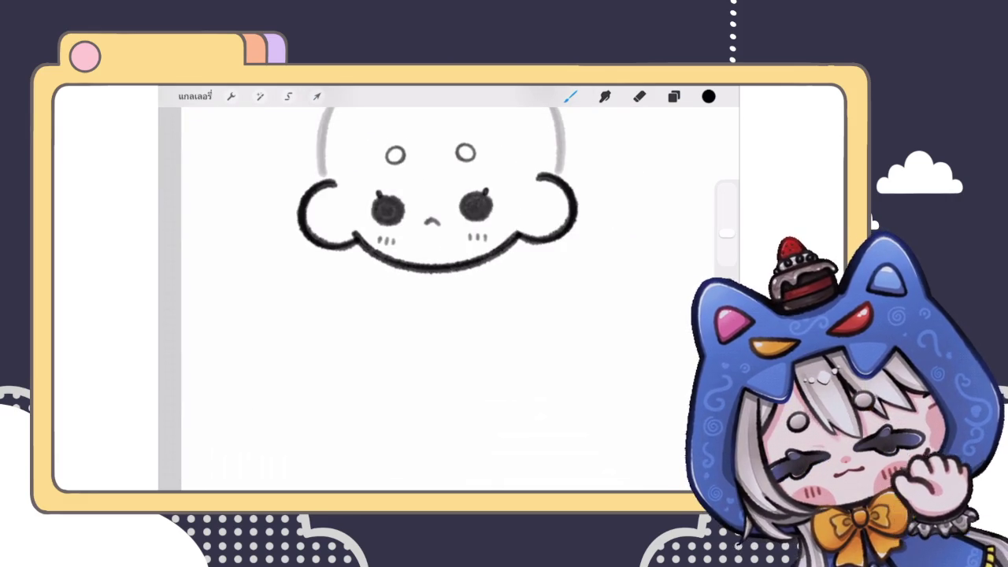
scroll(445, 276, down, 2)
scroll(445, 275, down, 3)
scroll(445, 276, down, 1)
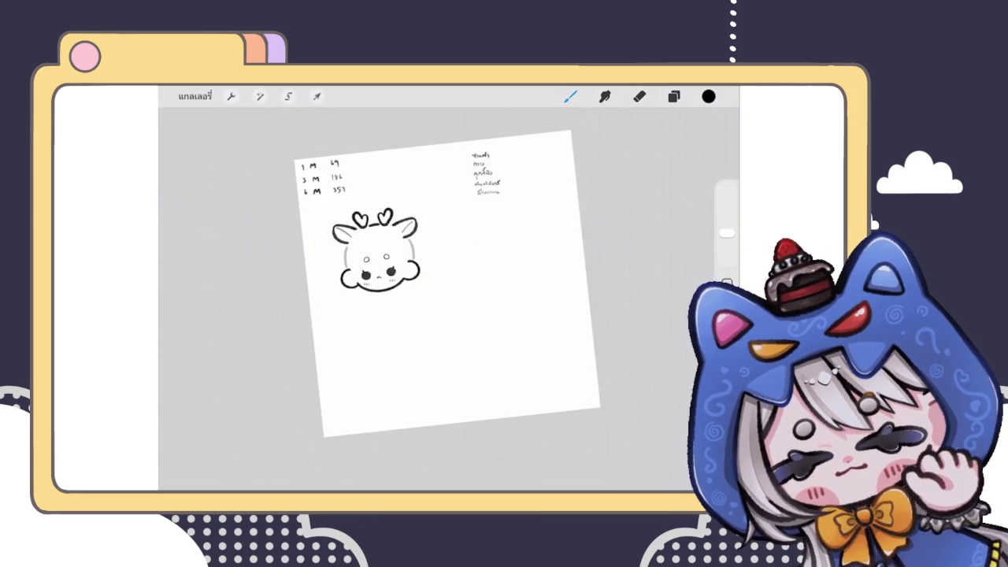
Delete layer 17 from the layer list
scroll(445, 275, up, 3)
click(674, 96)
drag(631, 237, 568, 238)
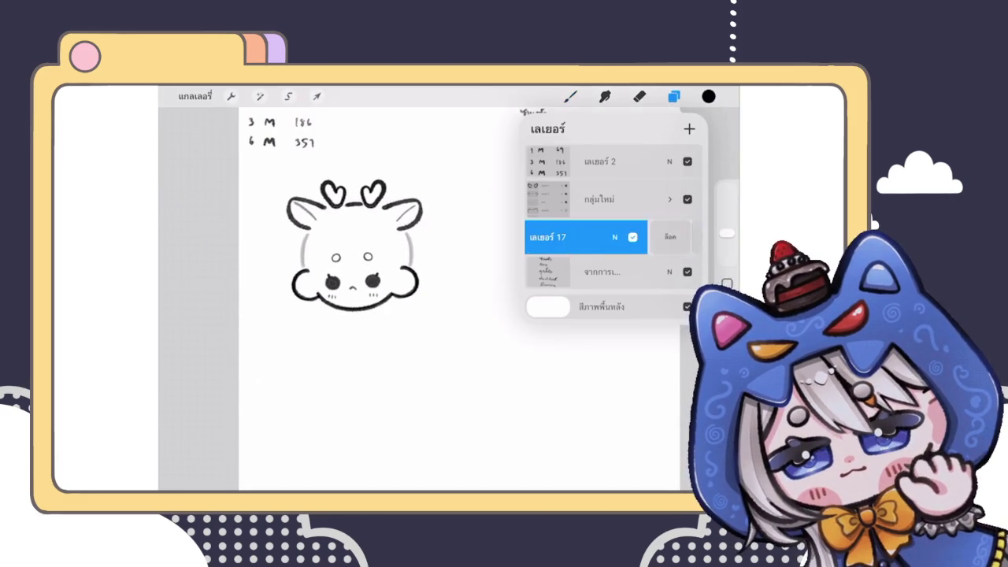
click(682, 237)
Duplicate the deer head group and move the copy right beside the original
drag(630, 199, 543, 200)
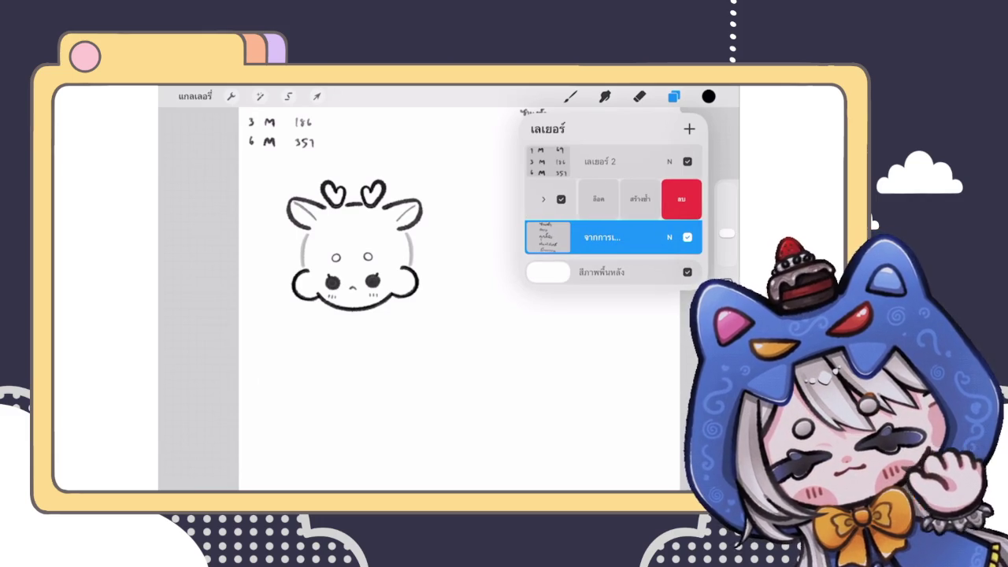
click(639, 199)
click(598, 199)
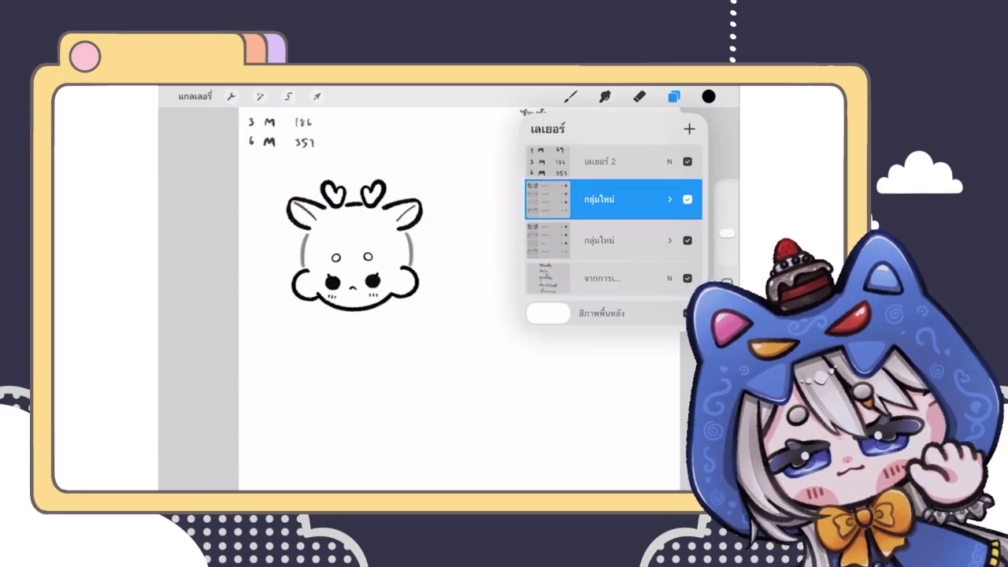
click(317, 96)
drag(334, 252, 453, 252)
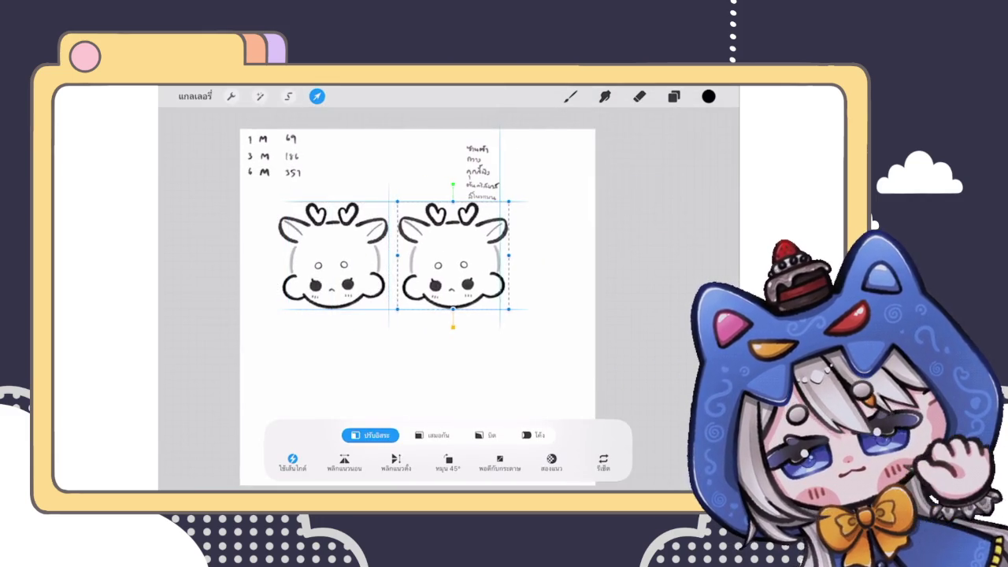
click(571, 96)
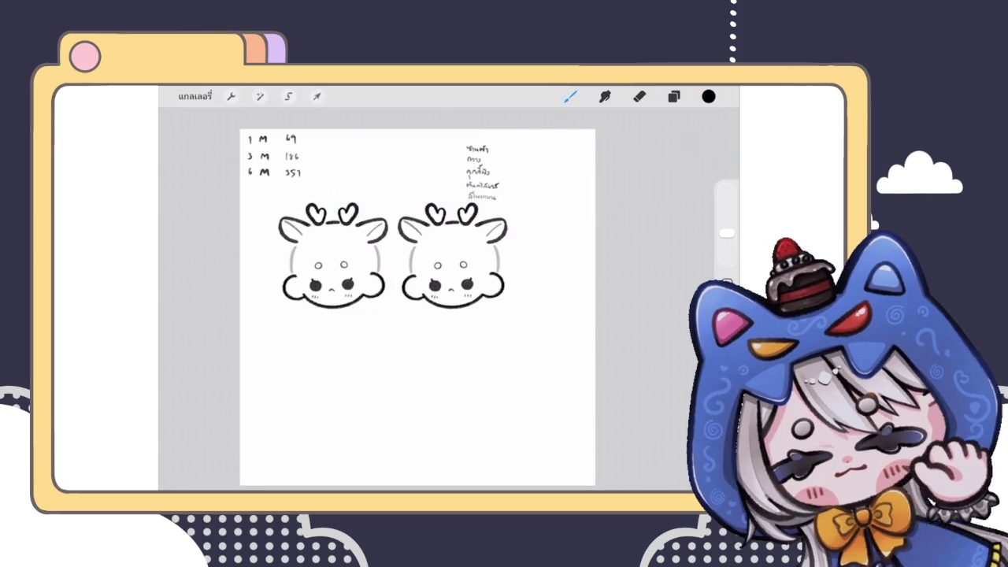
scroll(378, 307, up, 3)
click(674, 96)
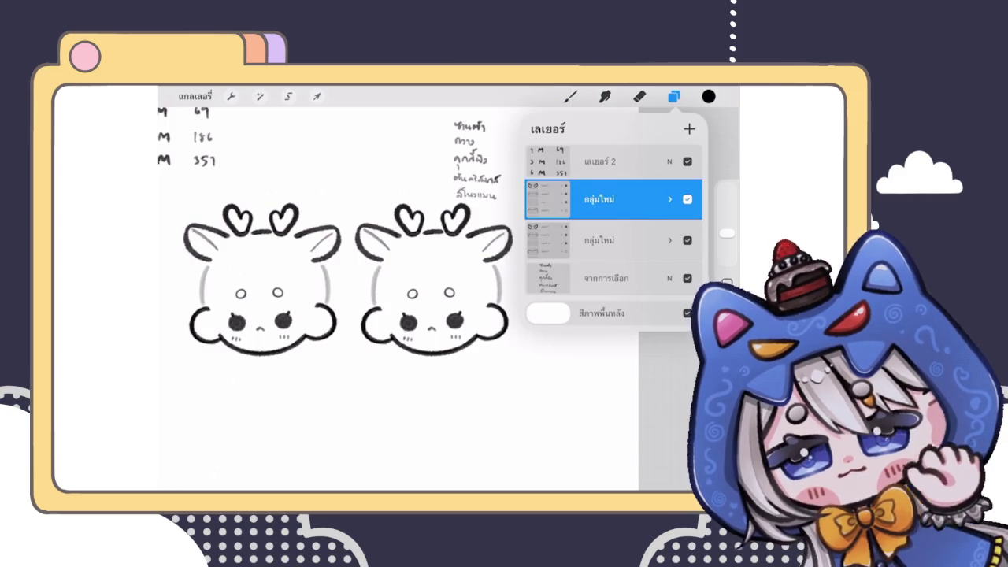
Hide the second head's heart antlers and delete its two ear layers
click(670, 199)
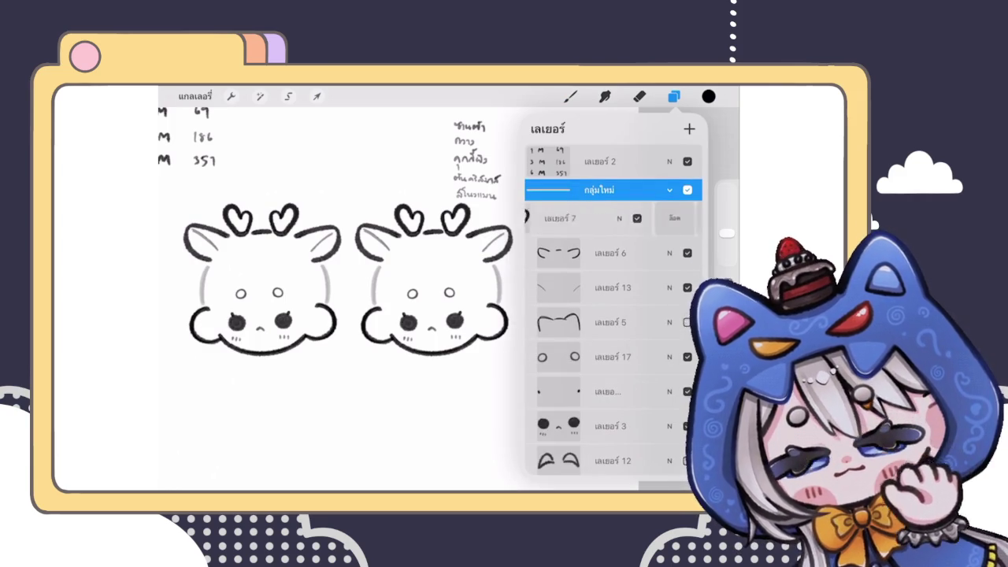
click(688, 219)
drag(630, 219, 551, 218)
click(675, 217)
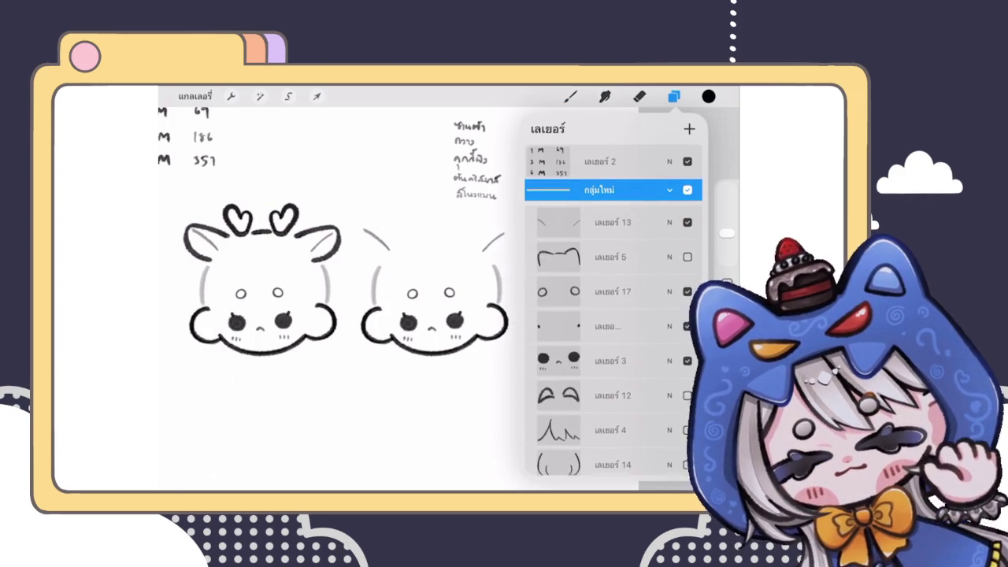
drag(630, 219, 552, 219)
click(675, 218)
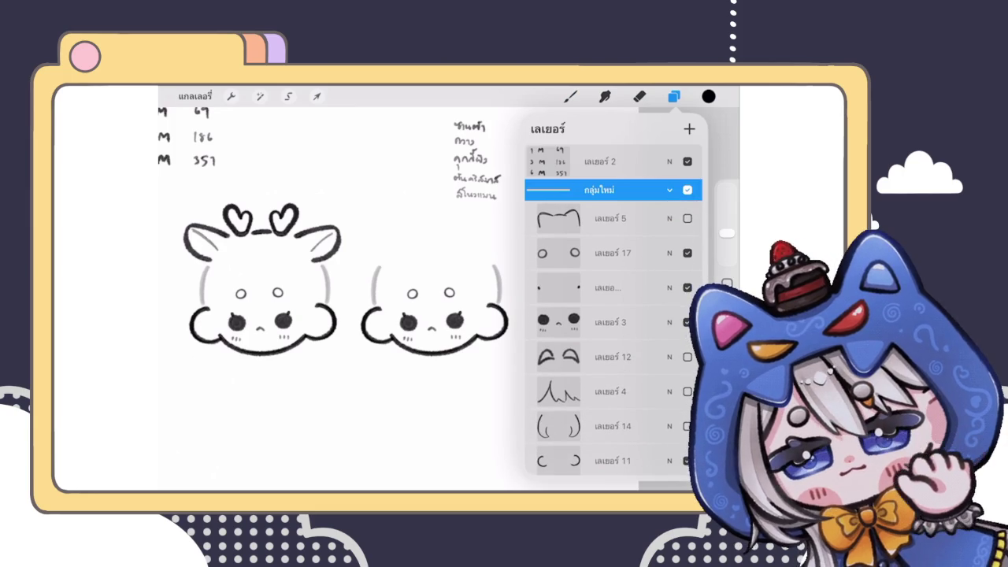
Narrow the cat ears layer with Transform to fit the head
drag(355, 315, 307, 339)
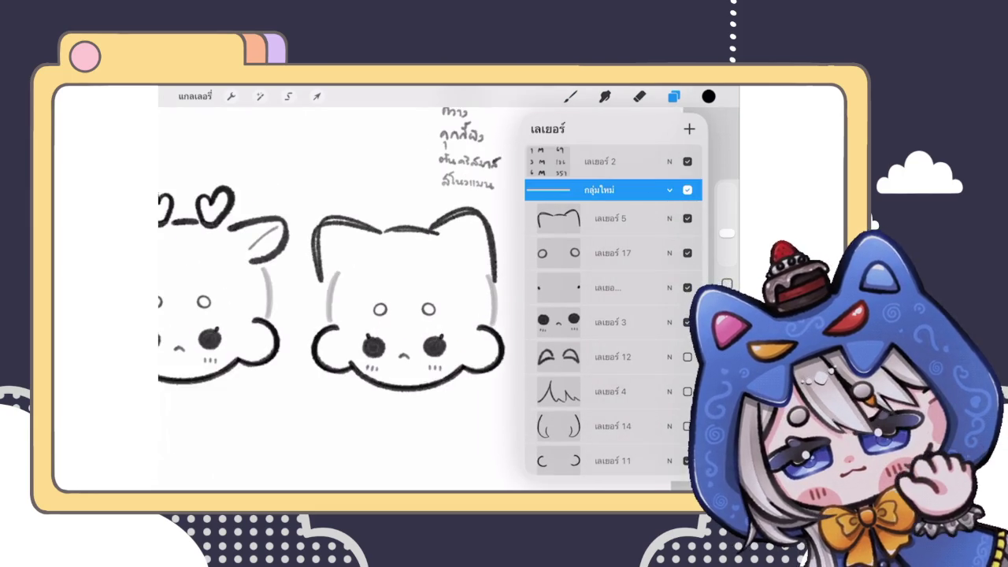
click(610, 218)
click(317, 97)
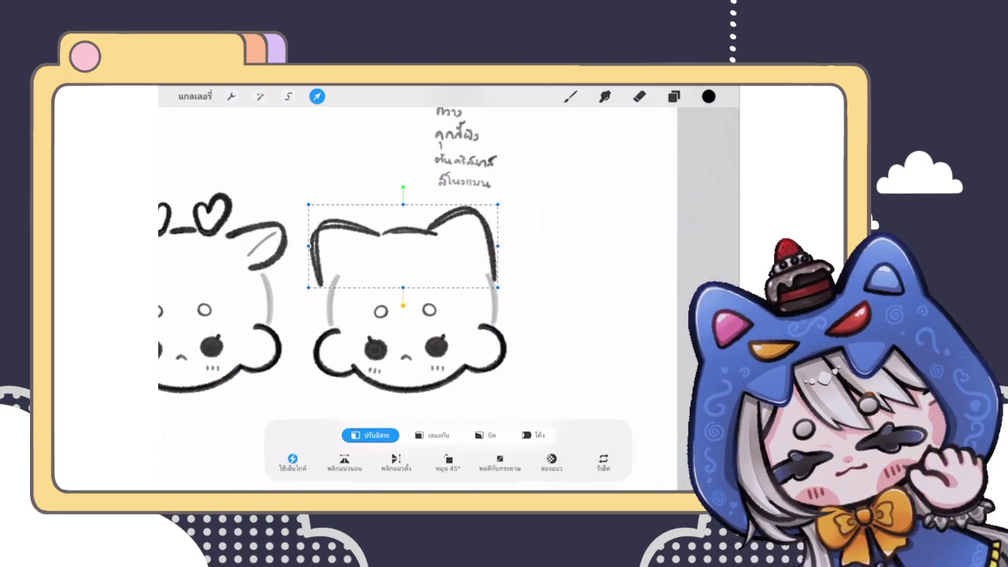
drag(308, 252, 321, 246)
click(570, 96)
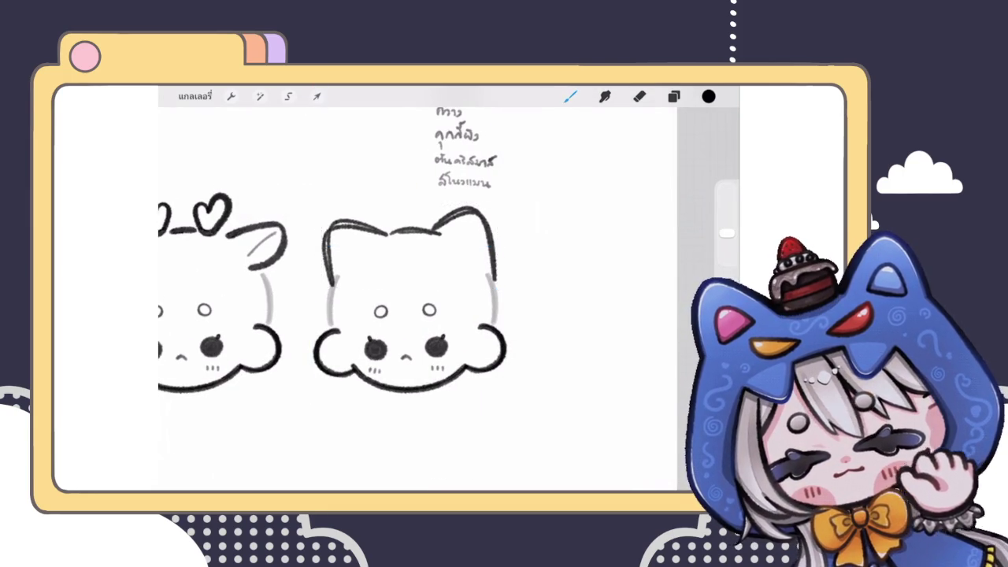
scroll(410, 299, down, 3)
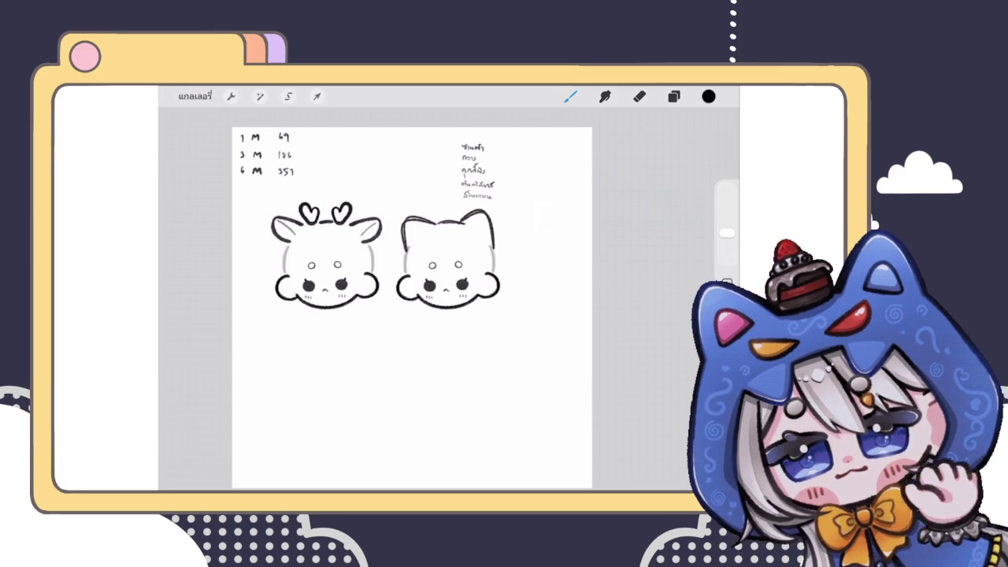
scroll(473, 236, up, 3)
Move the cat ears layer out of the group, hide it, and activate layer 17
click(674, 96)
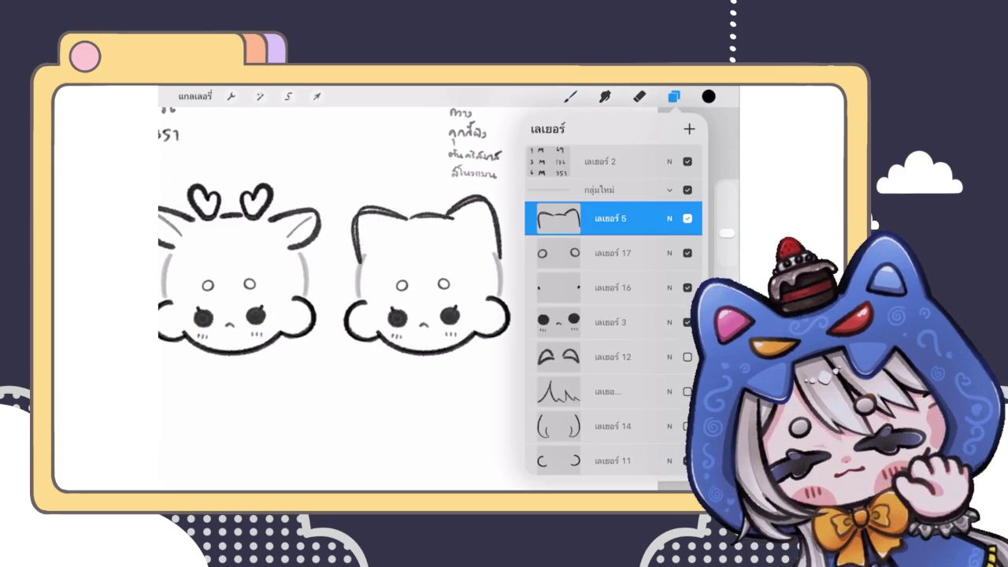
drag(559, 218, 559, 193)
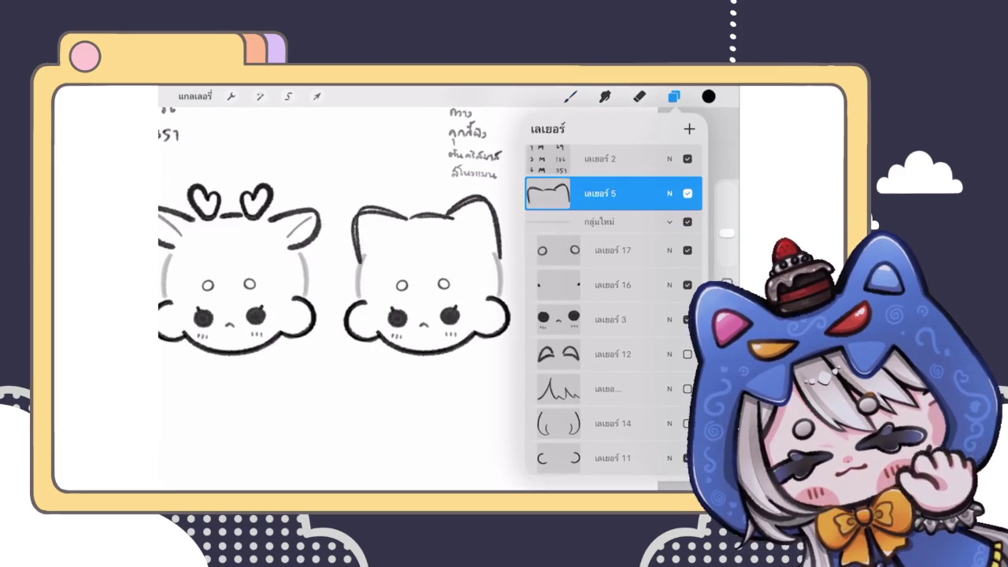
click(688, 193)
click(614, 250)
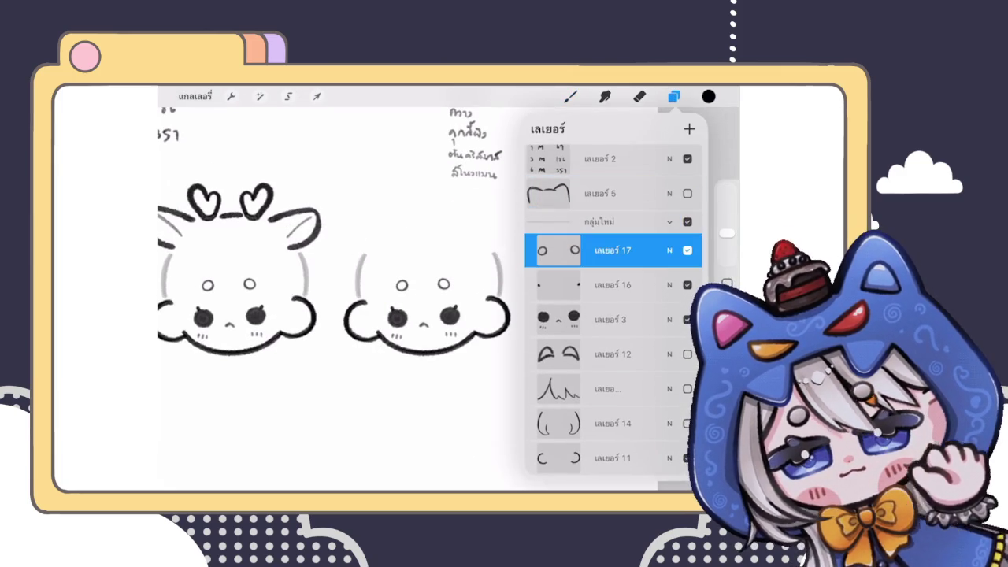
click(570, 96)
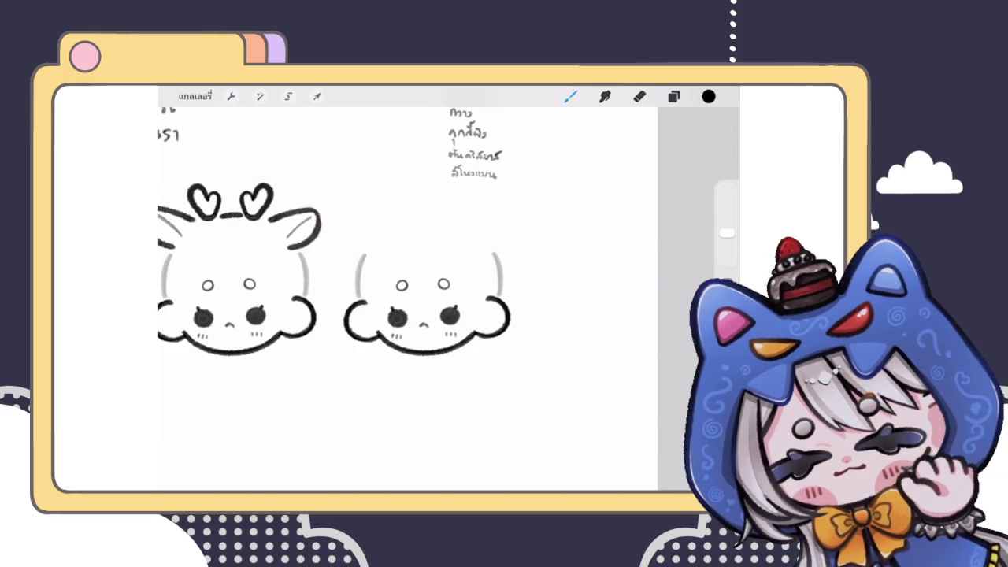
scroll(425, 315, up, 2)
Draw the small centre knot above the second chibi head
mouse_move(444, 230)
mouse_down()
mouse_move(479, 228)
mouse_move(444, 228)
mouse_up()
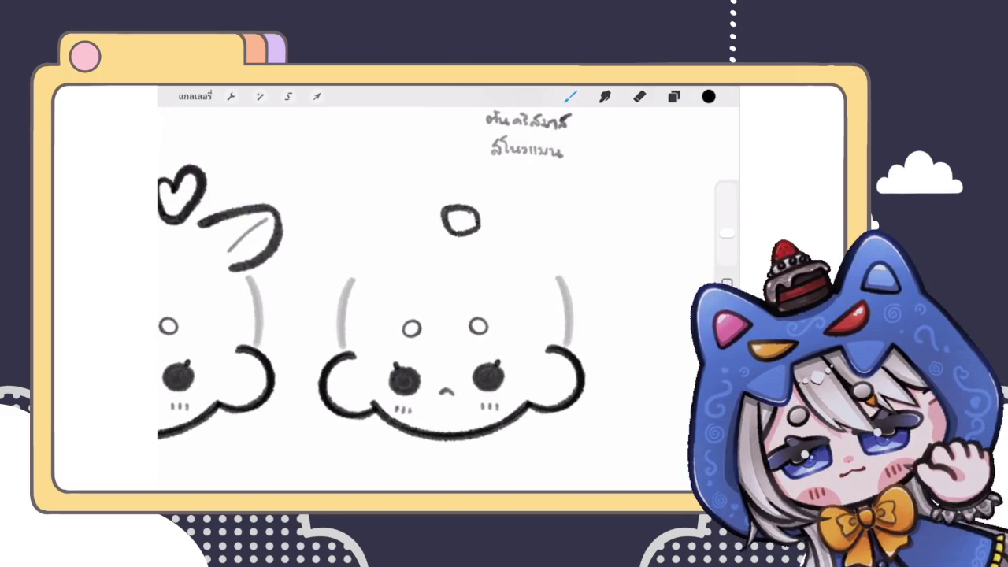
key(ctrl+z)
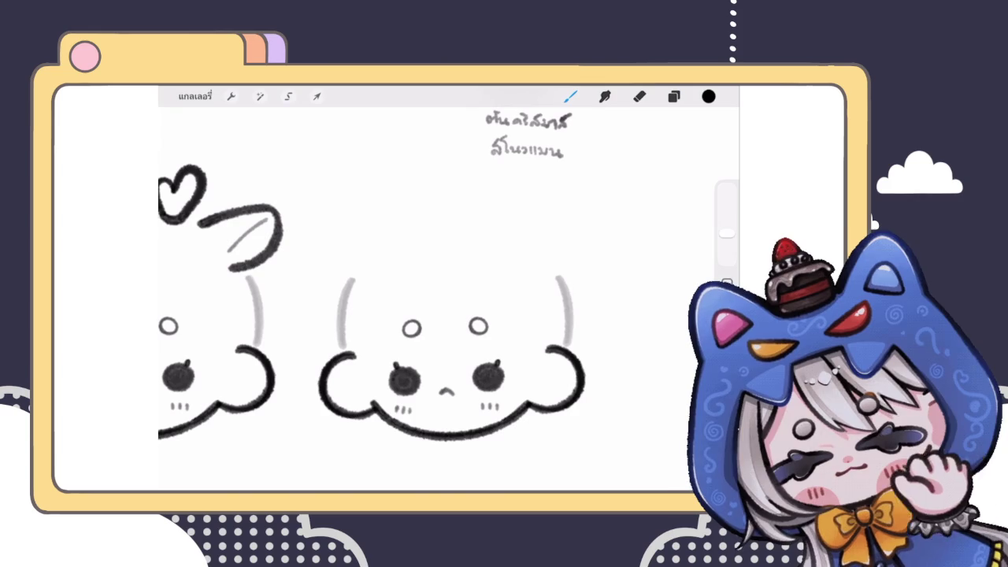
mouse_move(463, 216)
mouse_down()
mouse_move(479, 197)
mouse_move(463, 219)
mouse_up()
click(316, 97)
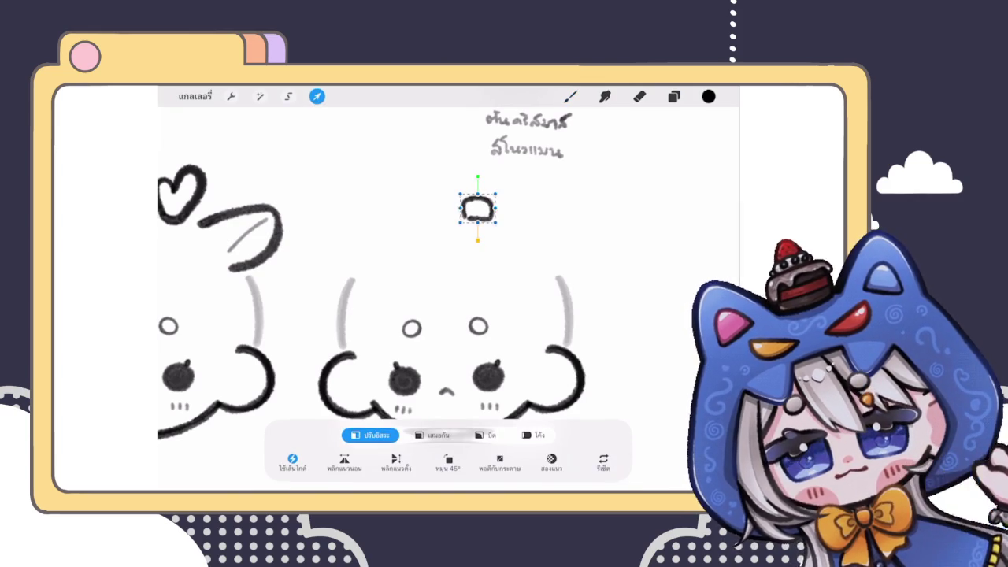
click(317, 96)
Draw the left loop of the bow beside the knot
mouse_move(459, 194)
mouse_down()
mouse_move(445, 179)
mouse_move(379, 233)
mouse_move(457, 230)
mouse_up()
mouse_move(378, 234)
mouse_down()
mouse_move(464, 196)
mouse_move(410, 153)
mouse_move(463, 203)
mouse_up()
key(ctrl+z)
drag(394, 154, 473, 242)
scroll(449, 291, down, 5)
scroll(449, 292, up, 5)
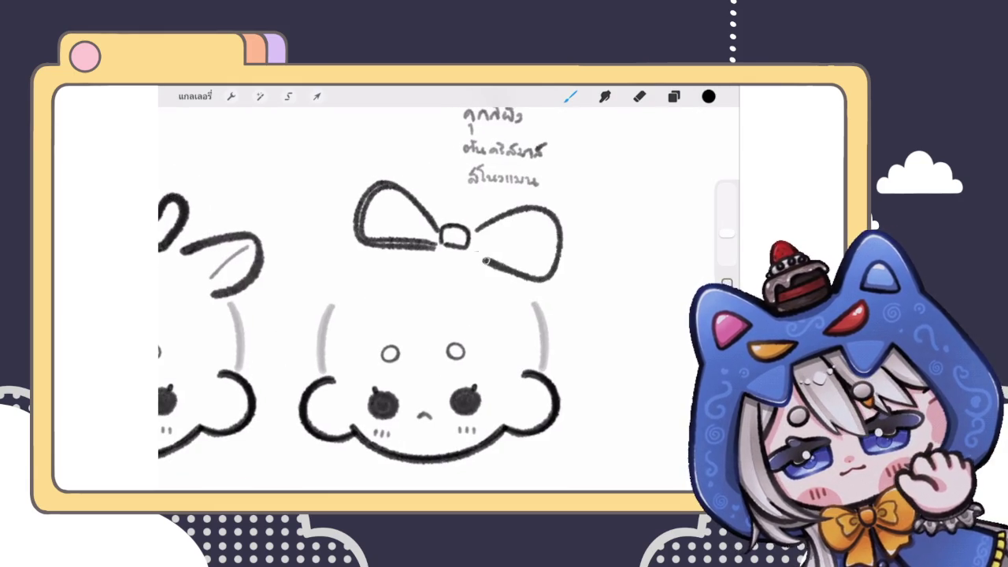
scroll(449, 292, down, 3)
scroll(433, 236, up, 3)
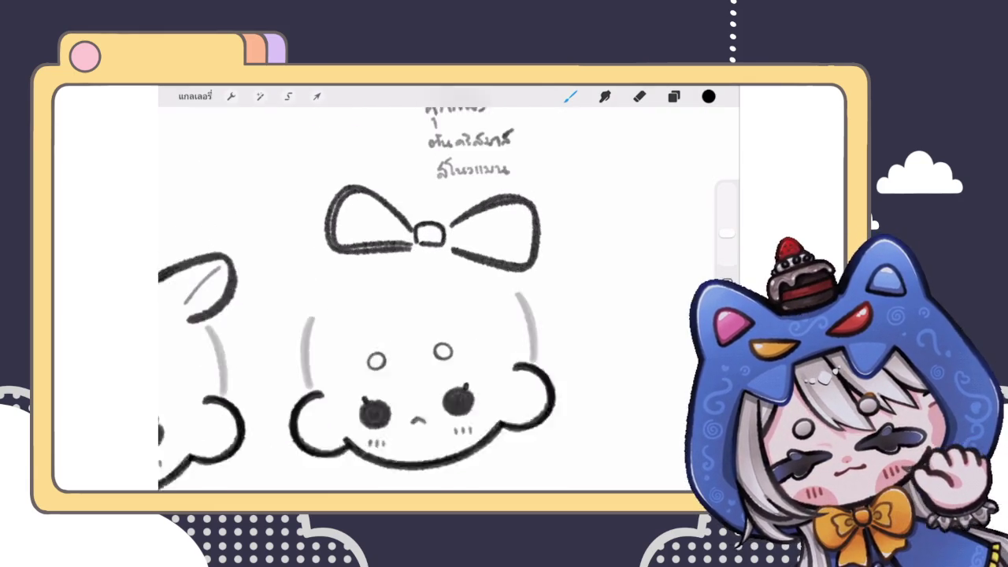
scroll(434, 236, up, 3)
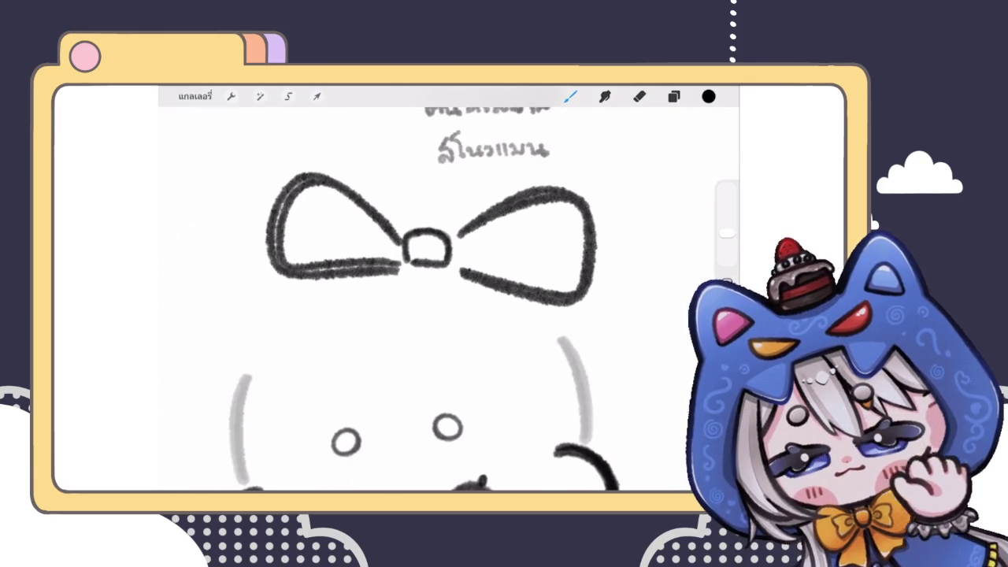
Lasso the knot and nudge it slightly right and down to sit level
click(288, 96)
mouse_move(405, 228)
mouse_down()
mouse_move(406, 272)
mouse_move(430, 286)
mouse_move(449, 276)
mouse_move(455, 230)
mouse_move(405, 229)
mouse_move(424, 211)
mouse_up()
click(317, 96)
drag(425, 250, 432, 253)
click(571, 96)
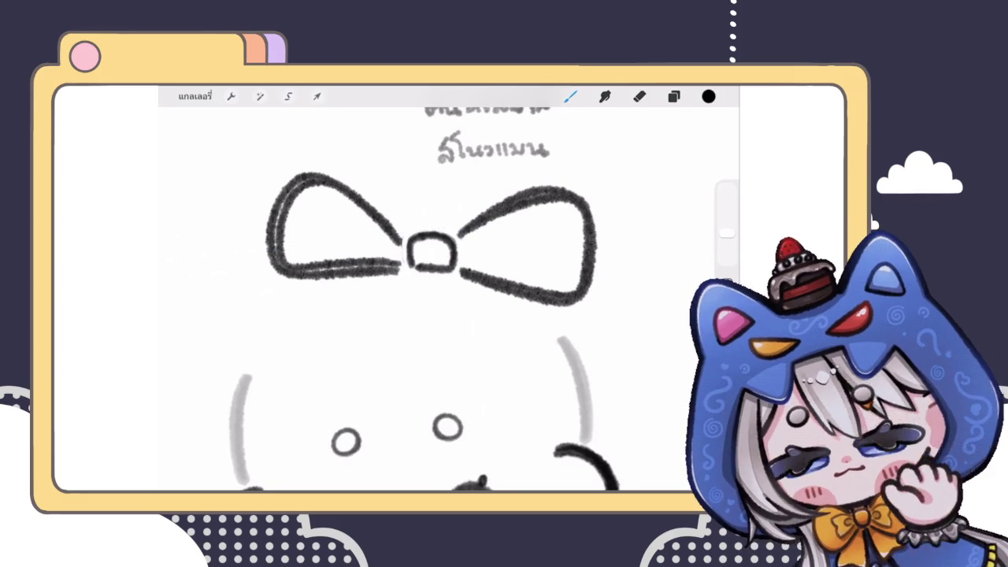
Join the upper and lower strokes of both bow loops to the knot
scroll(370, 220, up, 5)
mouse_move(395, 278)
mouse_down()
mouse_move(429, 291)
mouse_move(425, 301)
mouse_up()
drag(425, 246, 432, 264)
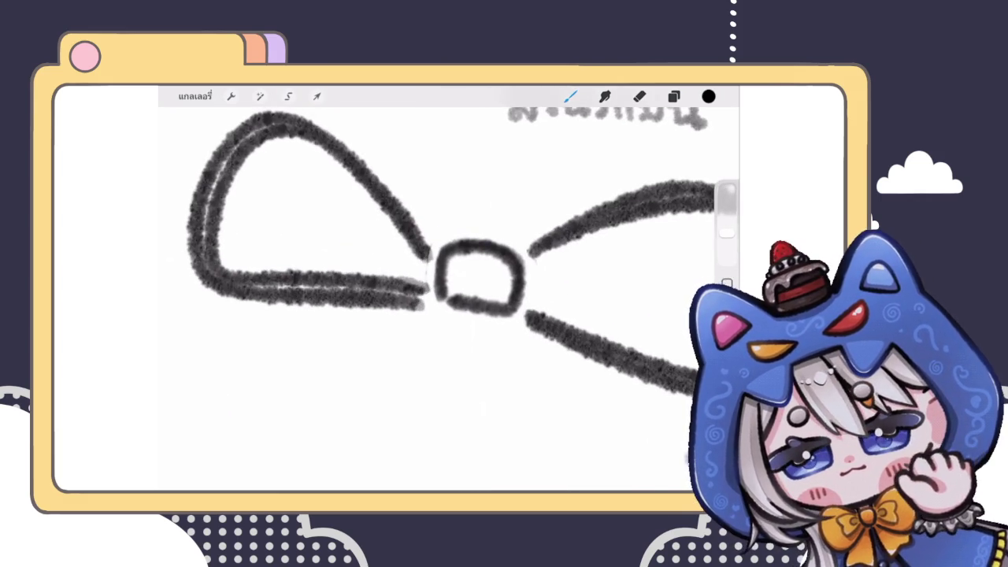
drag(537, 246, 523, 258)
drag(533, 315, 523, 326)
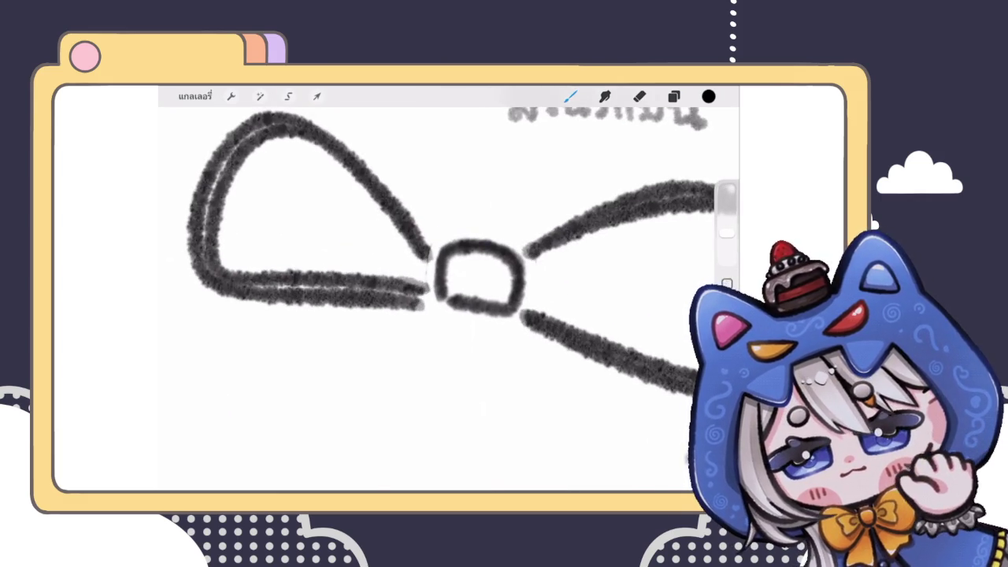
Try a grey inner line inside the left loop, then remove it
scroll(449, 291, down, 5)
scroll(434, 260, up, 5)
mouse_move(465, 274)
mouse_down()
mouse_move(390, 246)
mouse_move(465, 277)
mouse_up()
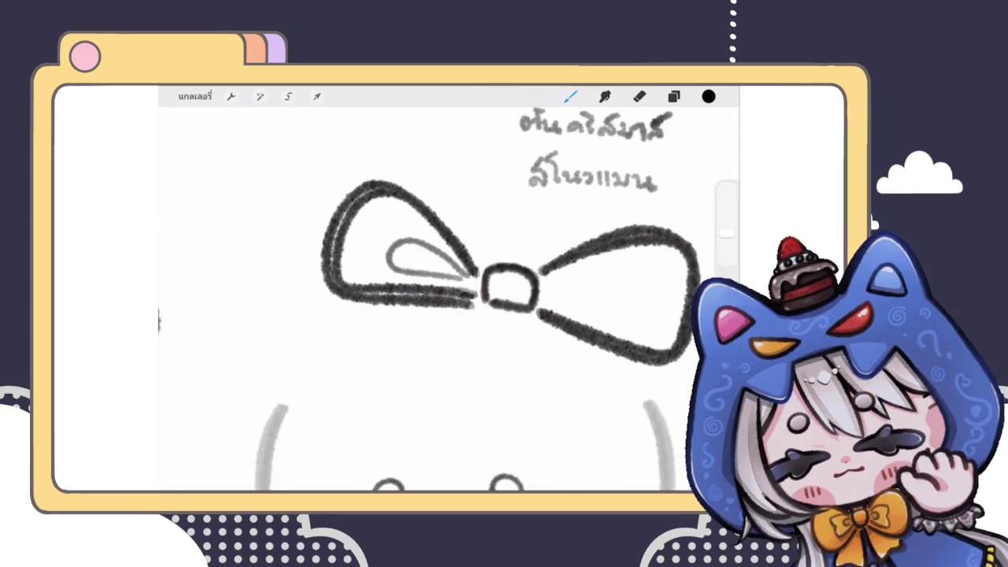
scroll(441, 275, up, 5)
key(ctrl+z)
key(ctrl+shift+z)
key(ctrl+z)
Draw a grey teardrop inside the left bow loop
mouse_move(445, 242)
mouse_down()
mouse_move(327, 354)
mouse_move(441, 246)
mouse_up()
scroll(433, 299, down, 5)
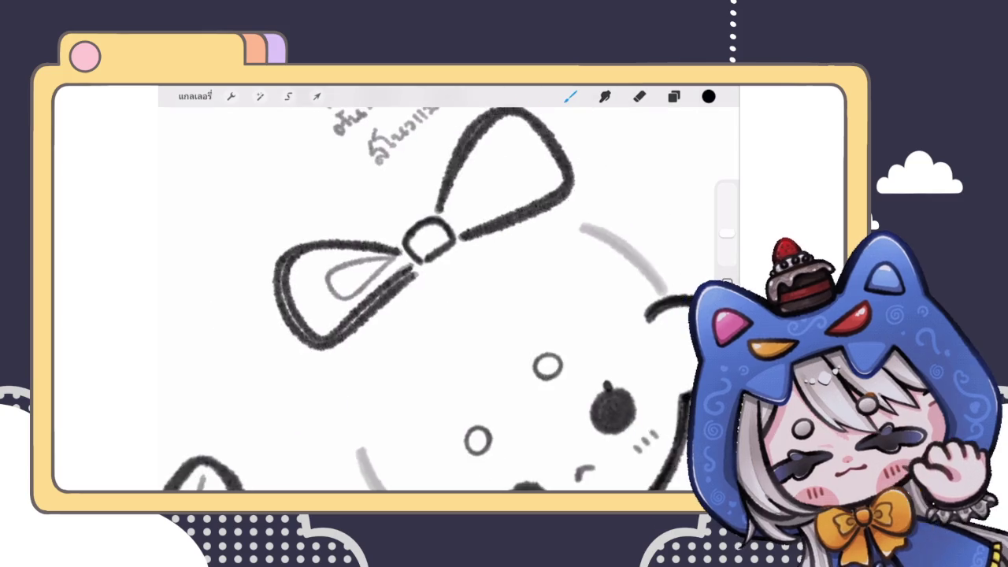
scroll(434, 299, down, 3)
scroll(441, 276, up, 5)
key(ctrl+z)
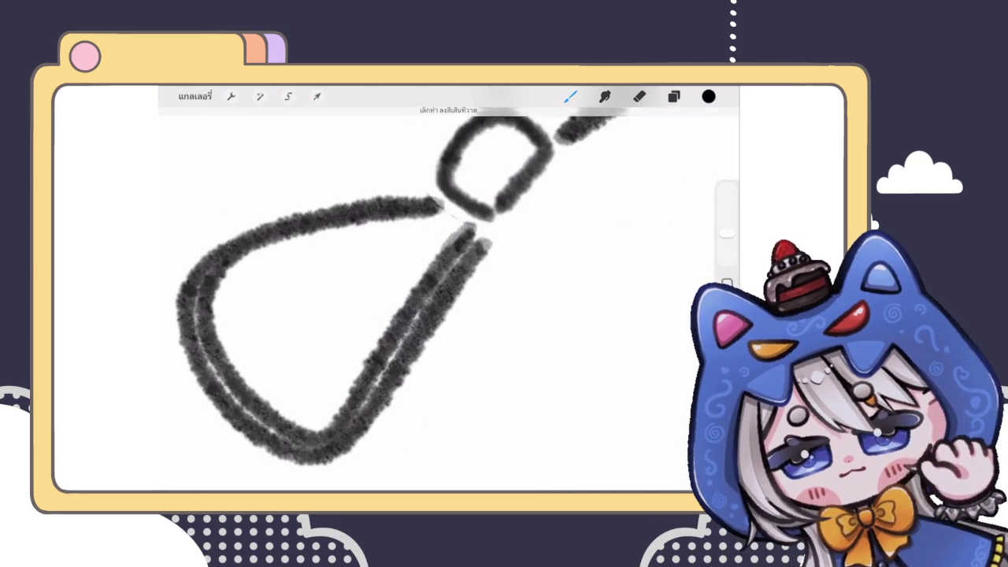
mouse_move(434, 214)
mouse_down()
mouse_move(341, 283)
mouse_move(453, 221)
mouse_move(333, 298)
mouse_up()
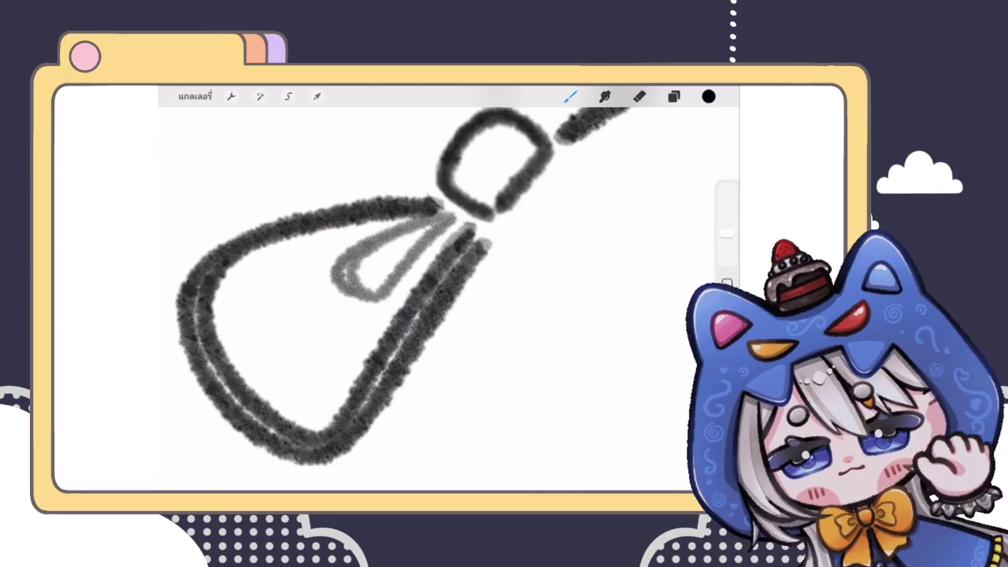
scroll(433, 299, down, 5)
scroll(434, 299, down, 3)
scroll(394, 260, up, 5)
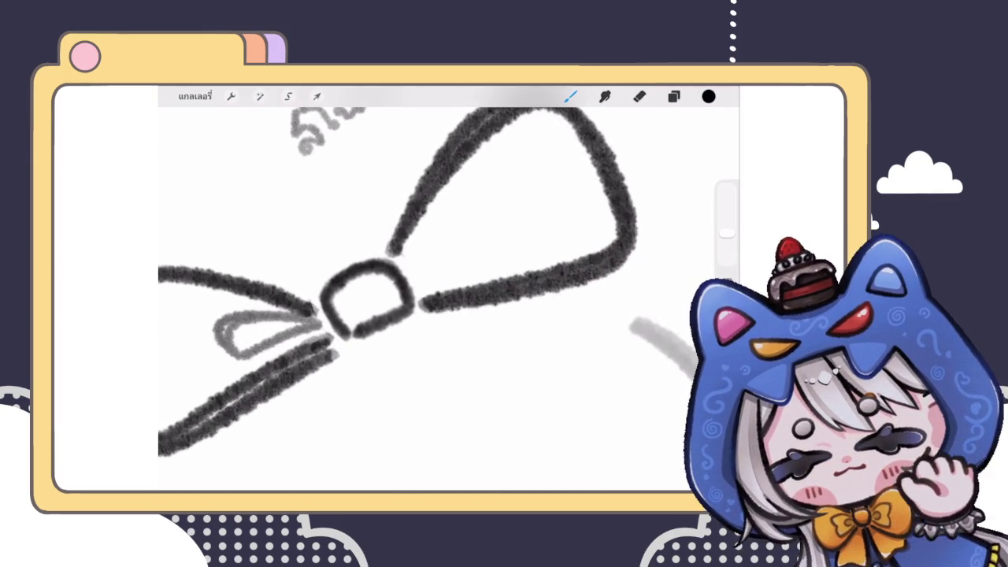
Try grey inner loops in the right wing, undoing the unsatisfying attempts
drag(421, 260, 430, 272)
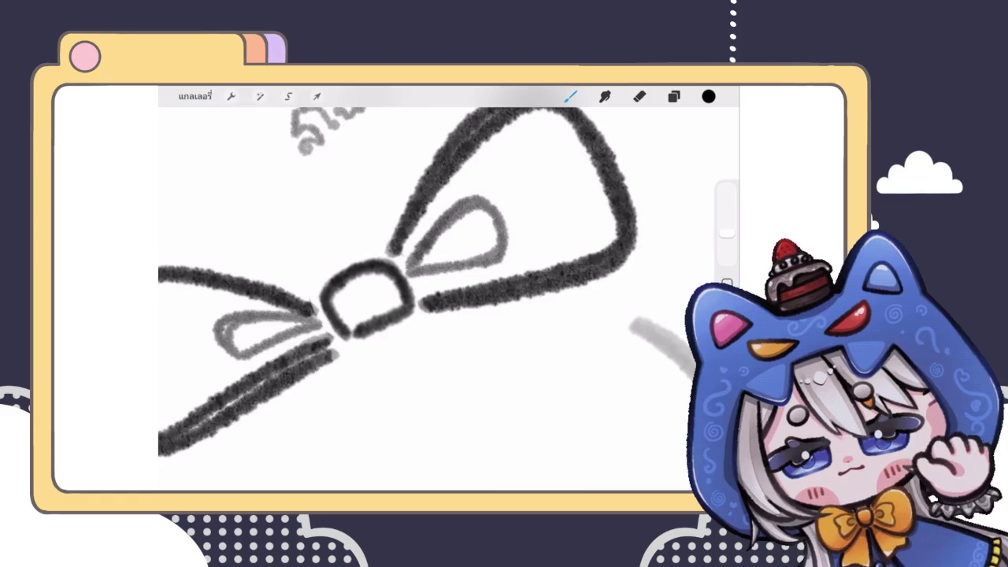
scroll(434, 299, down, 5)
scroll(362, 268, up, 3)
key(ctrl+z)
mouse_move(398, 280)
mouse_down()
mouse_move(449, 268)
mouse_move(489, 240)
mouse_move(413, 268)
mouse_move(461, 219)
mouse_move(406, 288)
mouse_up()
key(ctrl+z)
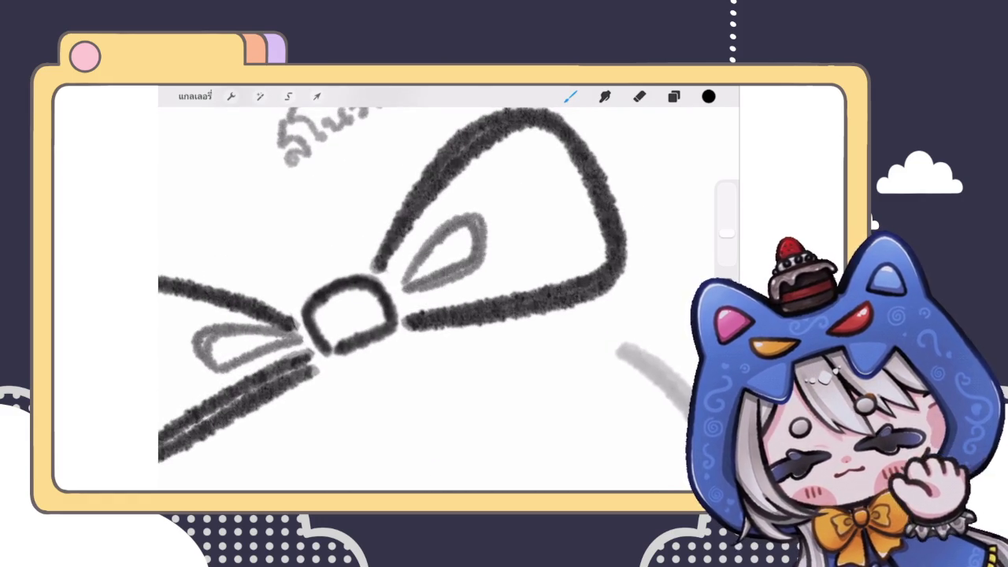
Redraw the right wing's grey inner loop until it looks right
scroll(433, 299, down, 5)
scroll(363, 268, down, 3)
scroll(363, 260, up, 5)
scroll(363, 260, up, 2)
scroll(390, 252, up, 2)
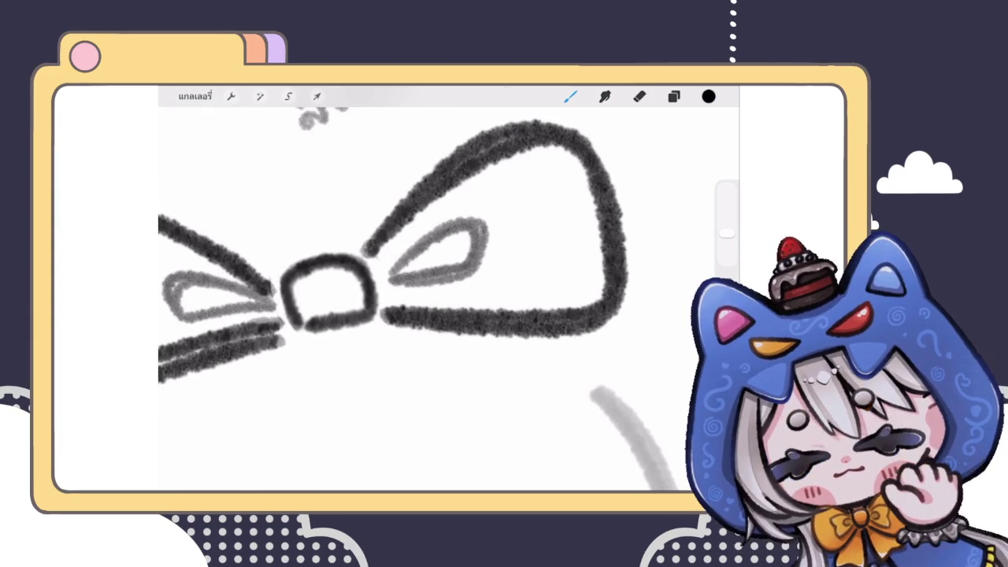
scroll(393, 276, up, 2)
key(ctrl+z)
mouse_move(391, 298)
mouse_down()
mouse_move(493, 271)
mouse_move(393, 300)
mouse_up()
scroll(425, 283, down, 3)
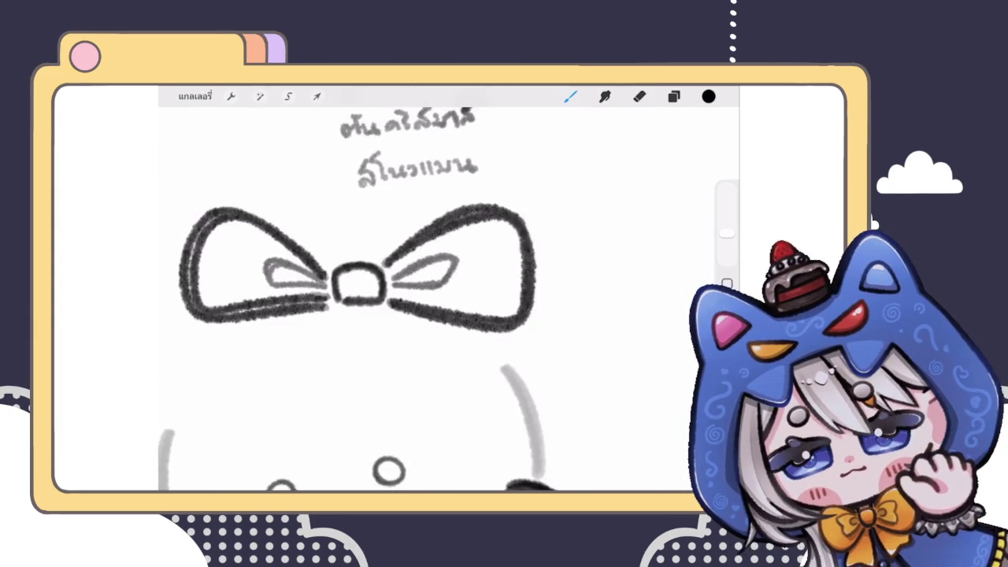
scroll(370, 299, down, 3)
scroll(386, 283, up, 2)
key(ctrl+z)
mouse_move(425, 290)
mouse_down()
mouse_move(466, 266)
mouse_move(429, 291)
mouse_up()
scroll(426, 299, down, 3)
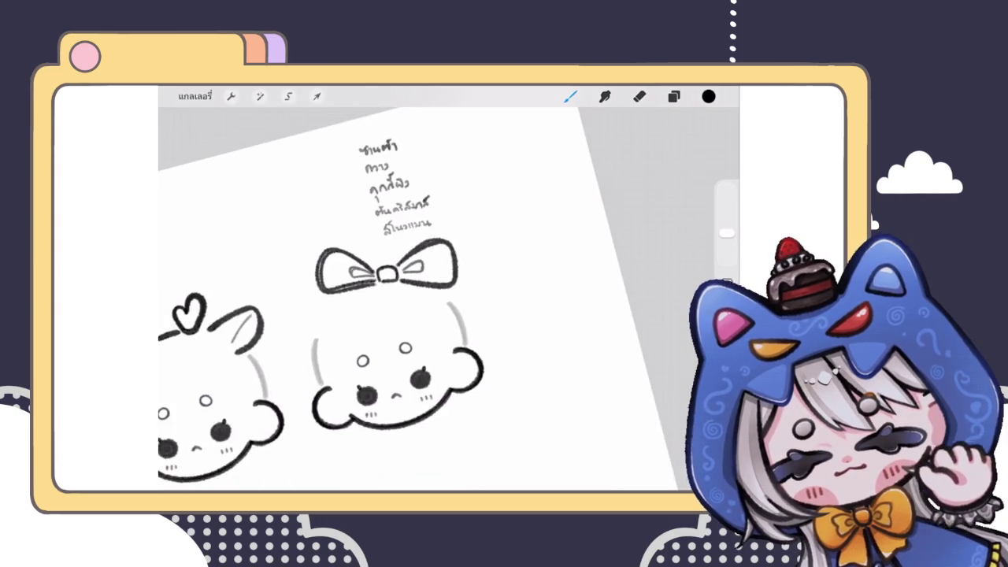
Sketch trial circle and arch strokes beside the bow, then undo them
scroll(354, 299, down, 2)
scroll(386, 315, up, 3)
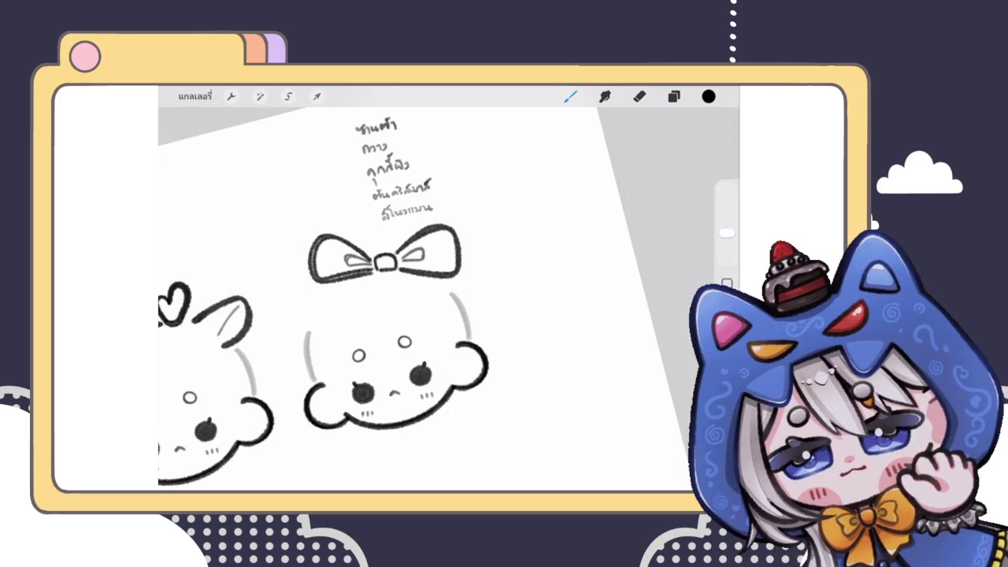
scroll(425, 289, down, 3)
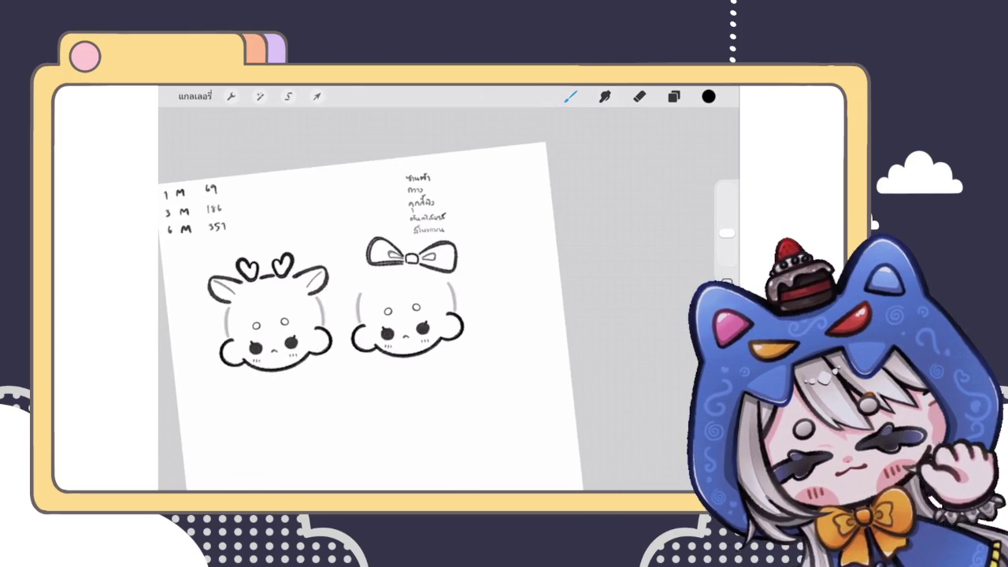
scroll(400, 288, up, 3)
drag(595, 251, 534, 281)
drag(605, 253, 646, 268)
key(ctrl+z)
key(ctrl+z)
key(ctrl+z)
Hide the bow's layer, Layer 28, in the Layers panel
click(673, 96)
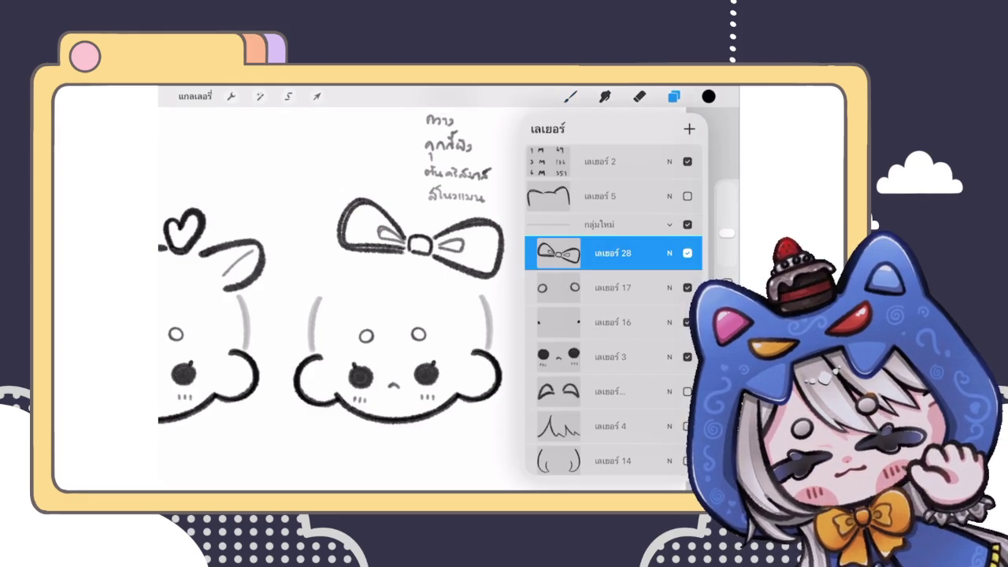
scroll(339, 283, down, 5)
scroll(339, 283, up, 3)
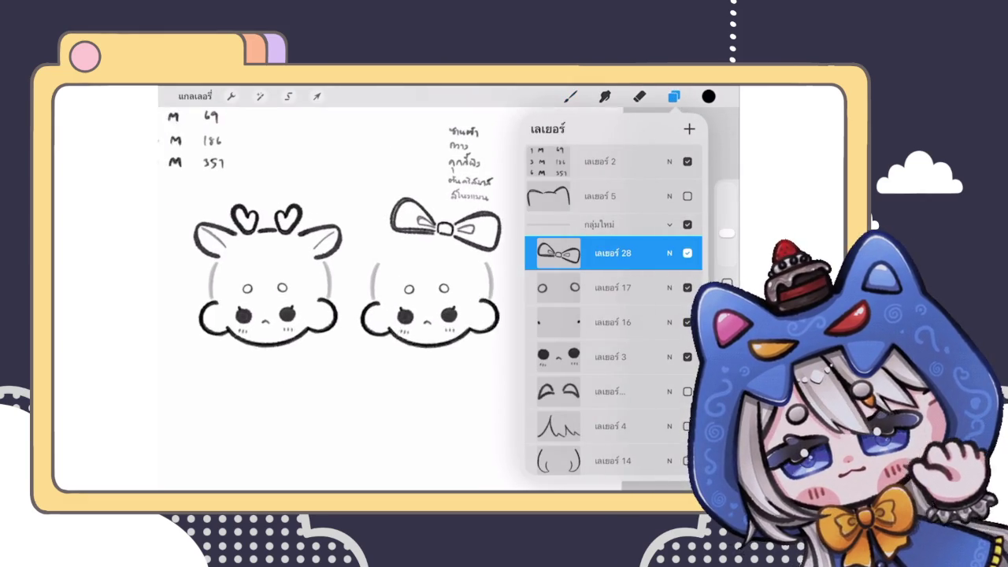
click(688, 253)
click(570, 96)
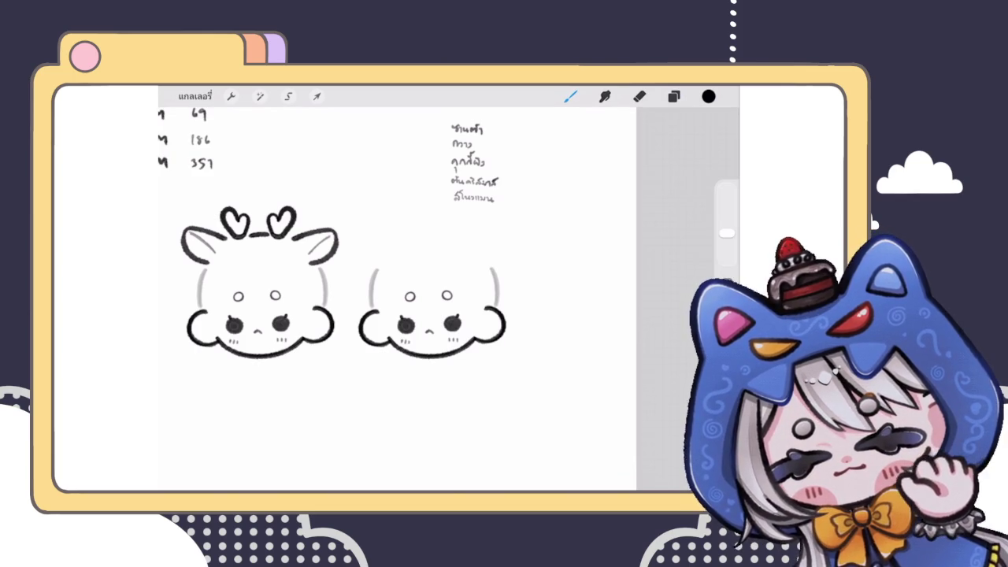
Draw two pointed ear arcs above the second head, nudging one slightly left
mouse_move(390, 234)
mouse_down()
mouse_move(432, 216)
mouse_move(453, 223)
mouse_up()
key(ctrl+z)
scroll(338, 299, up, 2)
mouse_move(432, 235)
mouse_down()
mouse_move(435, 247)
mouse_move(463, 248)
mouse_move(453, 228)
mouse_up()
mouse_move(466, 236)
mouse_down()
mouse_move(486, 212)
mouse_move(518, 265)
mouse_up()
key(ctrl+z)
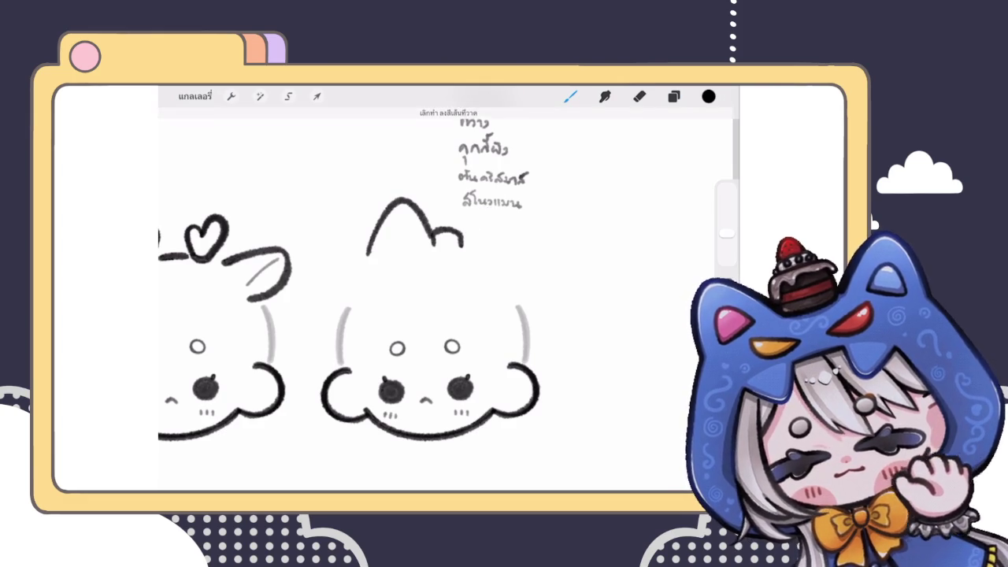
drag(464, 236, 528, 254)
scroll(441, 299, down, 2)
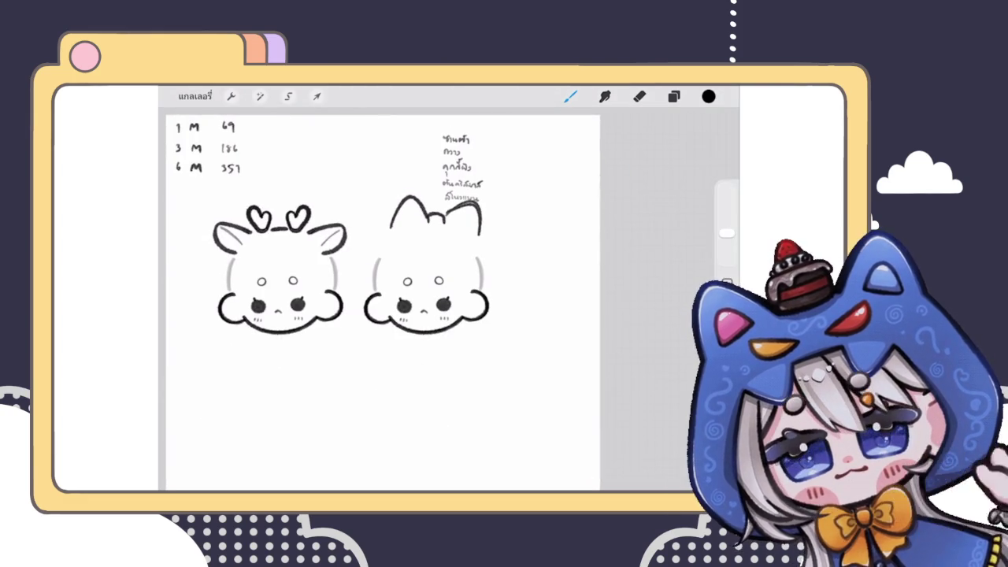
click(317, 97)
drag(435, 216, 424, 217)
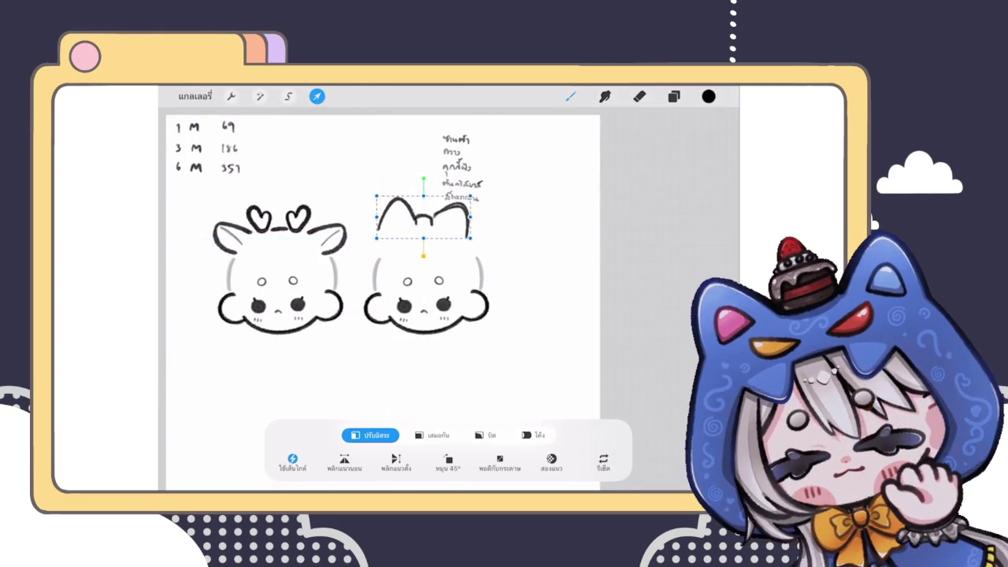
click(570, 96)
Draw an arched hood curve across the top of the head
drag(373, 252, 479, 252)
scroll(386, 299, down, 3)
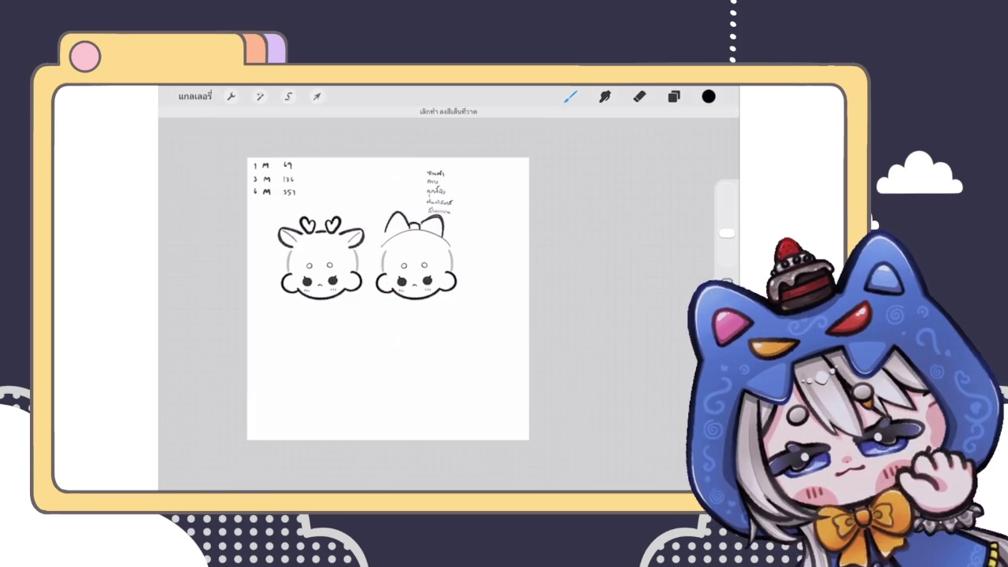
scroll(386, 299, up, 3)
scroll(354, 276, up, 3)
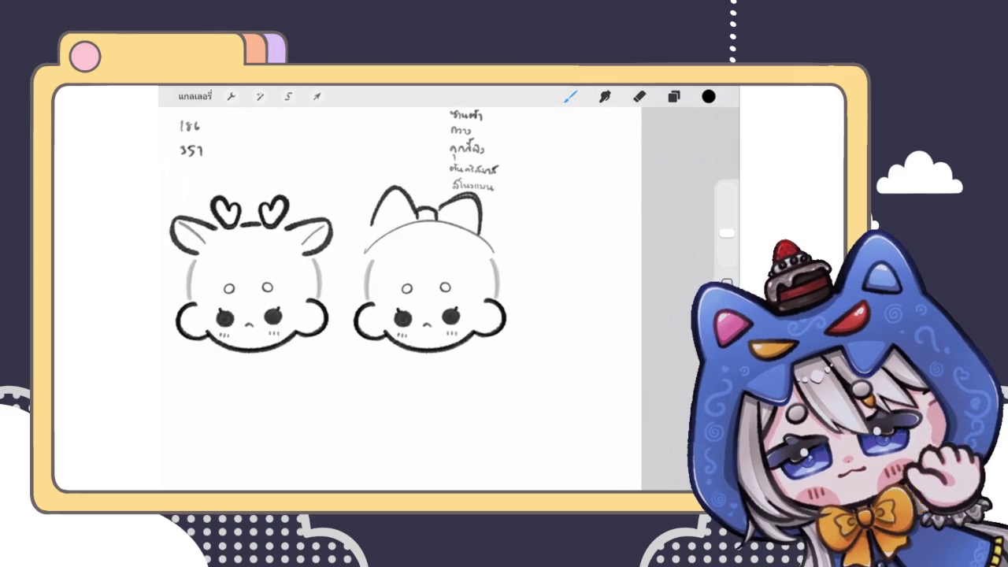
Delete the ear sketch layer and make the bow layer visible again
click(673, 96)
drag(646, 253, 552, 252)
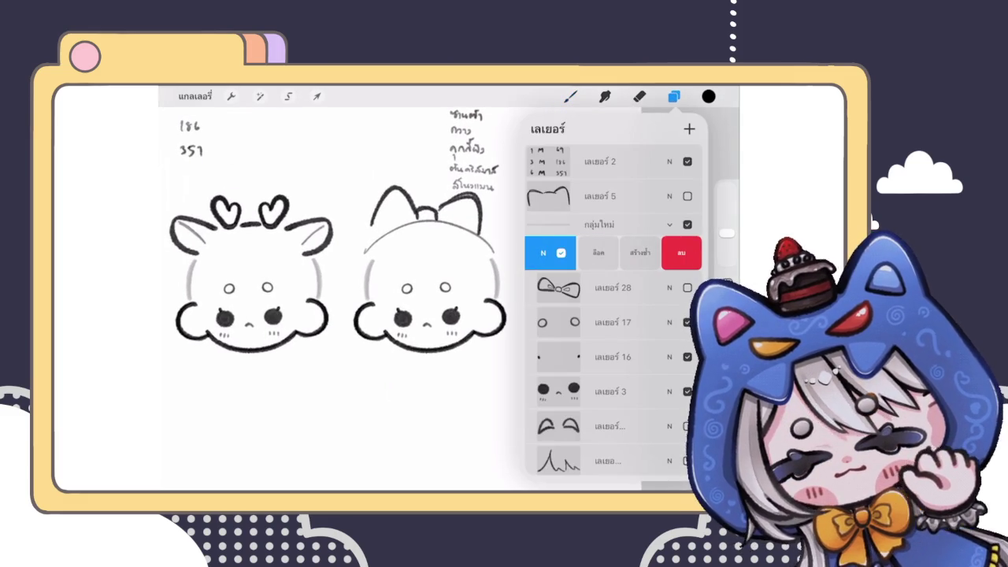
click(682, 253)
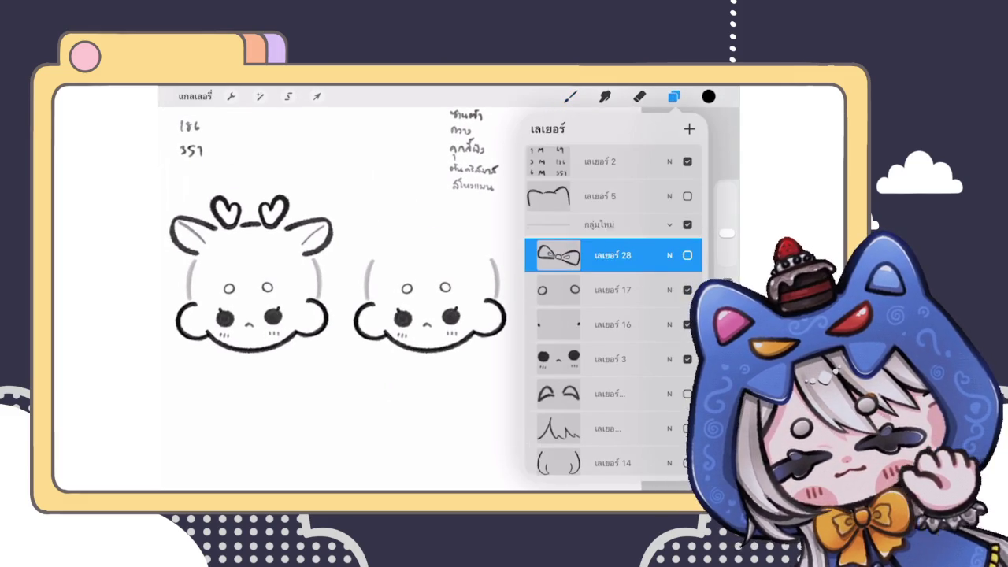
click(688, 253)
scroll(442, 236, up, 3)
Move the bow up-left, enlarge it proportionally and tilt it slightly clockwise
click(317, 96)
drag(434, 213, 428, 206)
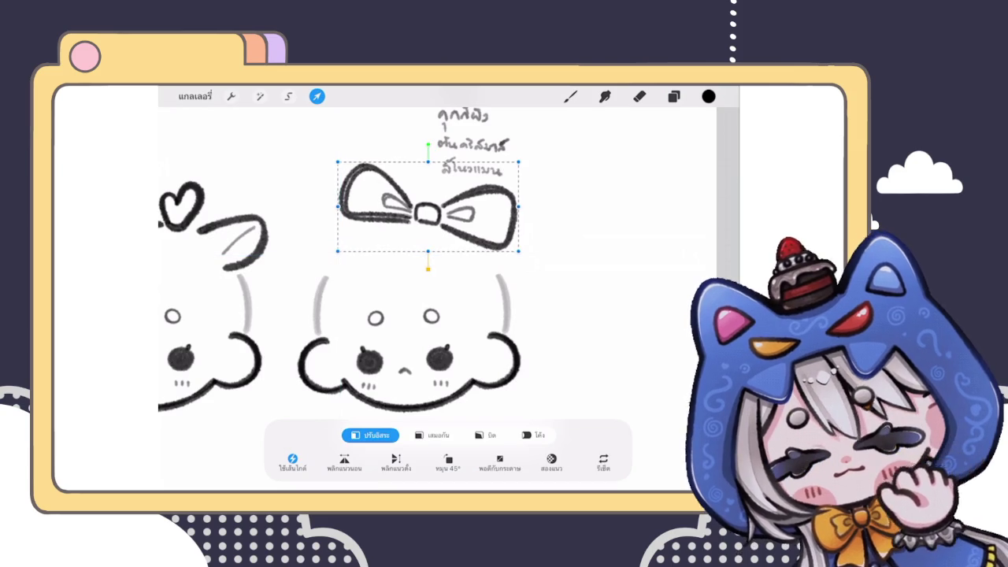
click(432, 435)
drag(518, 250, 530, 256)
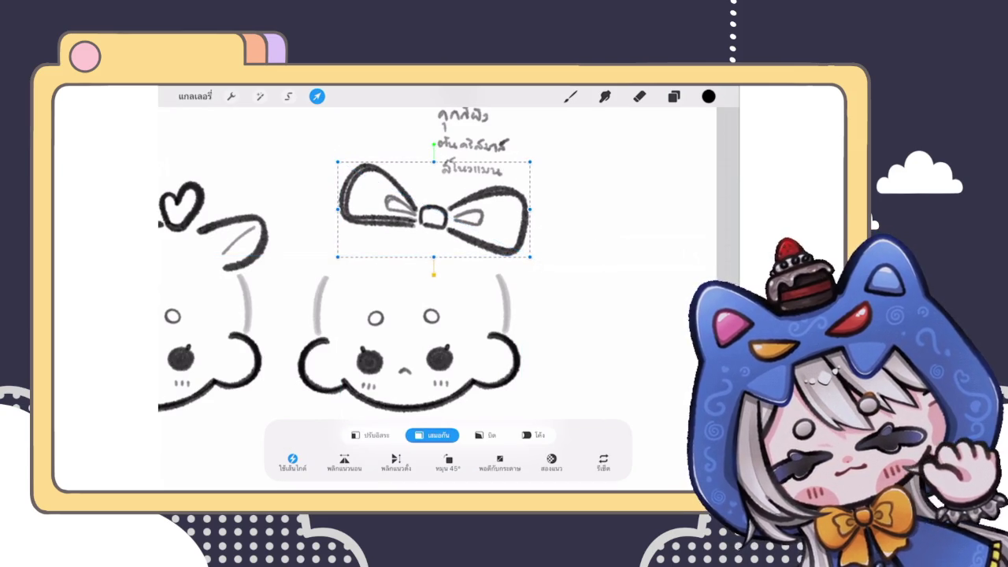
click(370, 435)
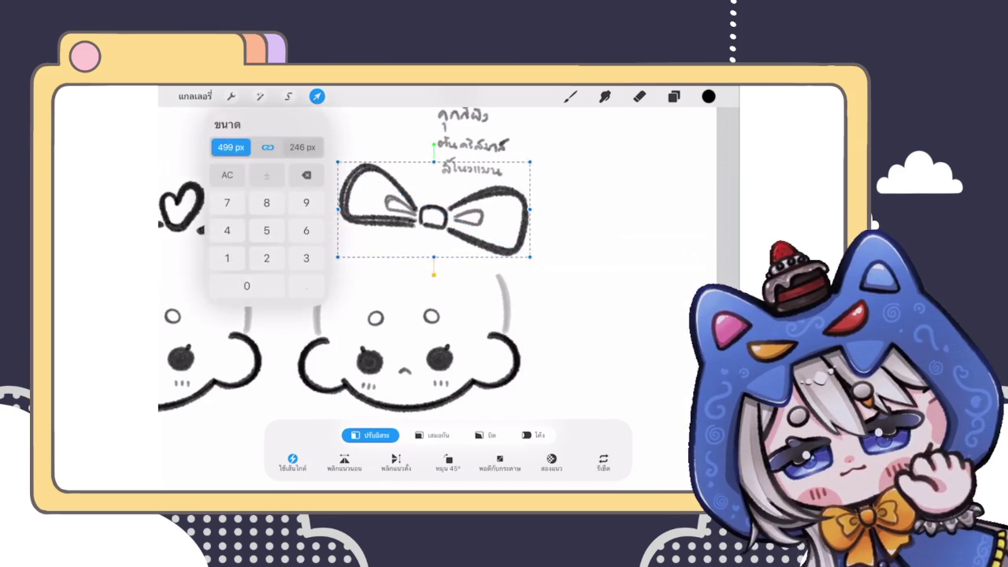
mouse_move(434, 145)
mouse_down()
mouse_move(442, 150)
mouse_move(430, 161)
mouse_up()
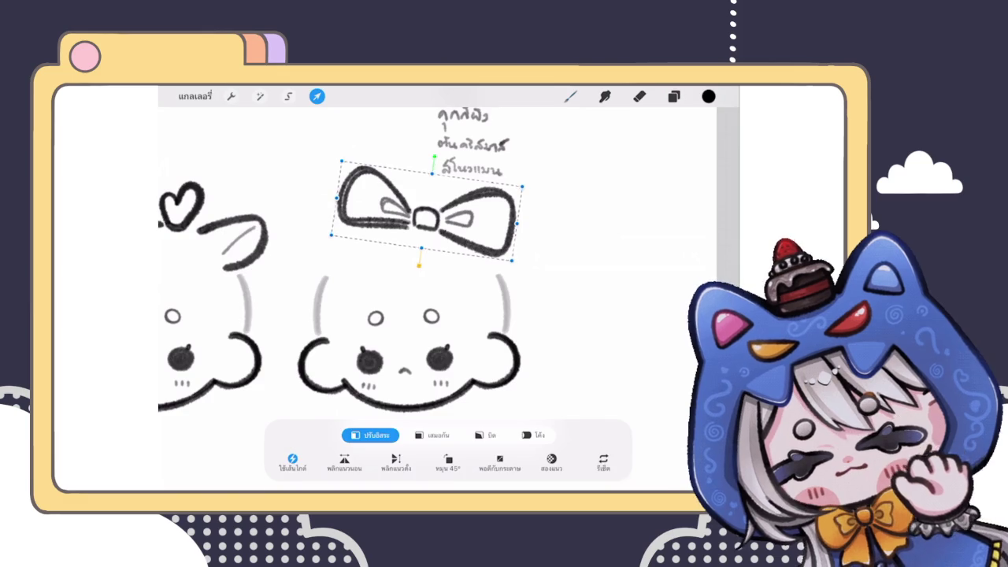
click(570, 96)
Shift the bow right and warp its right lobe downward
scroll(363, 284, down, 3)
scroll(363, 284, up, 3)
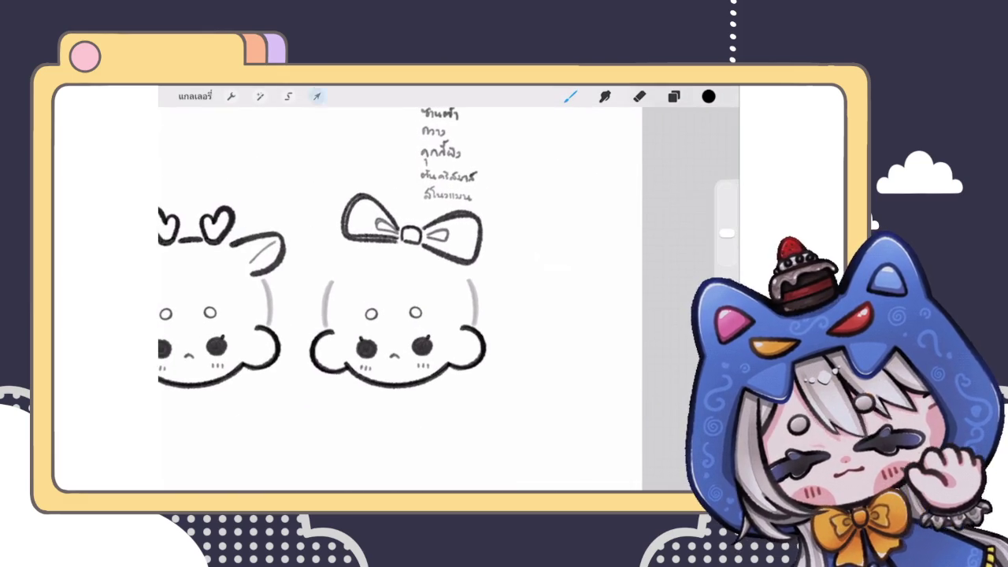
click(317, 96)
drag(405, 228, 425, 228)
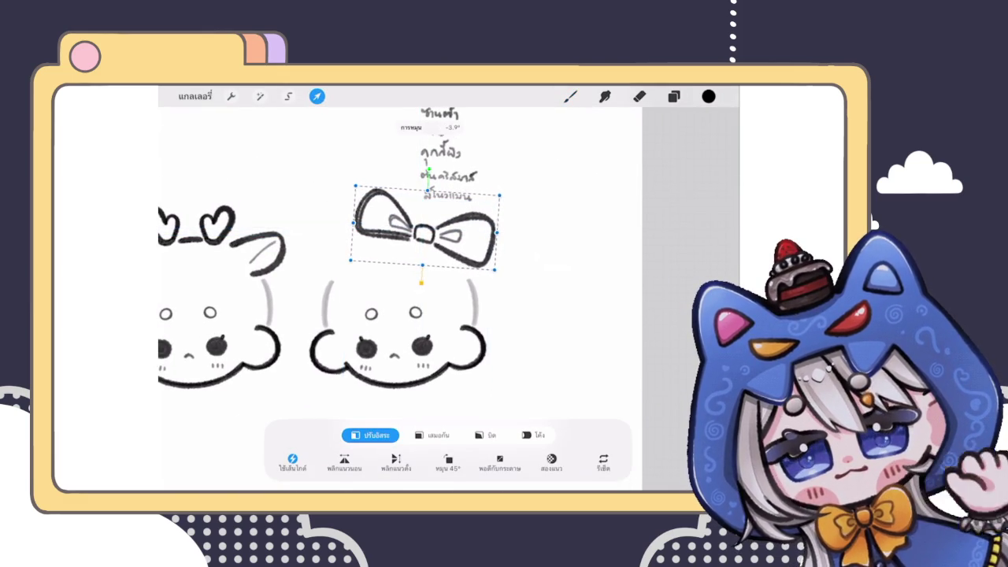
click(532, 435)
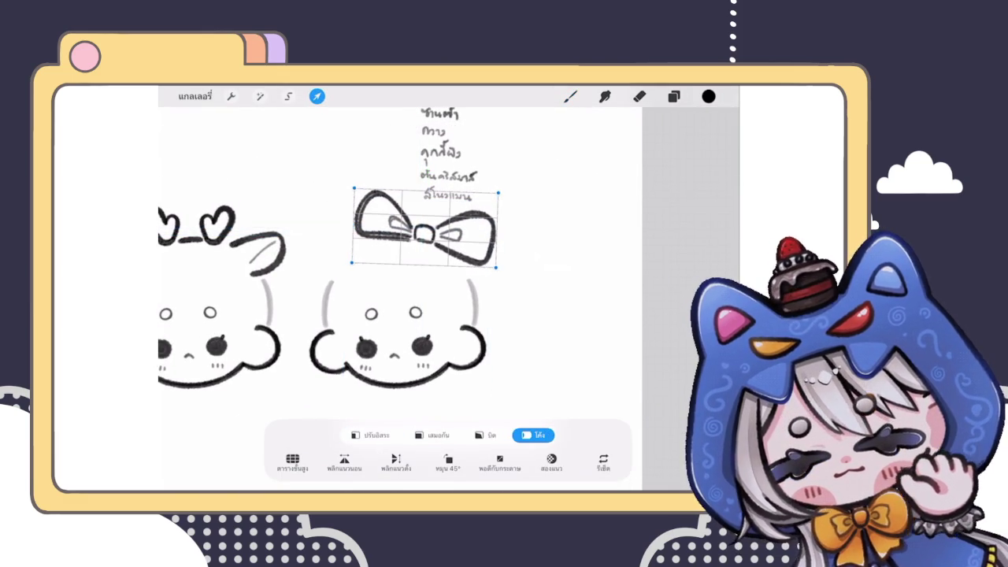
drag(495, 267, 492, 272)
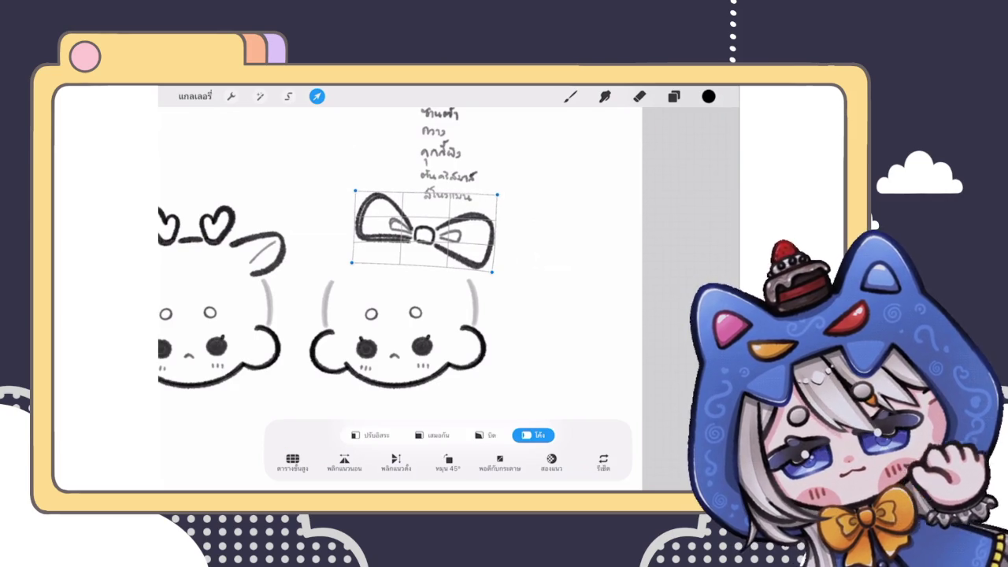
click(570, 97)
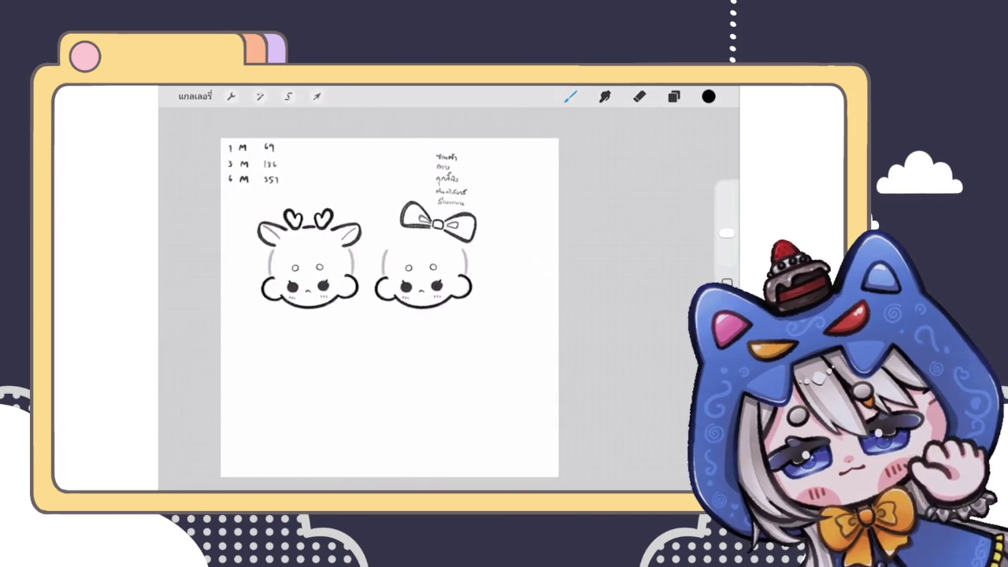
Move the bow slightly down-left, then warp it to tilt and reshape it
click(317, 96)
drag(413, 228, 411, 239)
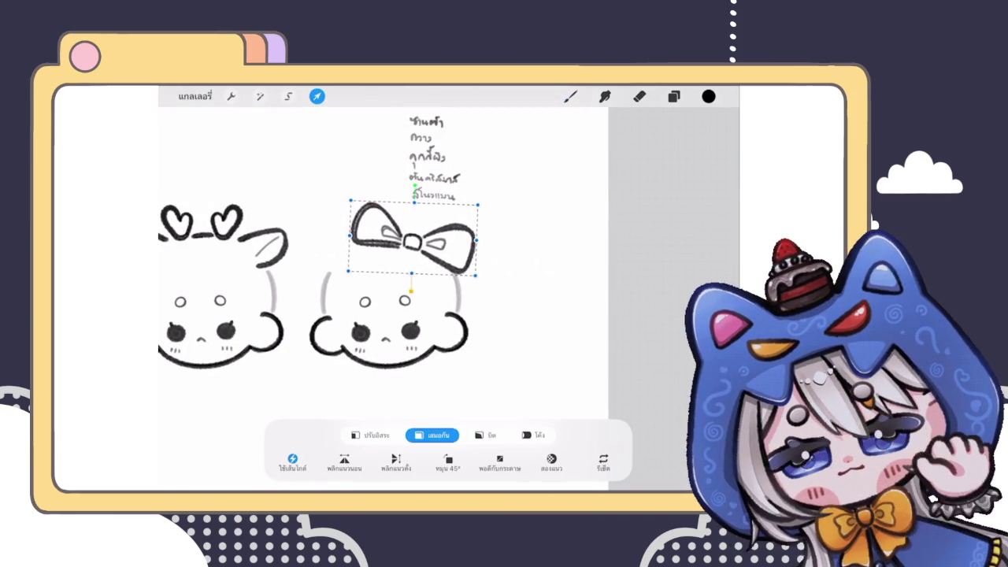
click(571, 96)
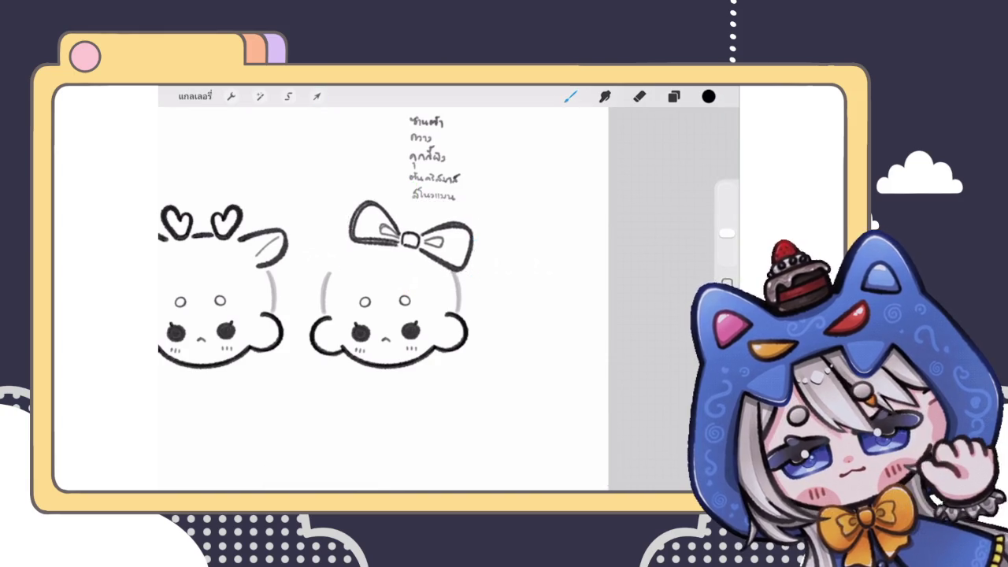
click(639, 97)
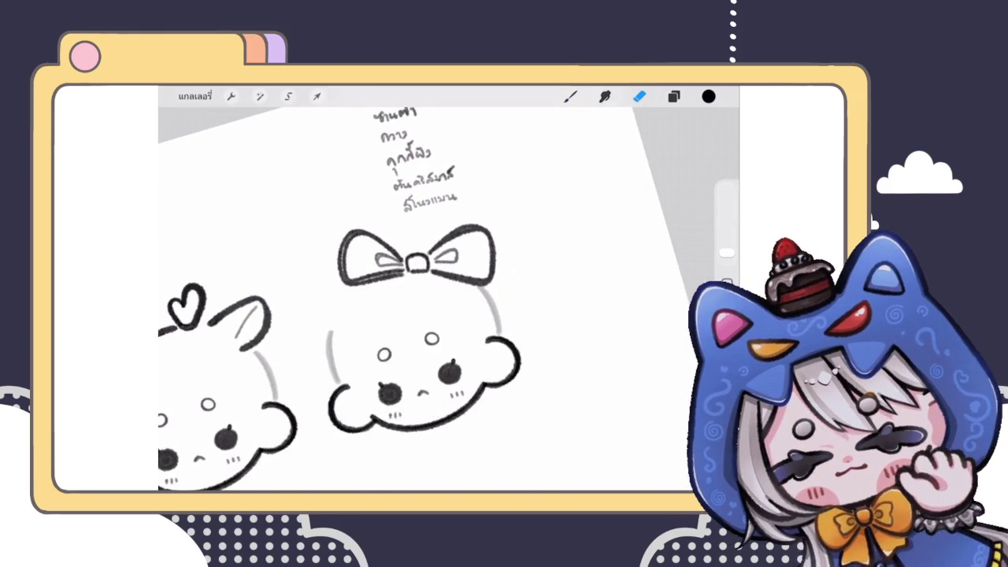
click(316, 96)
click(533, 435)
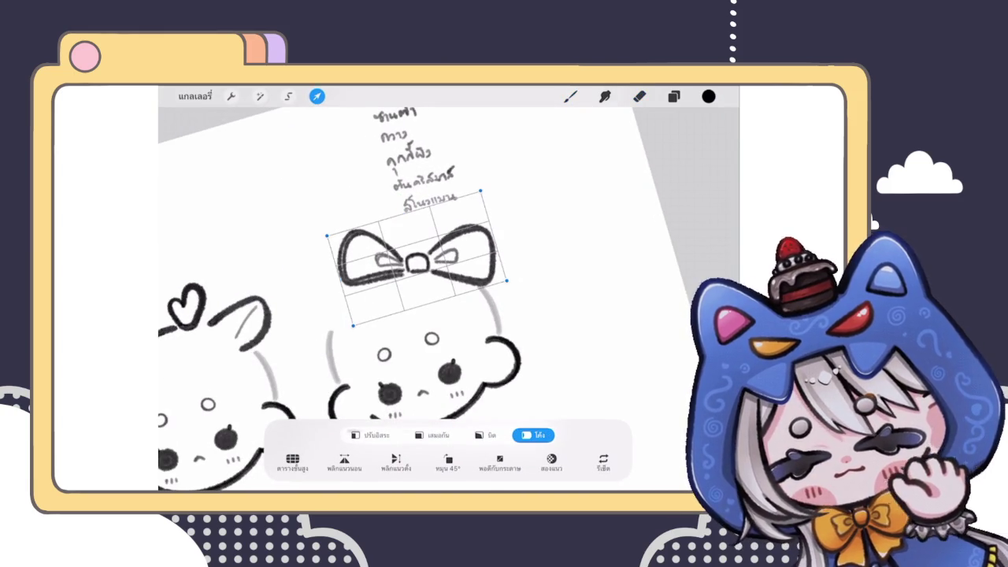
drag(492, 232, 481, 193)
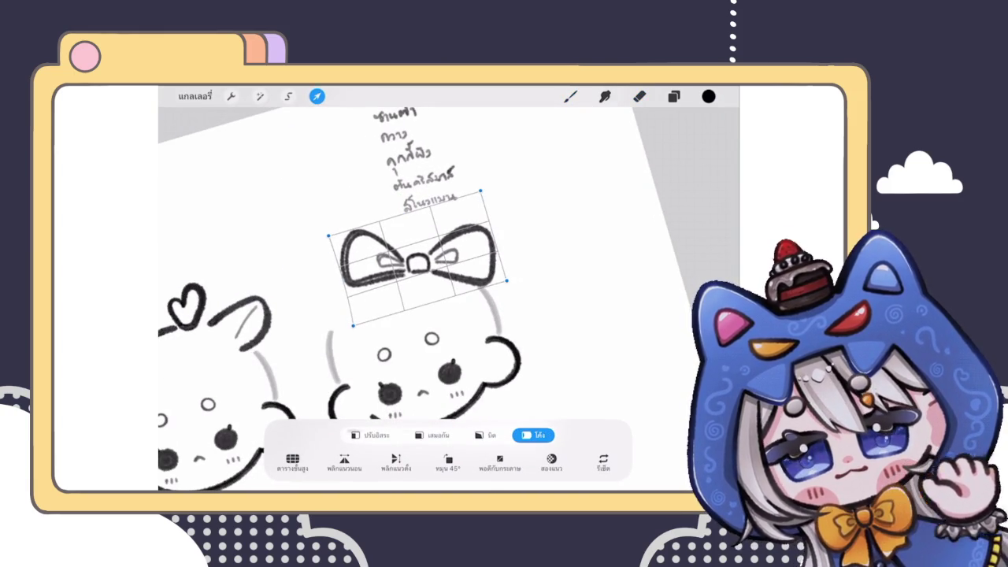
click(571, 96)
Try a face stroke and a hanging ribbon tail, undoing both
drag(402, 323, 402, 378)
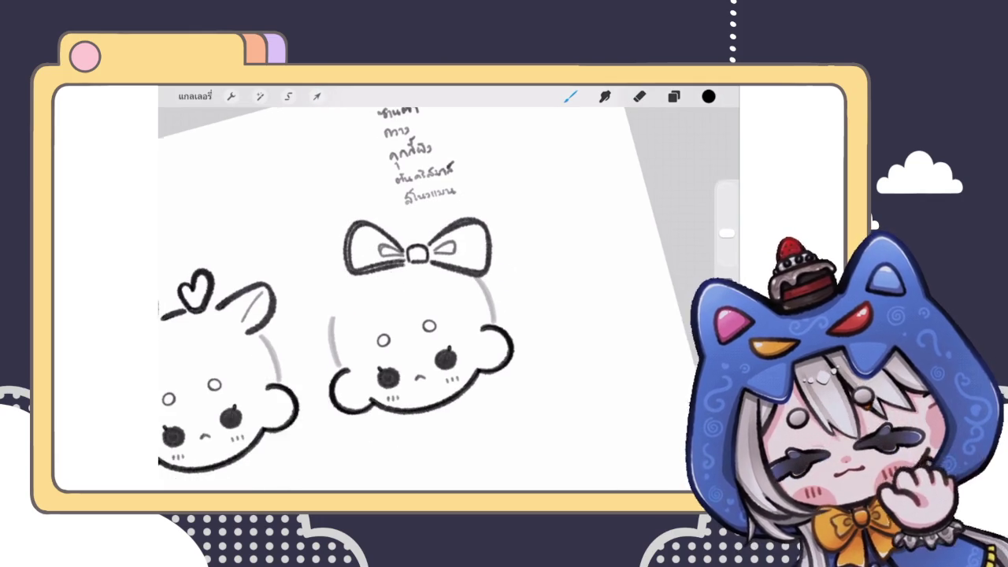
key(ctrl+z)
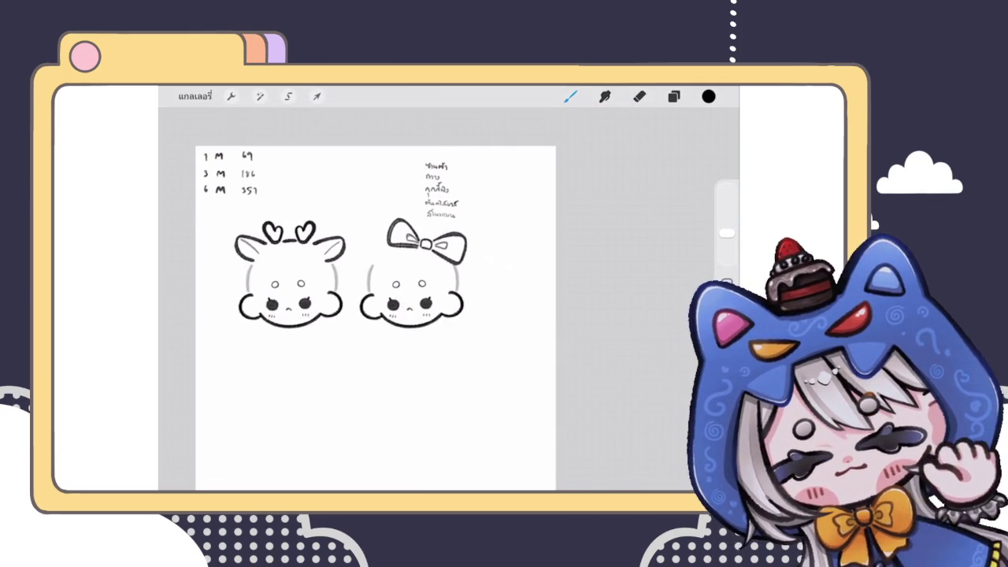
scroll(394, 276, up, 3)
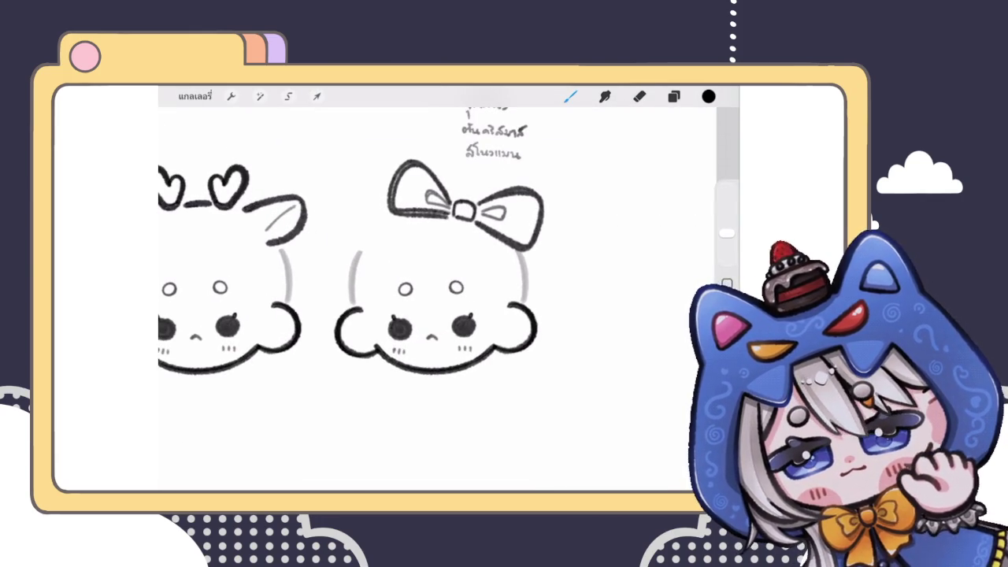
mouse_move(448, 223)
mouse_down()
mouse_move(427, 312)
mouse_move(447, 309)
mouse_up()
key(ctrl+z)
key(ctrl+z)
key(ctrl+z)
scroll(354, 275, up, 3)
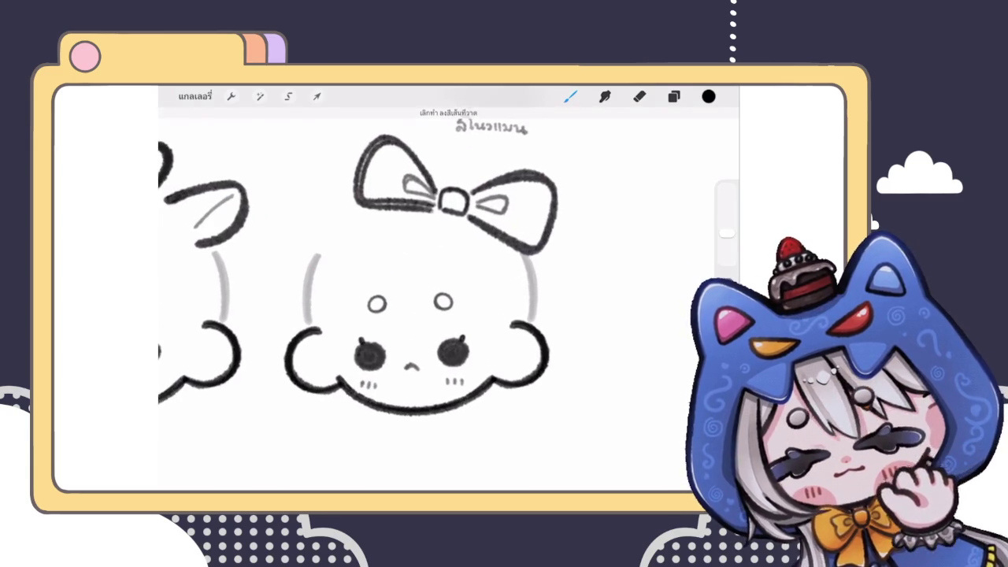
Add a new blank layer and try a ribbon tail on it, then undo it
click(674, 97)
click(607, 288)
click(689, 128)
click(673, 96)
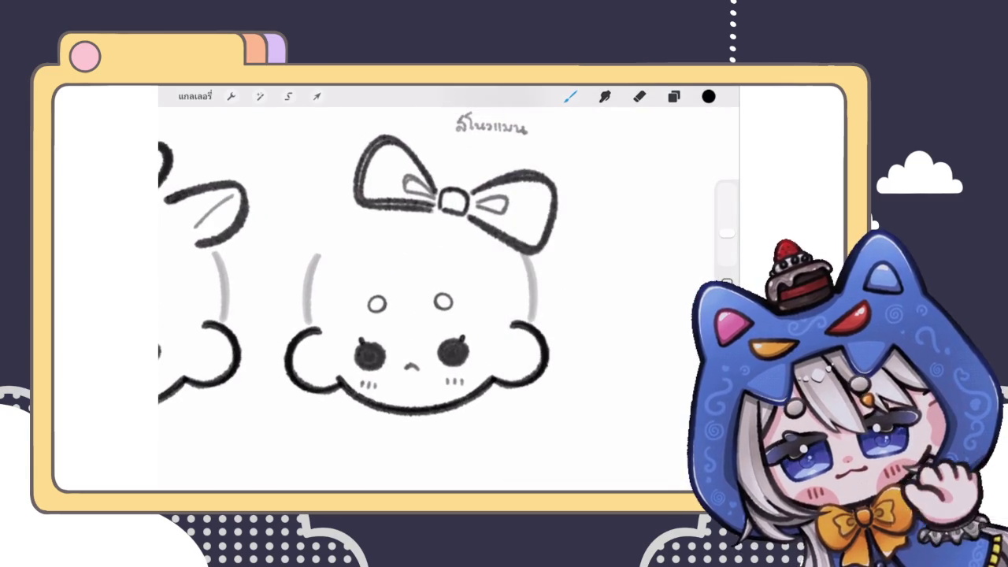
drag(445, 220, 473, 358)
key(ctrl+z)
scroll(355, 276, down, 2)
scroll(354, 276, down, 2)
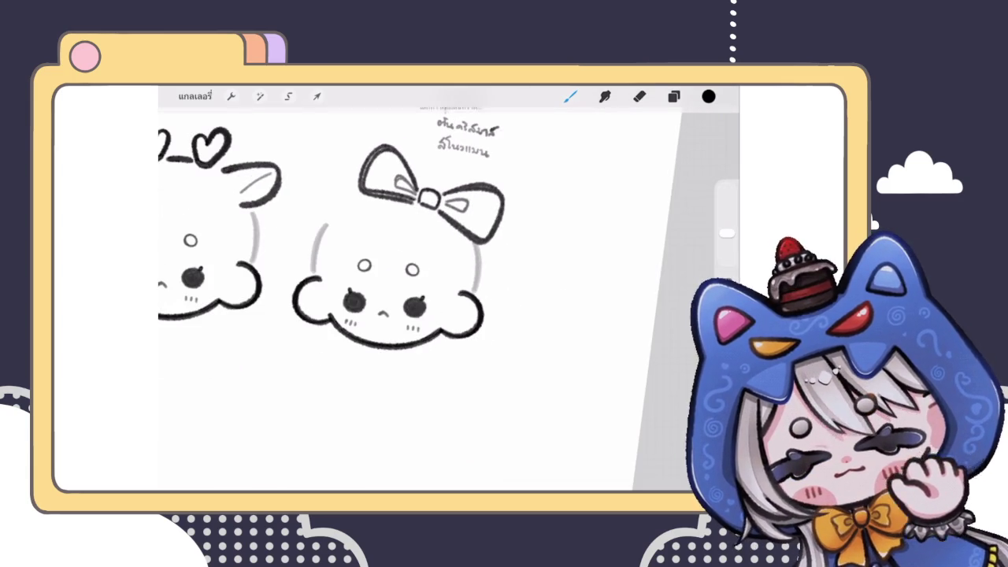
scroll(354, 276, up, 1)
scroll(354, 276, up, 2)
scroll(354, 276, down, 2)
Select the bow's layer and nudge the bow right using Uniform transform
click(673, 96)
click(608, 253)
click(316, 96)
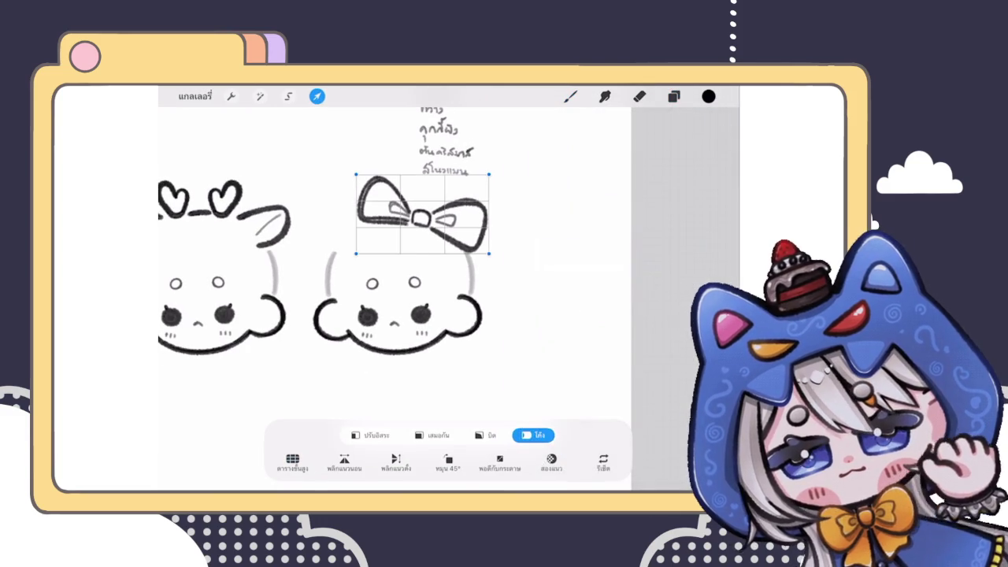
click(433, 435)
drag(423, 213, 440, 215)
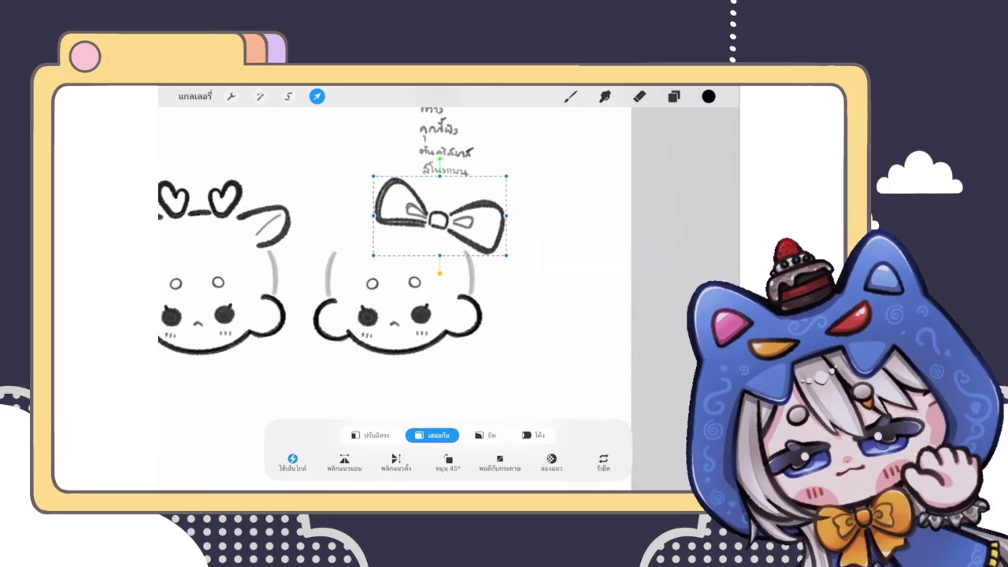
click(371, 435)
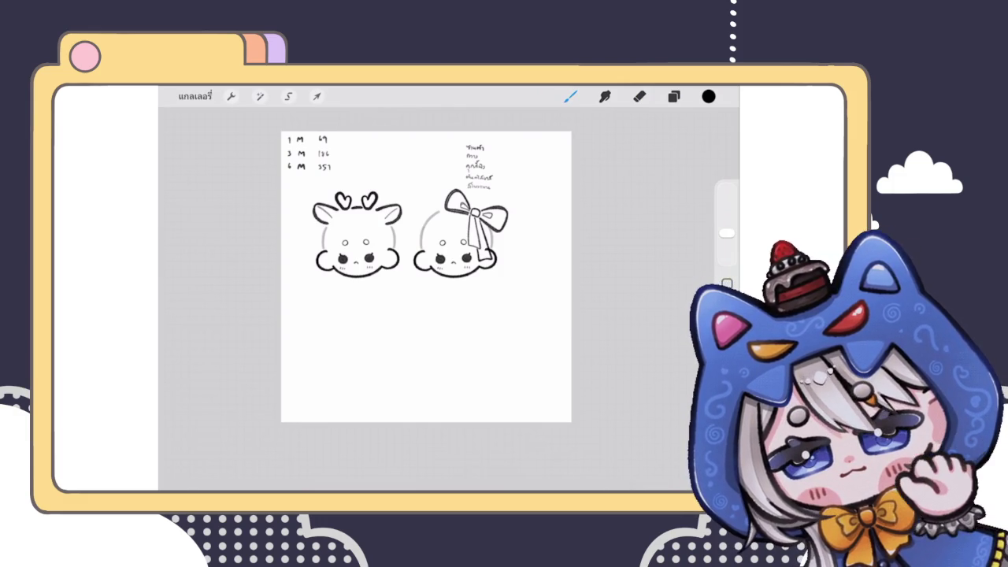
Collapse and re-expand the ribbon head's layer group, then select a layer inside it
scroll(426, 276, up, 3)
click(673, 97)
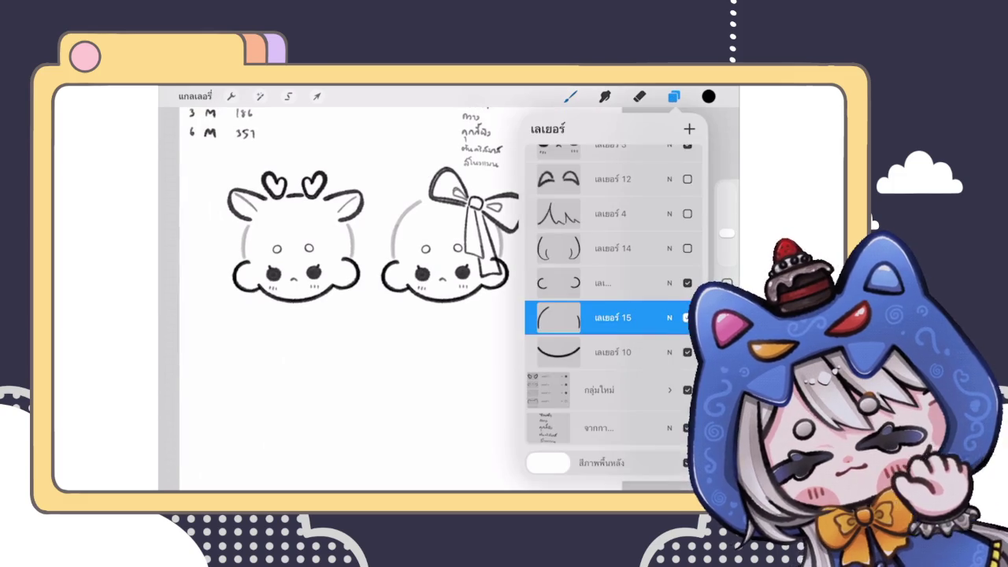
scroll(603, 315, up, 3)
scroll(614, 315, up, 3)
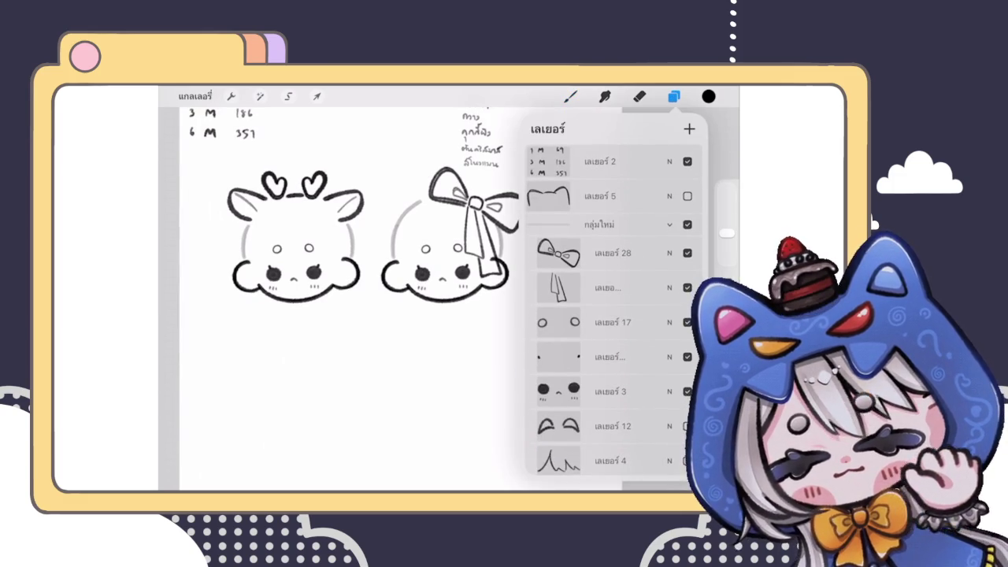
click(671, 233)
scroll(339, 244, up, 3)
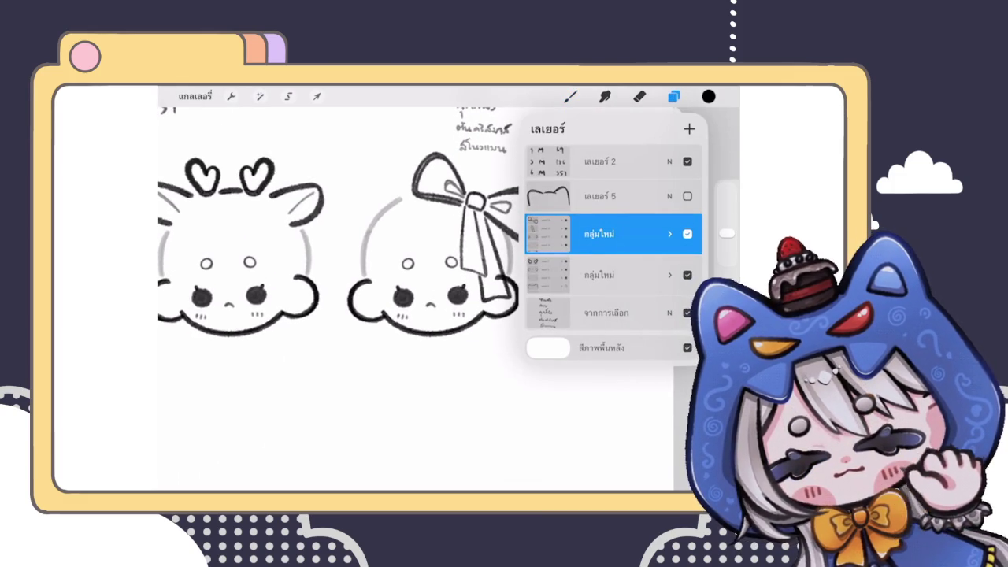
click(671, 234)
click(598, 252)
click(673, 96)
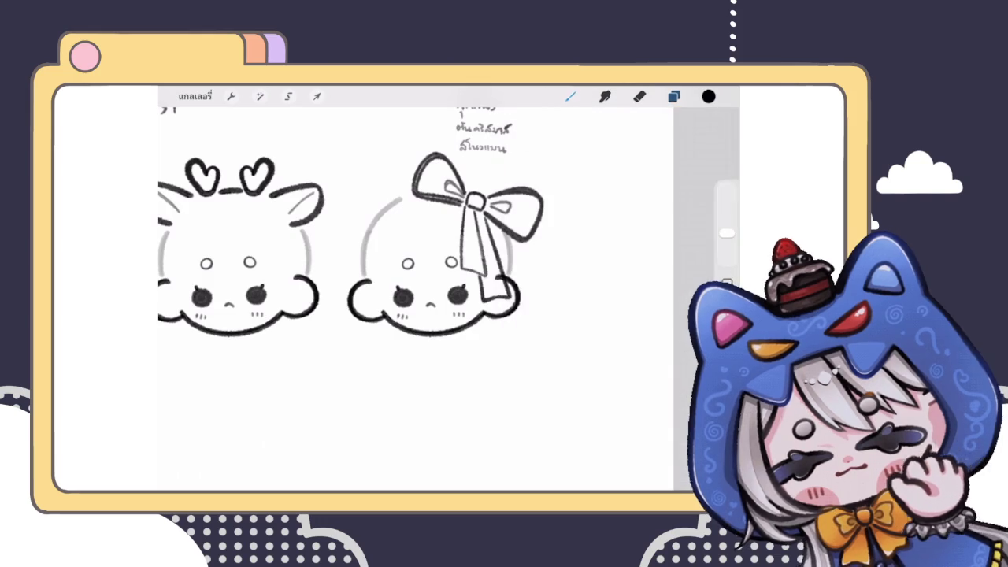
scroll(422, 285, up, 3)
Draw the left and right bow loops under the chin, undoing uneven strokes
mouse_move(435, 362)
mouse_down()
mouse_move(442, 369)
mouse_move(460, 352)
mouse_move(419, 417)
mouse_move(438, 361)
mouse_move(538, 426)
mouse_move(461, 359)
mouse_up()
scroll(422, 285, up, 3)
key(ctrl+z)
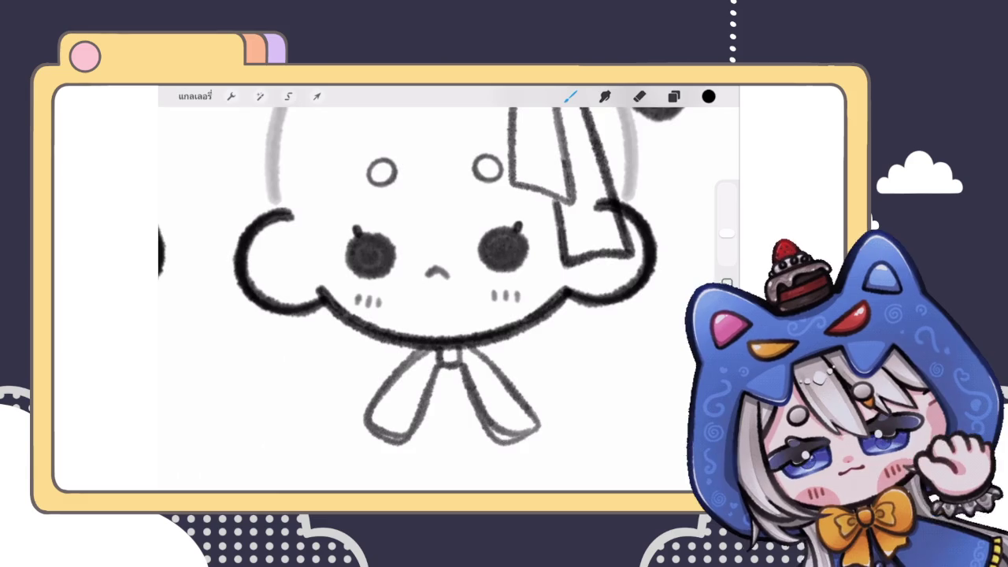
scroll(442, 300, down, 3)
key(ctrl+z)
key(ctrl+z)
key(ctrl+z)
scroll(441, 299, up, 3)
mouse_move(430, 322)
mouse_down()
mouse_move(394, 364)
mouse_move(432, 336)
mouse_move(405, 356)
mouse_up()
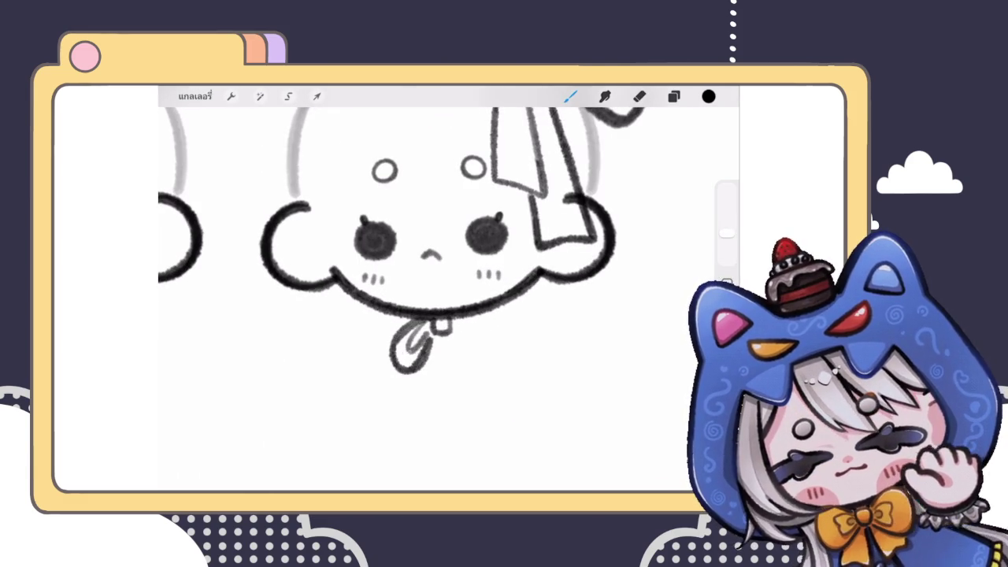
mouse_move(451, 318)
mouse_down()
mouse_move(482, 370)
mouse_move(489, 364)
mouse_up()
key(ctrl+z)
key(ctrl+z)
mouse_move(452, 317)
mouse_down()
mouse_move(490, 347)
mouse_move(446, 331)
mouse_move(487, 355)
mouse_move(471, 347)
mouse_move(429, 417)
mouse_up()
Try two ribbon tails under the bow's knot, then undo them
mouse_move(425, 372)
mouse_down()
mouse_move(406, 423)
mouse_move(430, 426)
mouse_up()
drag(443, 343, 476, 424)
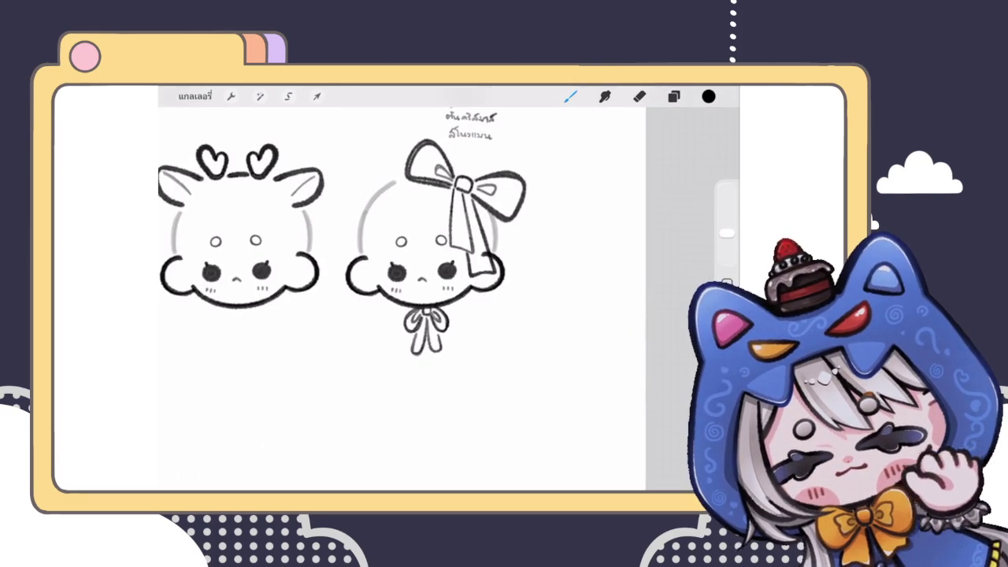
key(ctrl+z)
key(ctrl+z)
key(ctrl+z)
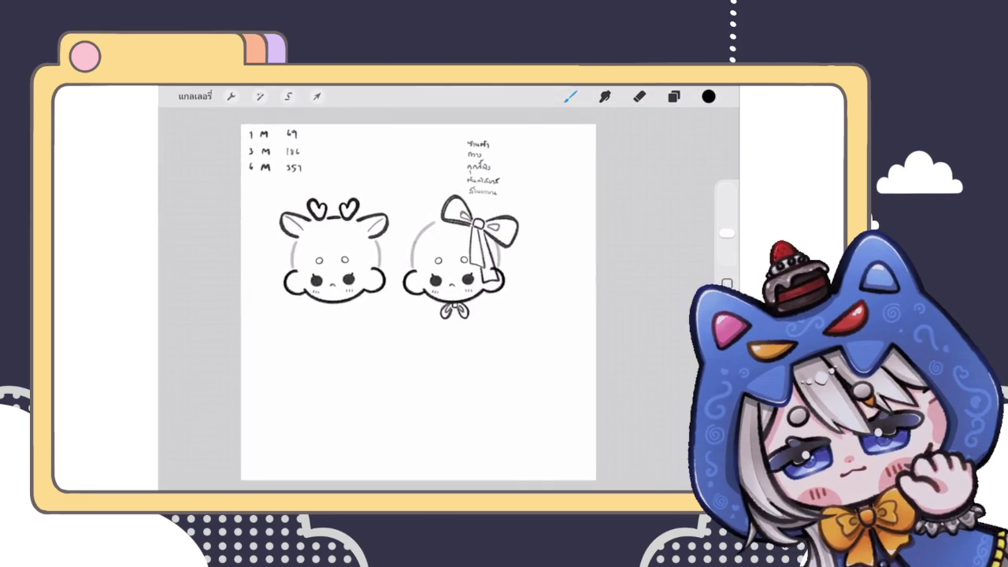
click(674, 96)
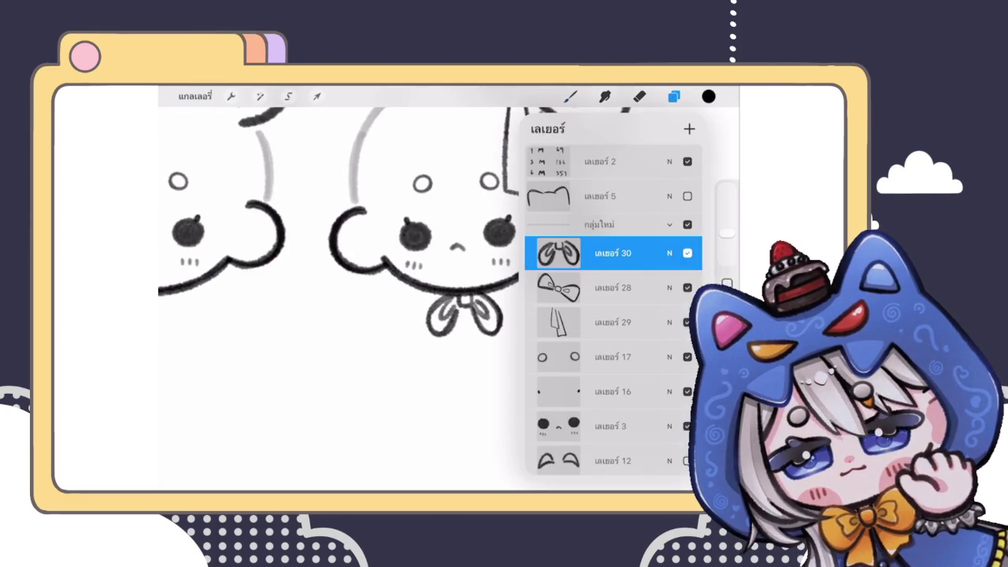
Draw a ribbon tail hanging down from the neck bow
click(570, 96)
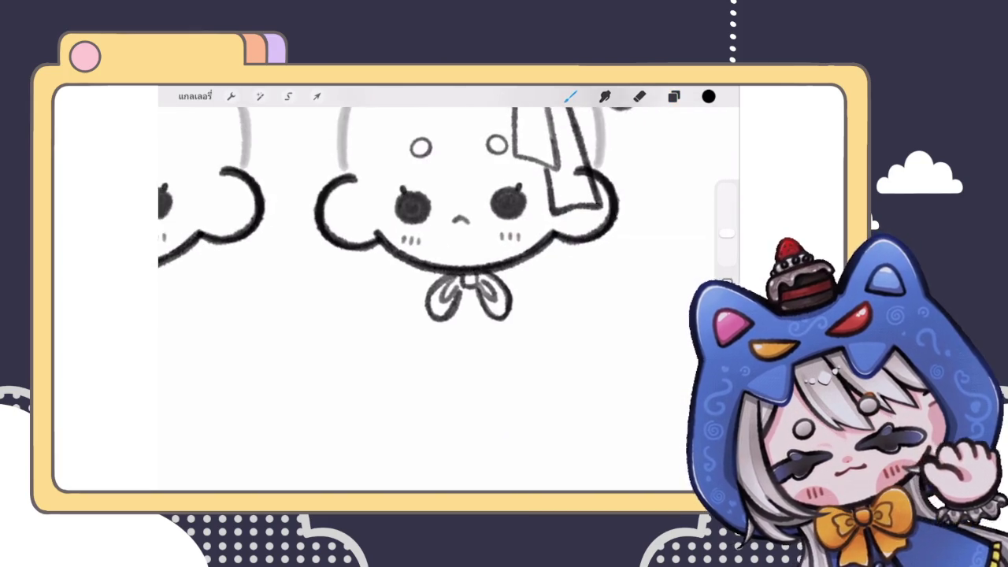
scroll(433, 236, up, 1)
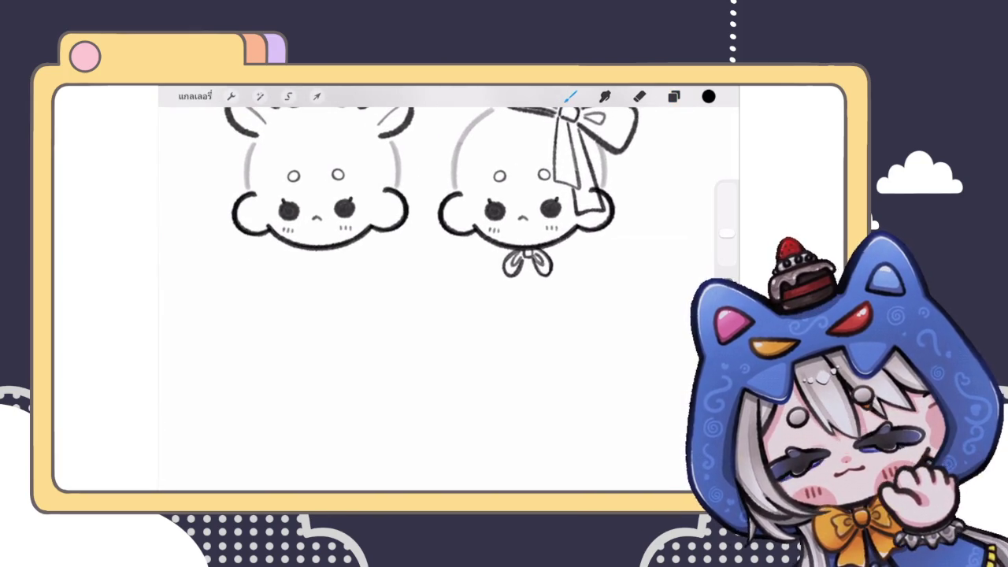
scroll(569, 244, up, 3)
mouse_move(476, 277)
mouse_down()
mouse_move(458, 354)
mouse_move(439, 351)
mouse_move(520, 356)
mouse_move(506, 321)
mouse_up()
scroll(441, 291, down, 3)
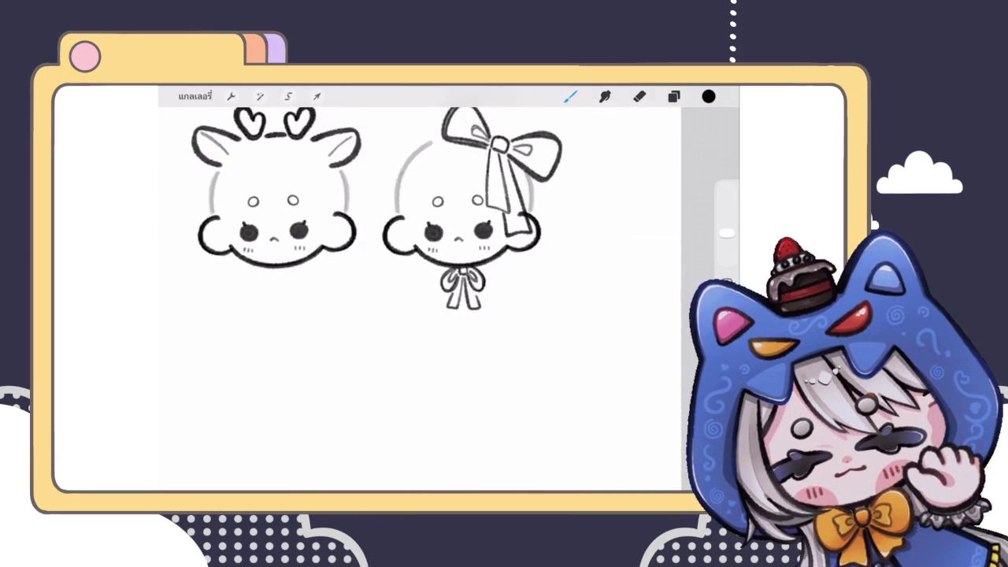
scroll(441, 291, down, 3)
scroll(441, 291, up, 2)
scroll(441, 292, up, 3)
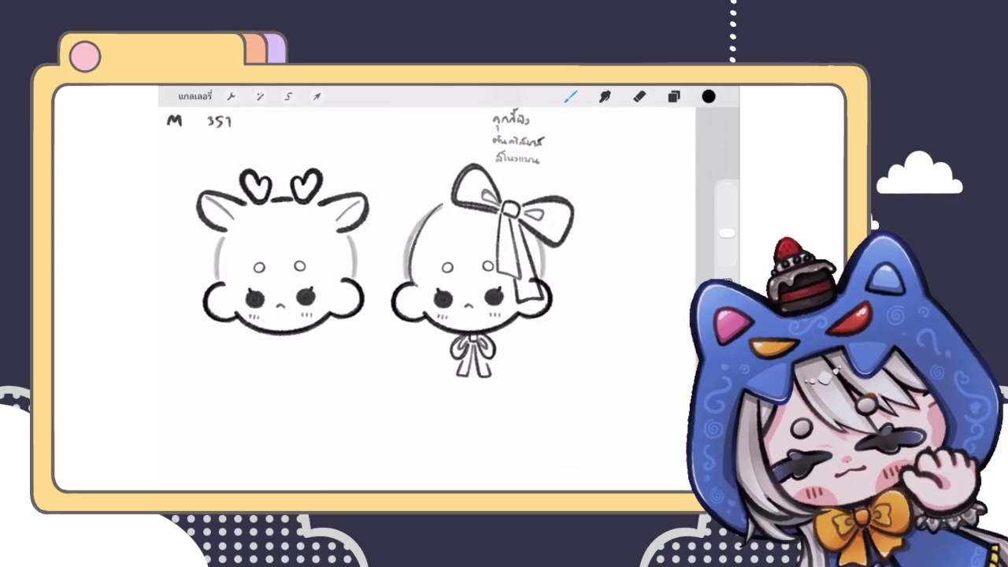
scroll(441, 292, down, 2)
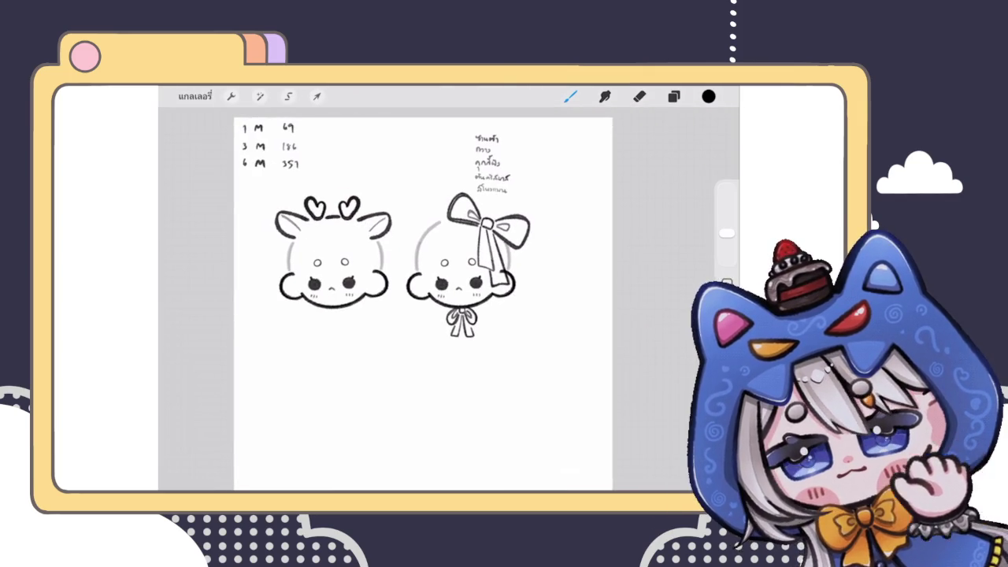
scroll(465, 268, up, 3)
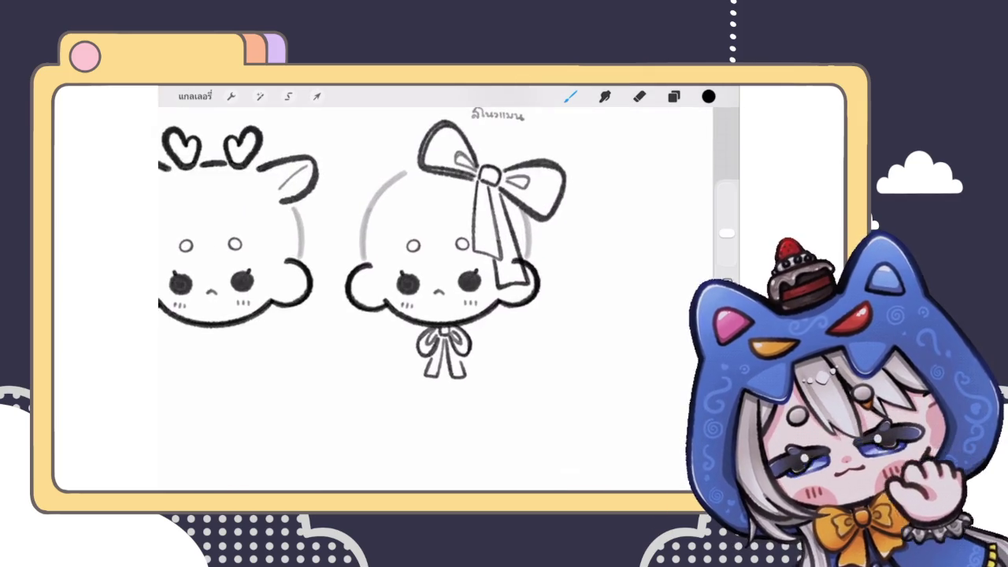
scroll(465, 268, up, 3)
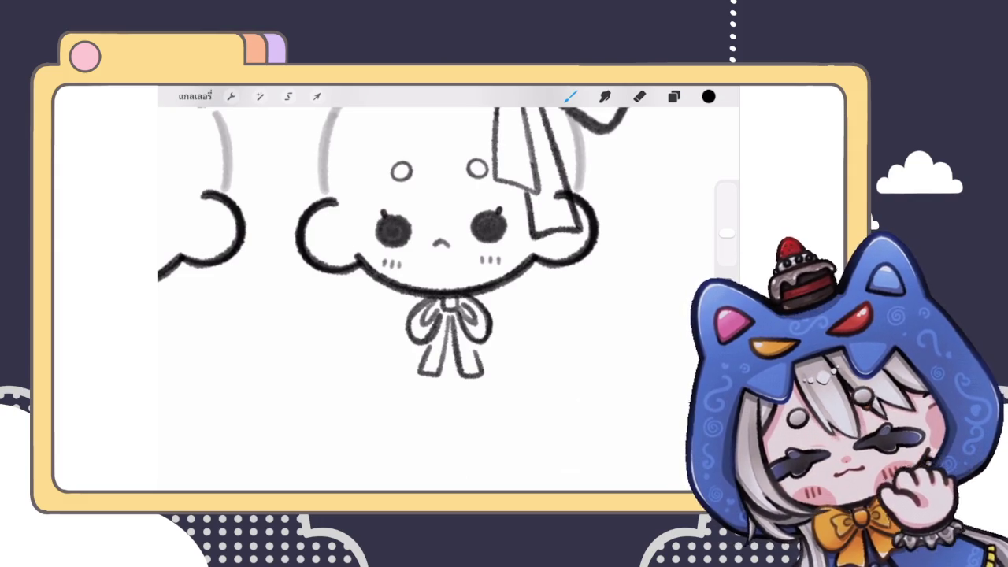
Review the layer list, then bring up the image Adjustments menu
click(674, 97)
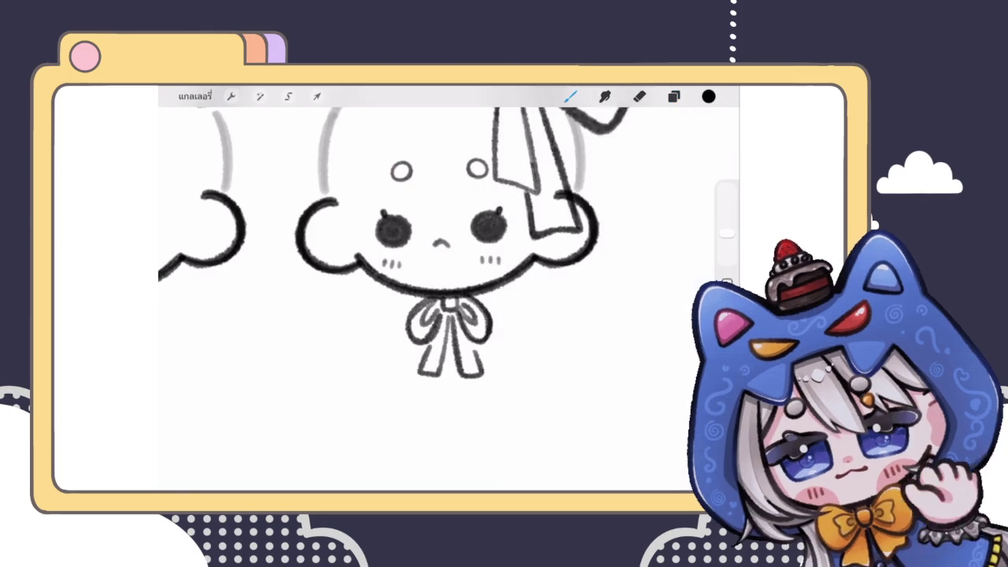
scroll(441, 252, up, 3)
scroll(441, 252, up, 3)
click(674, 96)
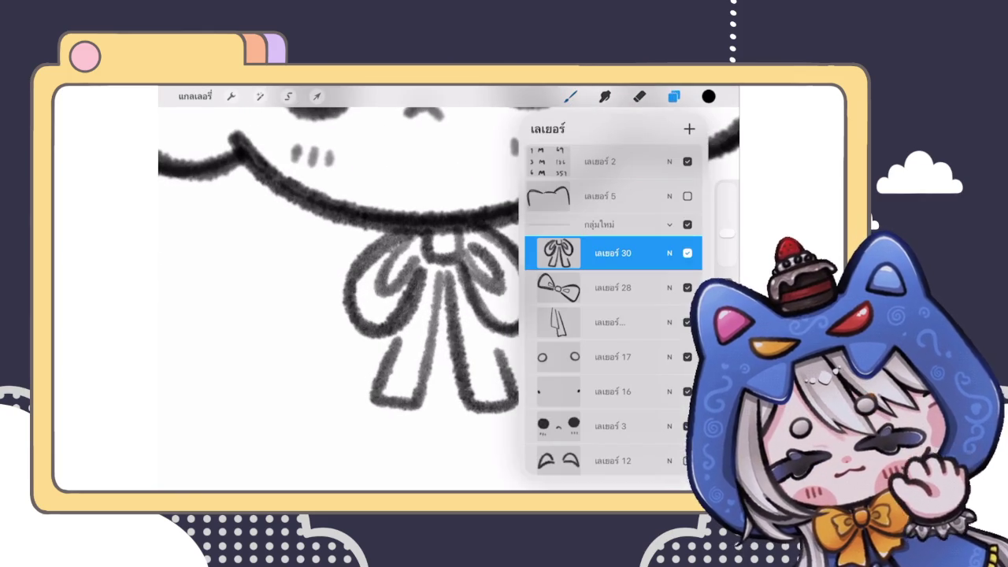
click(673, 96)
scroll(441, 276, down, 2)
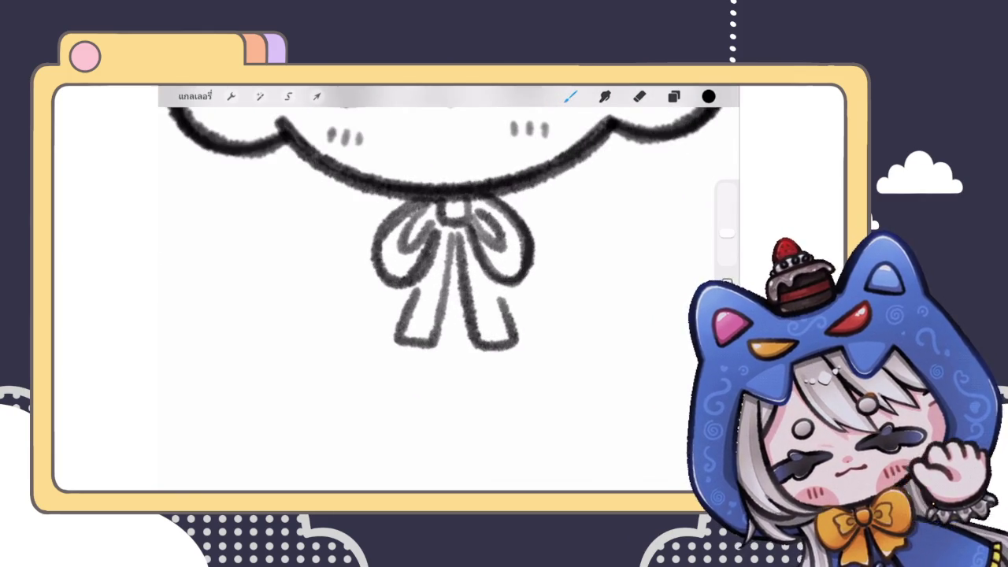
click(260, 96)
Use Liquify to shrink the neck bow and push its right ribbon tail shorter
click(218, 456)
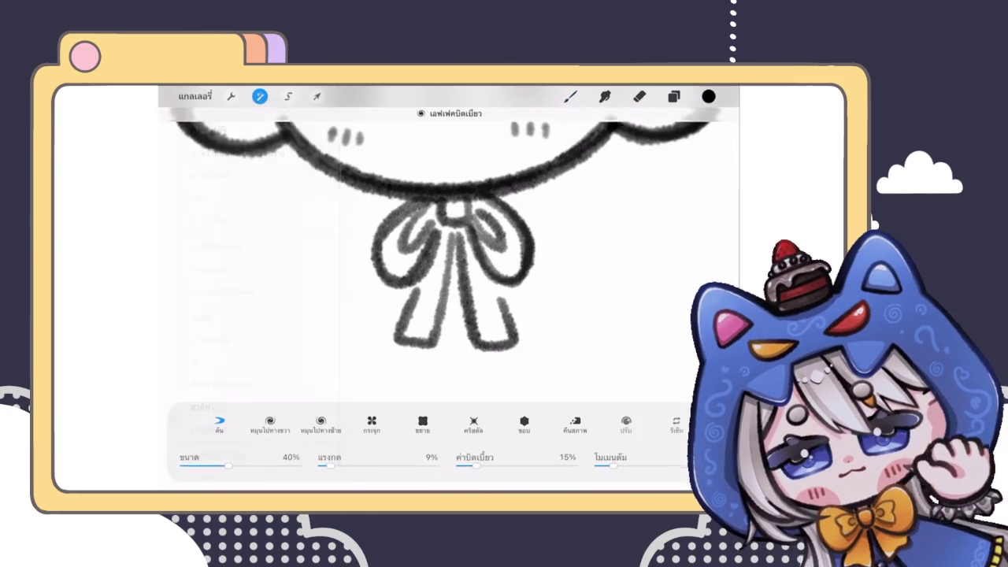
drag(479, 374, 473, 358)
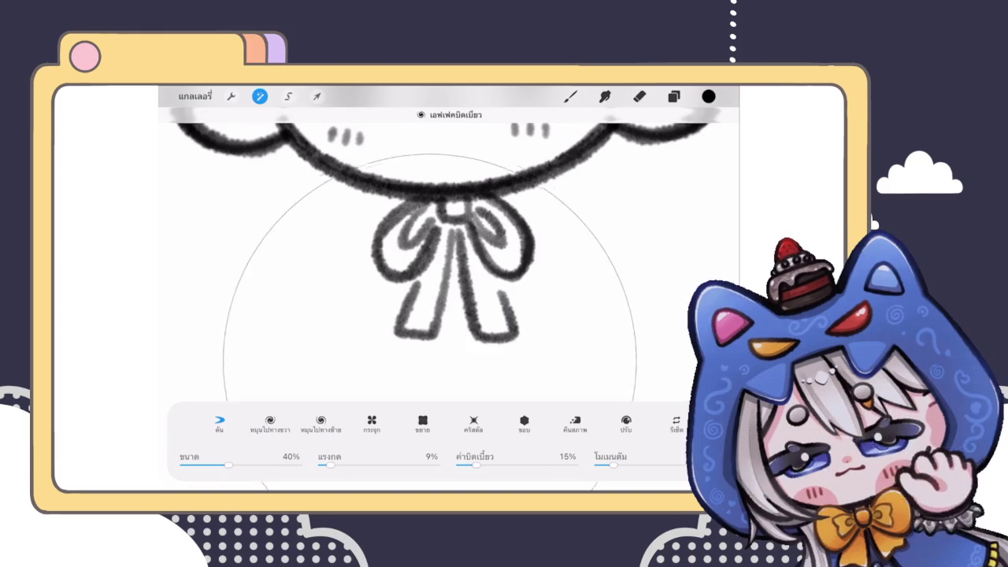
drag(418, 331, 417, 315)
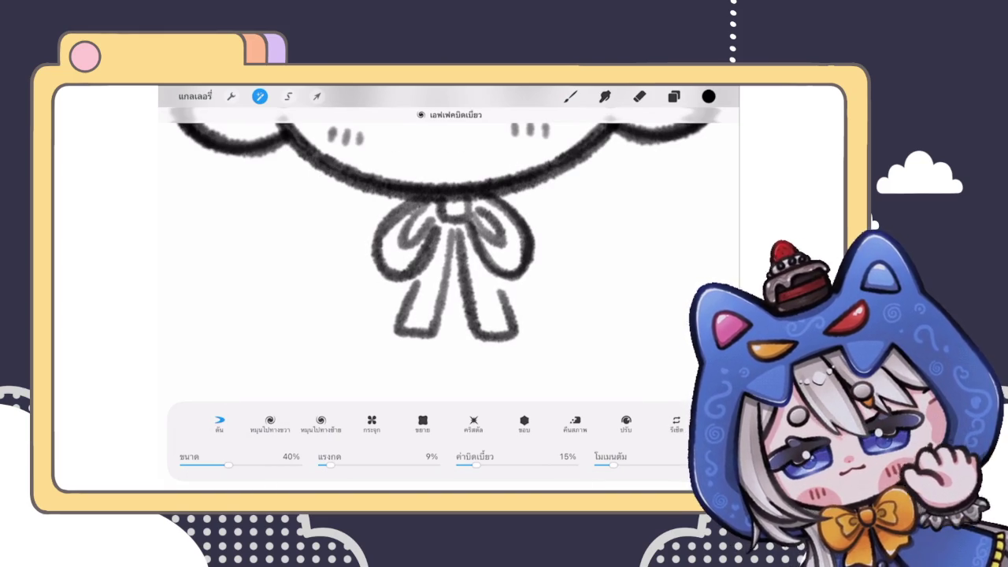
scroll(449, 237, down, 3)
scroll(449, 236, up, 3)
drag(480, 312, 476, 293)
click(570, 96)
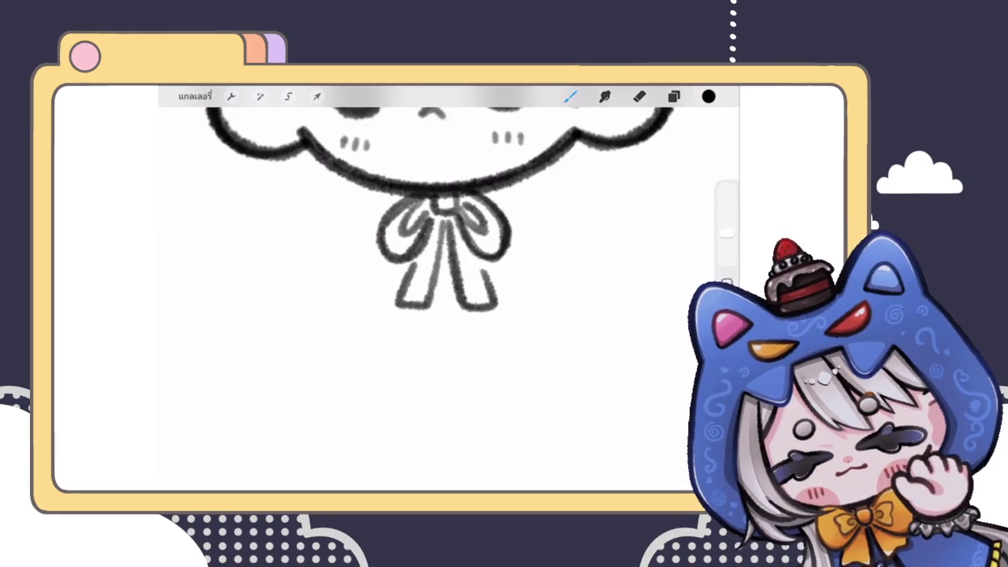
Fade the neck bow sketch layer to 12% opacity
scroll(441, 252, up, 3)
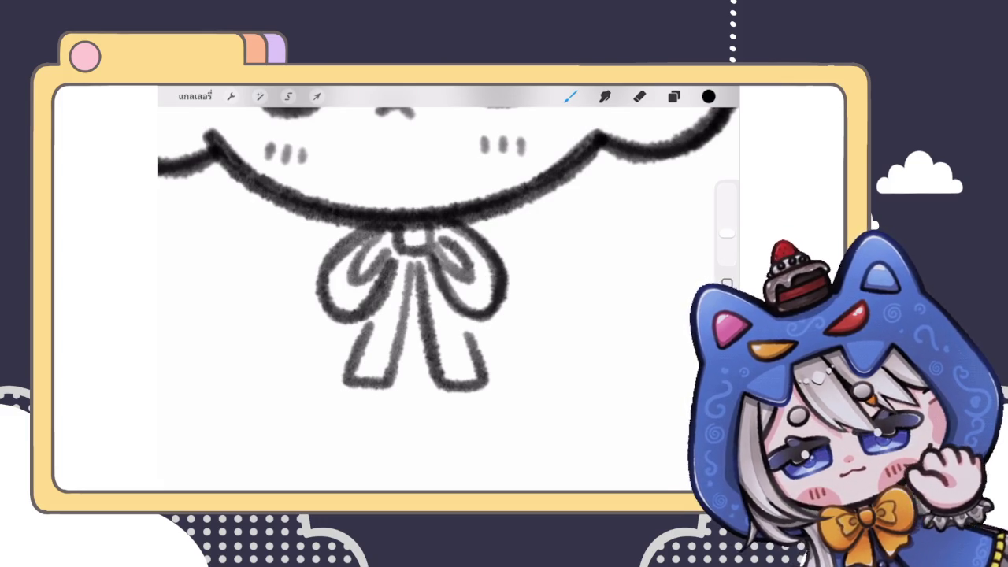
scroll(409, 299, up, 2)
click(673, 96)
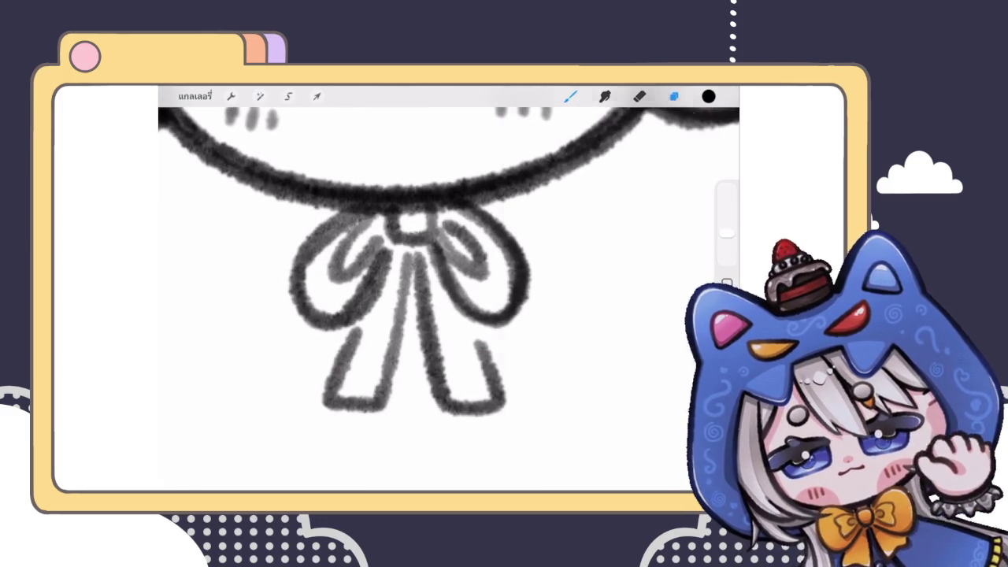
click(670, 253)
drag(693, 279, 564, 279)
click(670, 253)
Add a new layer above the sketch and ink the bow's knot and left loop in black
click(689, 128)
click(572, 96)
mouse_move(398, 206)
mouse_down()
mouse_move(398, 244)
mouse_move(438, 236)
mouse_move(406, 248)
mouse_up()
mouse_move(390, 212)
mouse_down()
mouse_move(293, 276)
mouse_move(392, 255)
mouse_up()
Redraw a larger left bow loop from the knot with an inner line
key(ctrl+z)
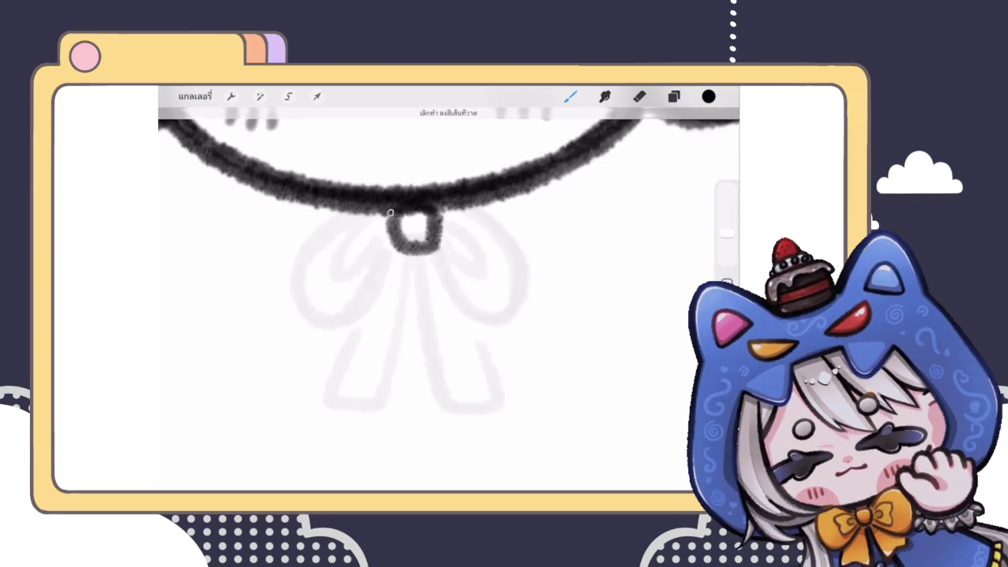
drag(392, 213, 335, 330)
drag(393, 252, 323, 336)
scroll(449, 252, up, 2)
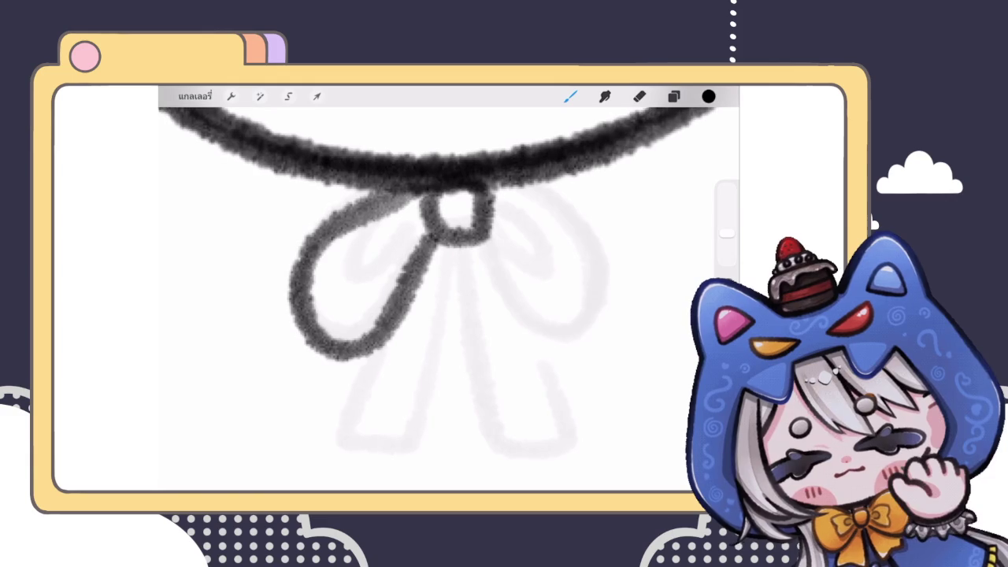
key(ctrl+z)
drag(398, 199, 431, 246)
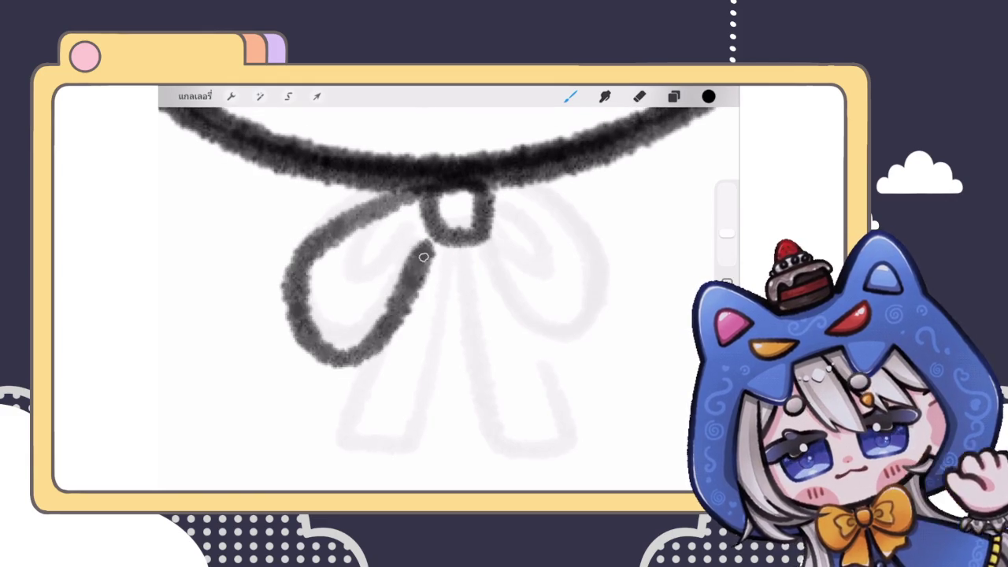
drag(392, 207, 410, 264)
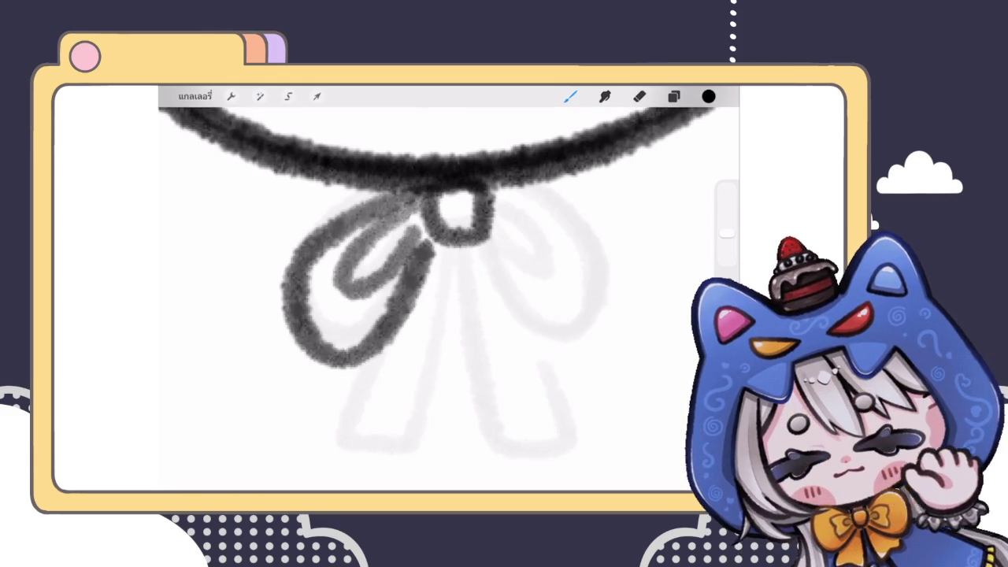
scroll(449, 283, down, 3)
scroll(450, 283, up, 3)
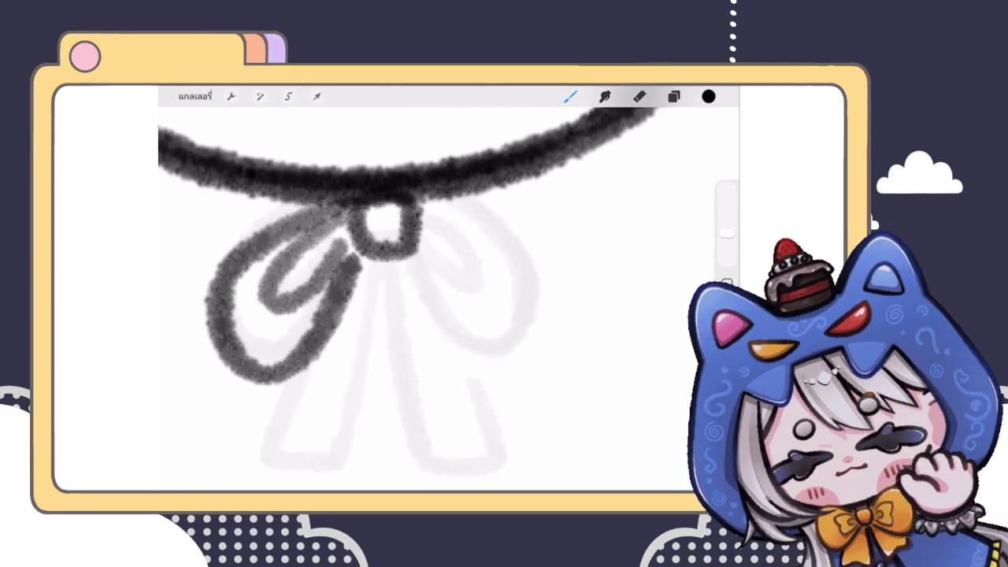
scroll(449, 284, up, 2)
Redo the left loop's inner line and darken its outer edge and interior
key(ctrl+z)
drag(385, 214, 346, 328)
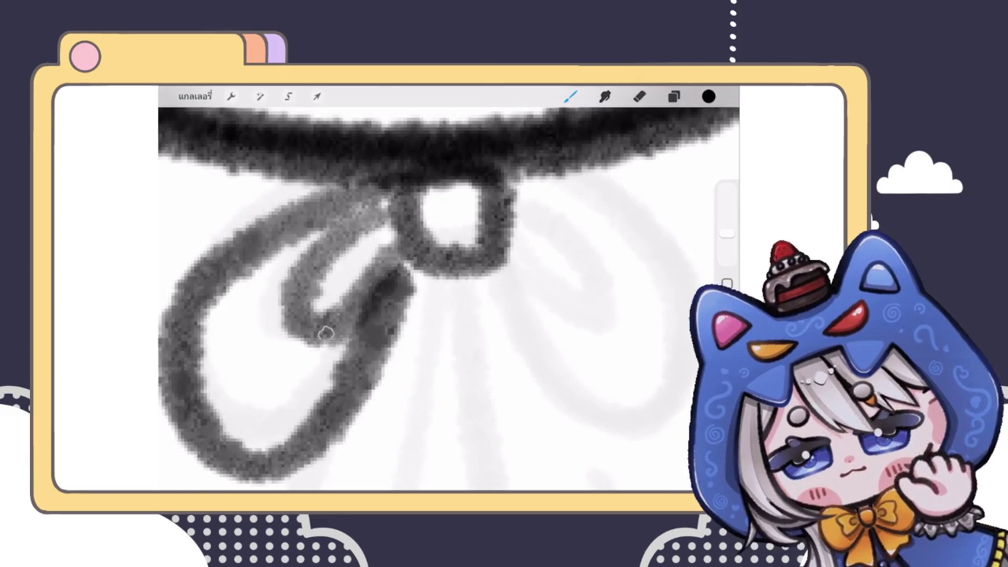
scroll(449, 299, down, 5)
scroll(449, 299, down, 3)
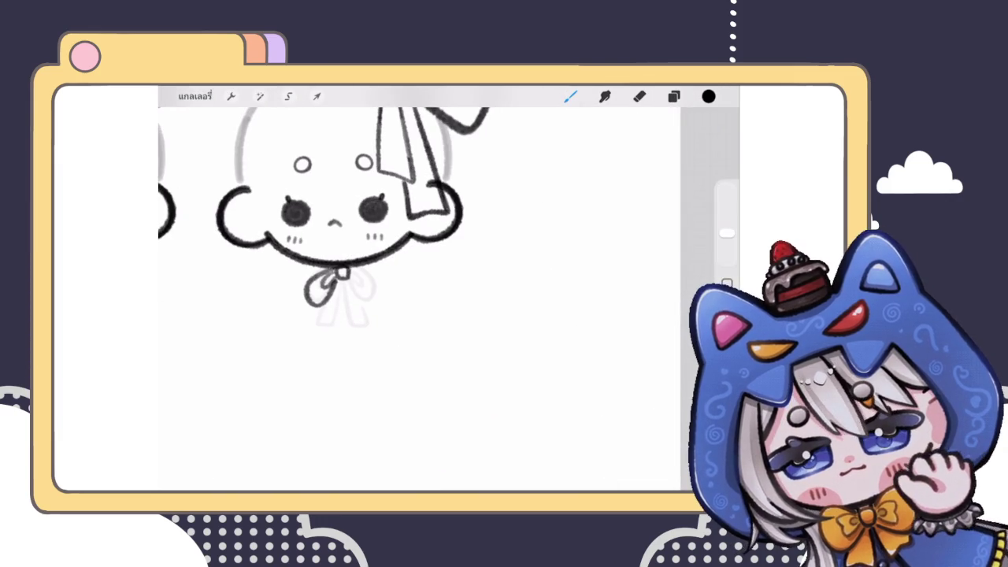
scroll(391, 223, up, 2)
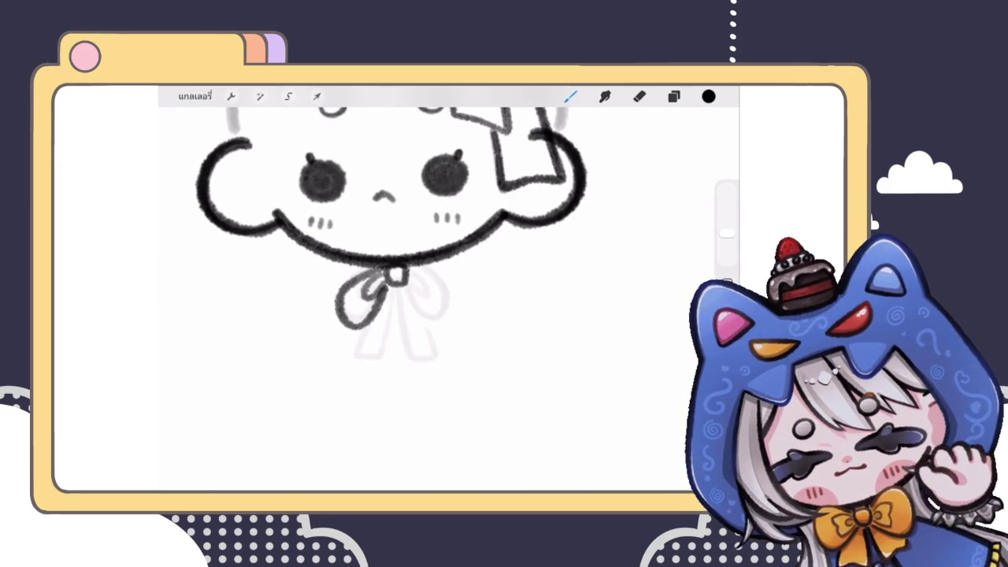
scroll(391, 291, up, 3)
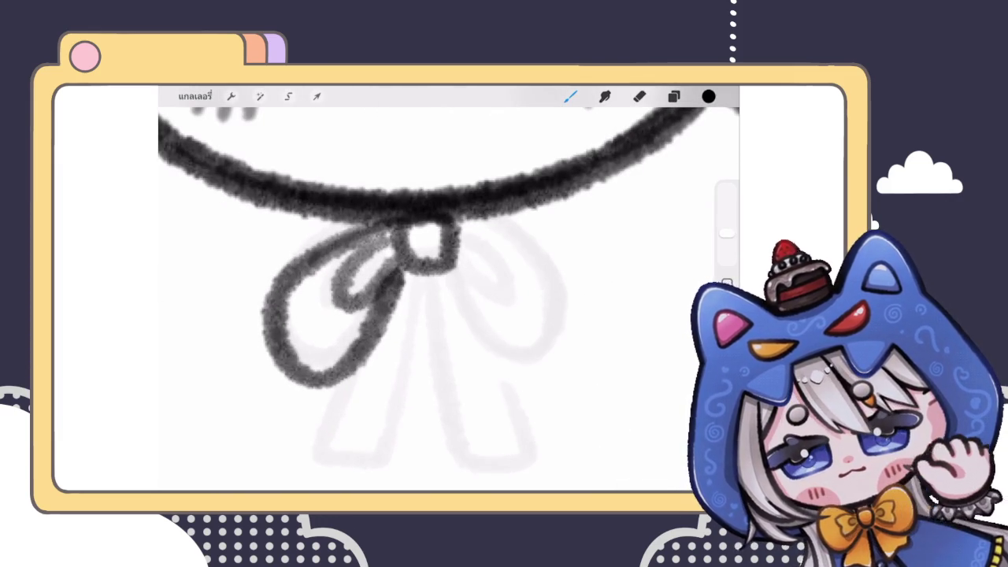
drag(293, 267, 278, 311)
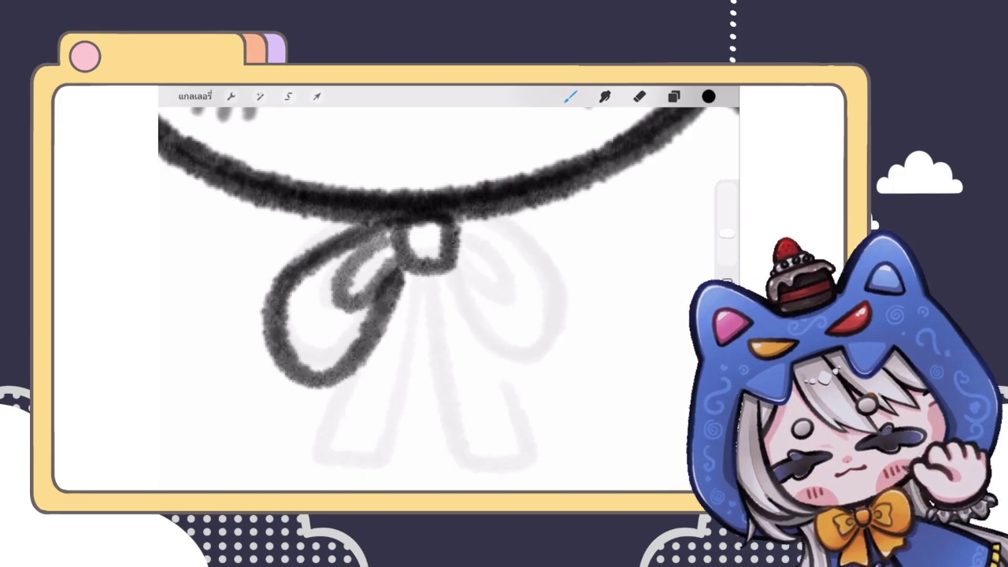
drag(385, 236, 367, 294)
scroll(394, 292, down, 5)
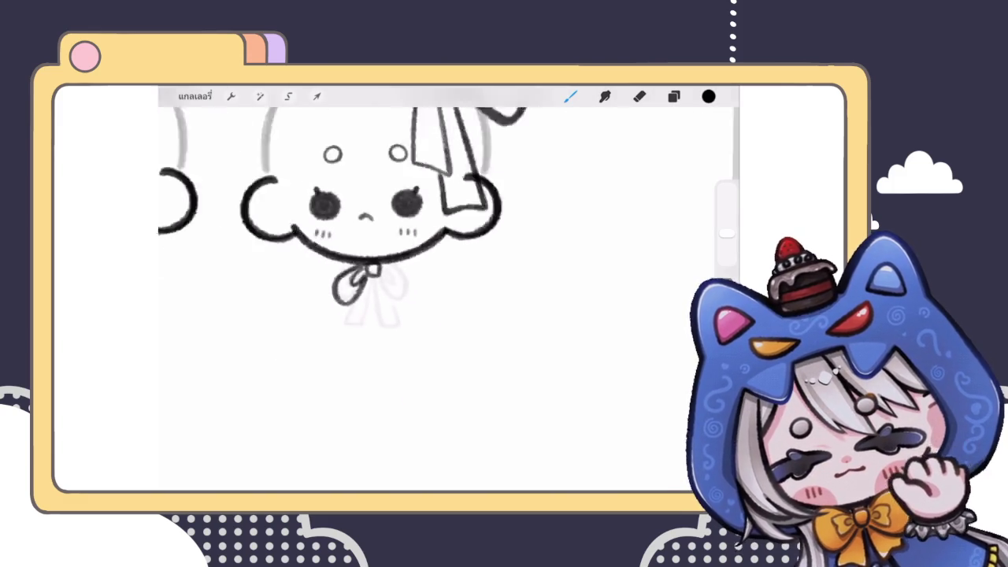
scroll(370, 260, up, 5)
scroll(370, 260, up, 3)
Select the inking layer and draw the bow's right loop in black
click(674, 96)
drag(630, 253, 551, 253)
click(615, 252)
drag(411, 261, 417, 315)
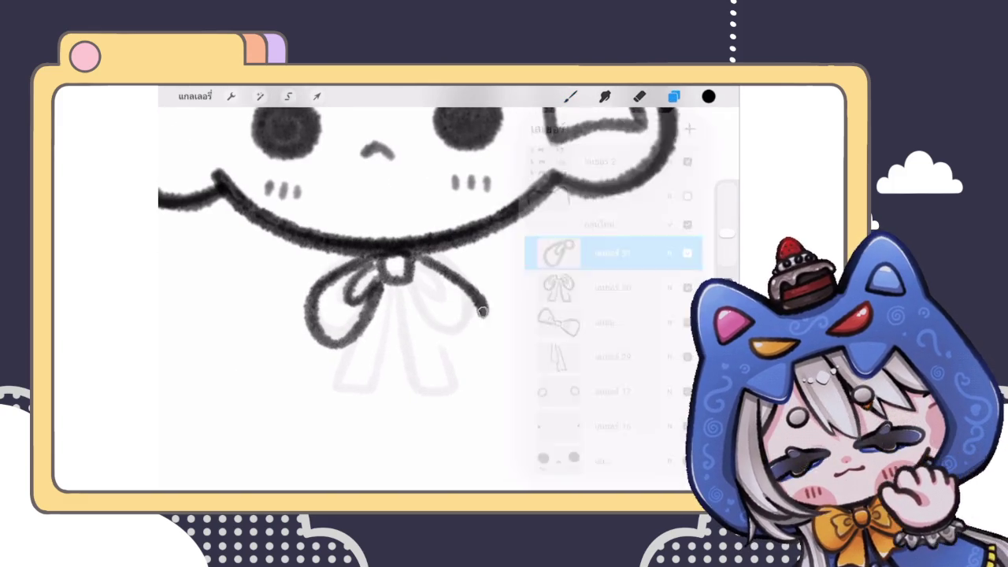
key(ctrl+z)
scroll(370, 260, up, 2)
mouse_move(400, 264)
mouse_down()
mouse_move(500, 300)
mouse_move(404, 231)
mouse_move(500, 303)
mouse_up()
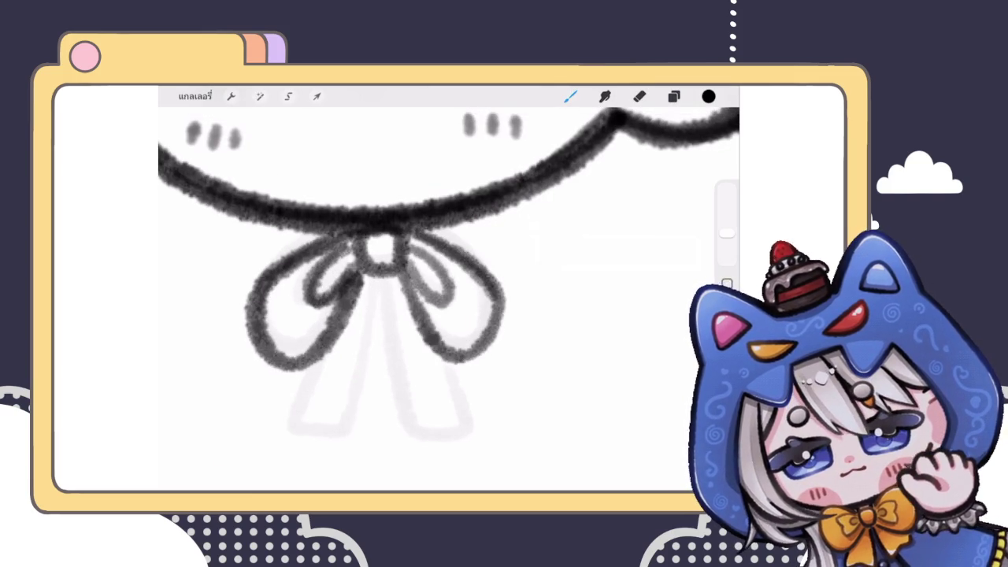
scroll(379, 260, down, 3)
scroll(378, 260, down, 3)
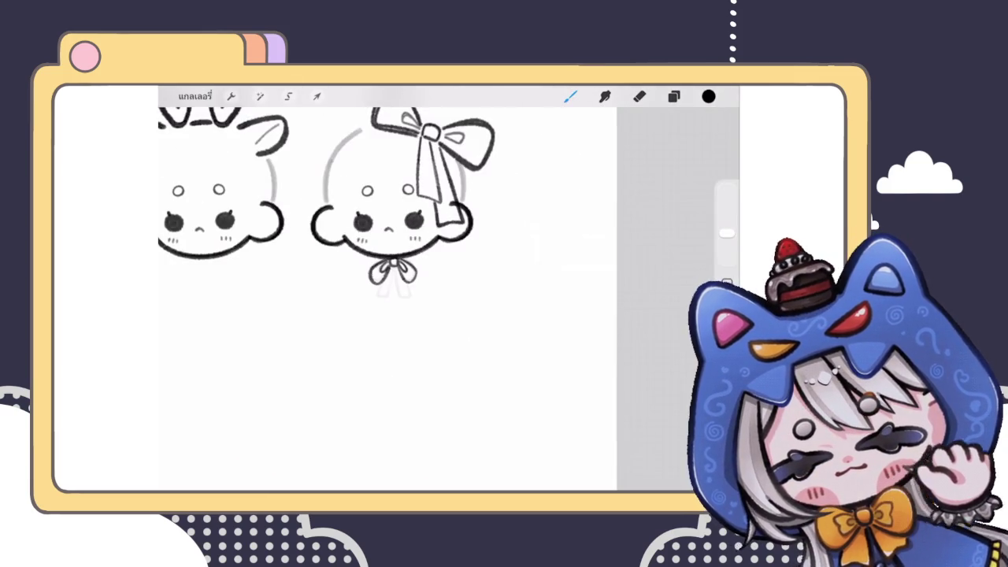
scroll(378, 260, up, 3)
scroll(379, 260, up, 3)
Ink the left and right ribbon tails hanging from the knot, retrying uneven strokes
mouse_move(405, 249)
mouse_down()
mouse_move(378, 374)
mouse_move(358, 367)
mouse_up()
key(ctrl+z)
mouse_move(364, 312)
mouse_down()
mouse_move(351, 370)
mouse_move(400, 248)
mouse_move(370, 375)
mouse_move(362, 311)
mouse_up()
key(ctrl+z)
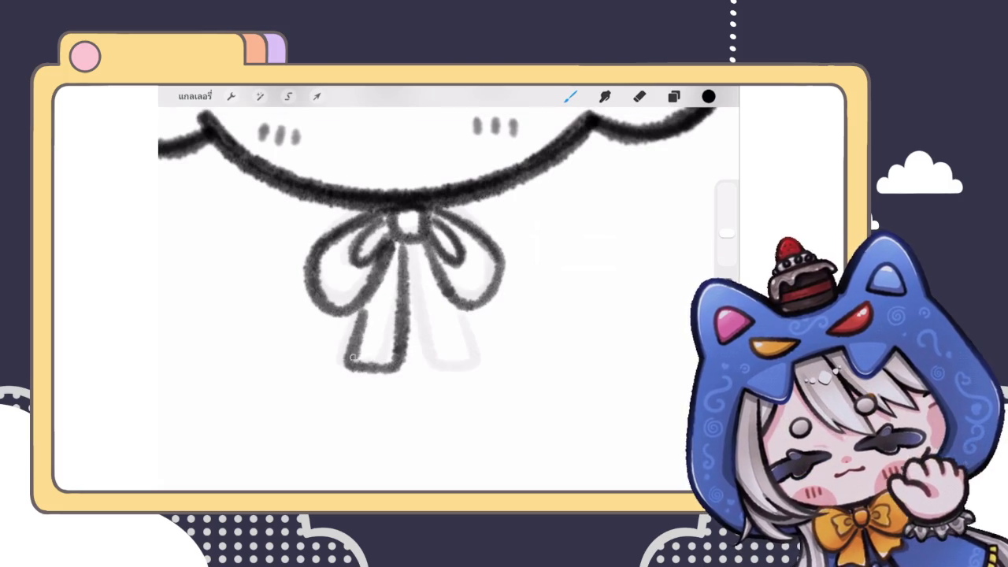
drag(408, 244, 474, 369)
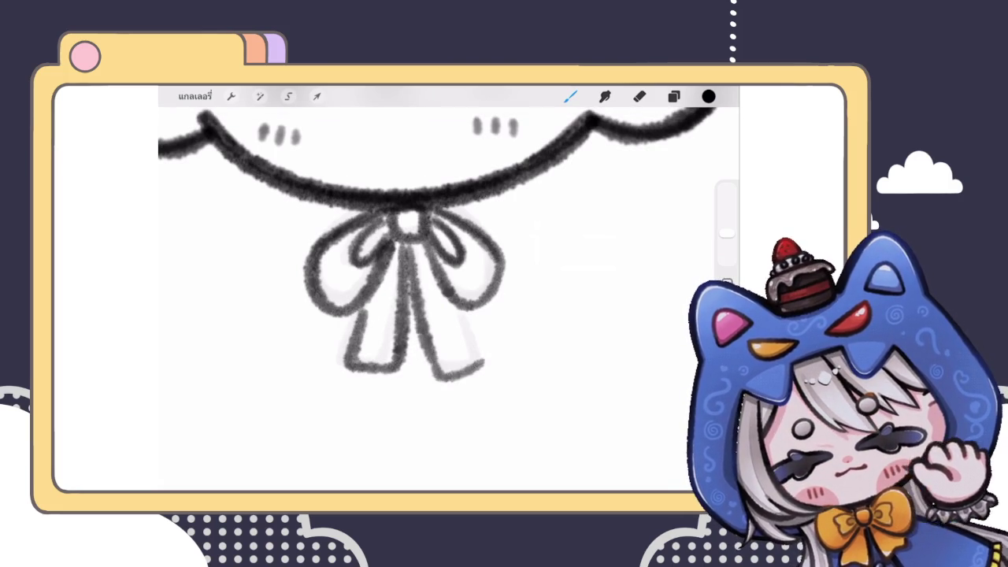
key(ctrl+z)
mouse_move(408, 246)
mouse_down()
mouse_move(430, 353)
mouse_move(483, 367)
mouse_move(468, 322)
mouse_up()
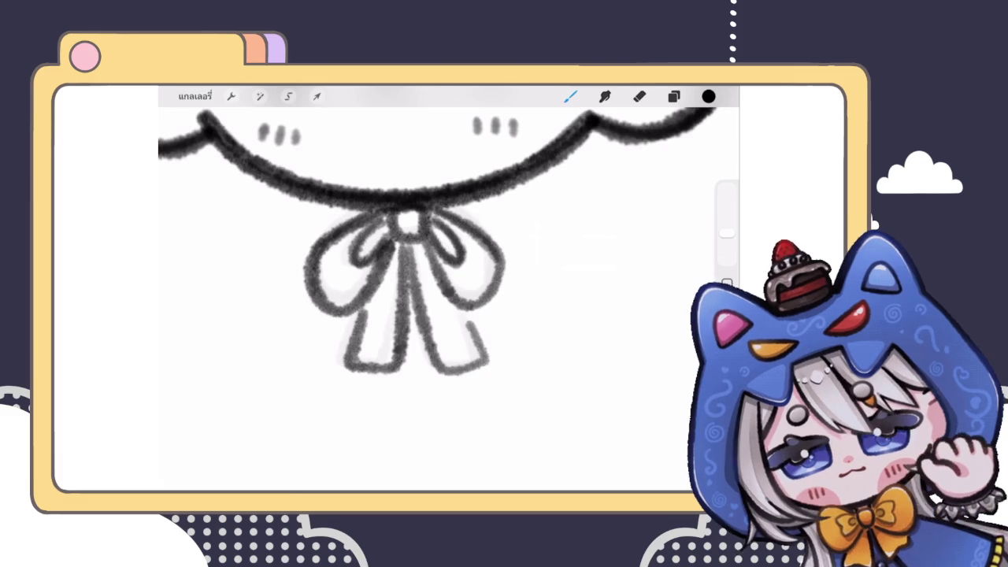
scroll(410, 236, down, 5)
scroll(355, 237, up, 3)
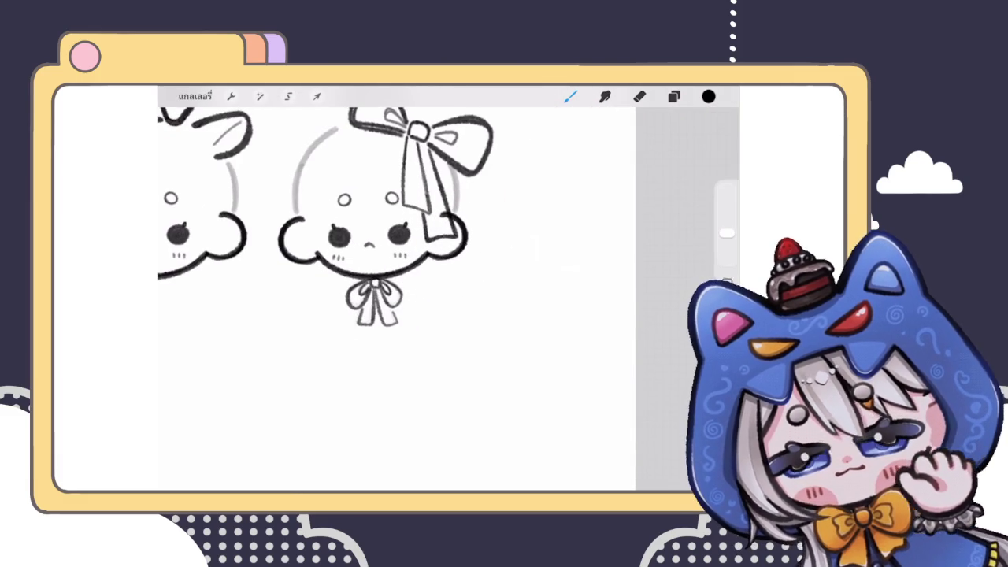
Delete the unneeded Layer 30
click(674, 96)
drag(630, 288, 568, 288)
click(682, 287)
scroll(354, 276, up, 3)
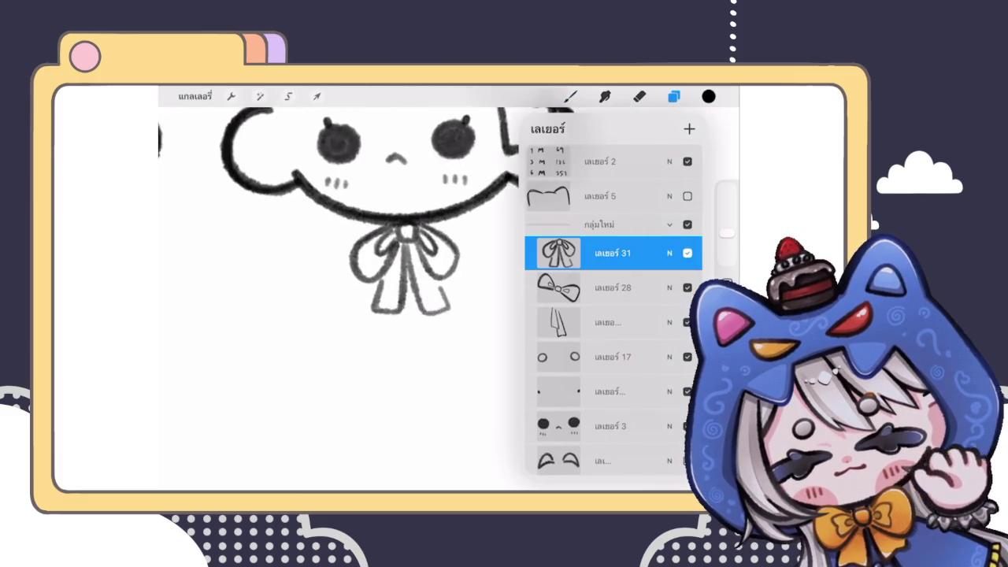
scroll(354, 276, up, 3)
click(571, 96)
Darken the edge of the right ribbon tail
scroll(354, 237, up, 3)
drag(413, 301, 445, 359)
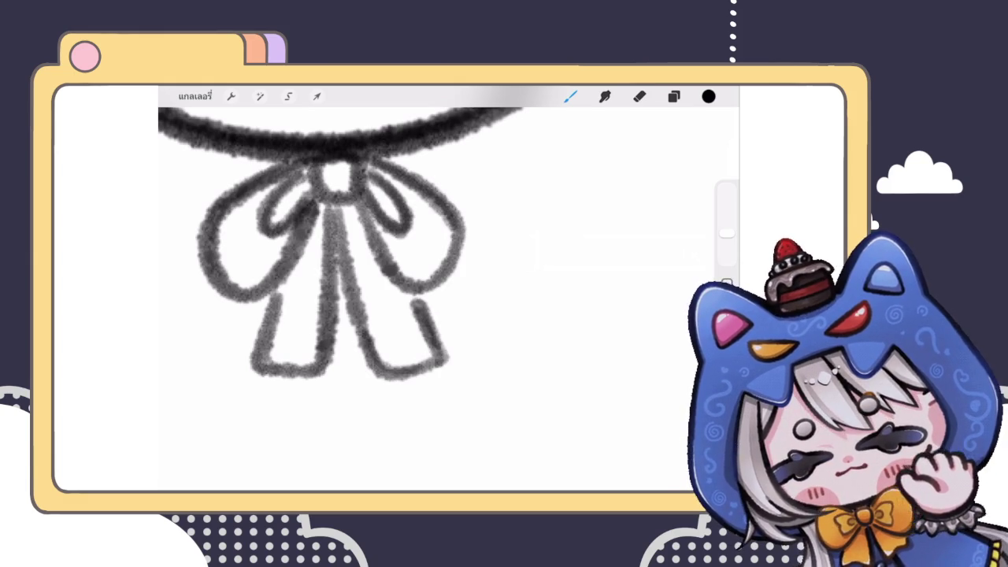
scroll(355, 276, down, 5)
scroll(355, 276, down, 2)
scroll(355, 276, down, 3)
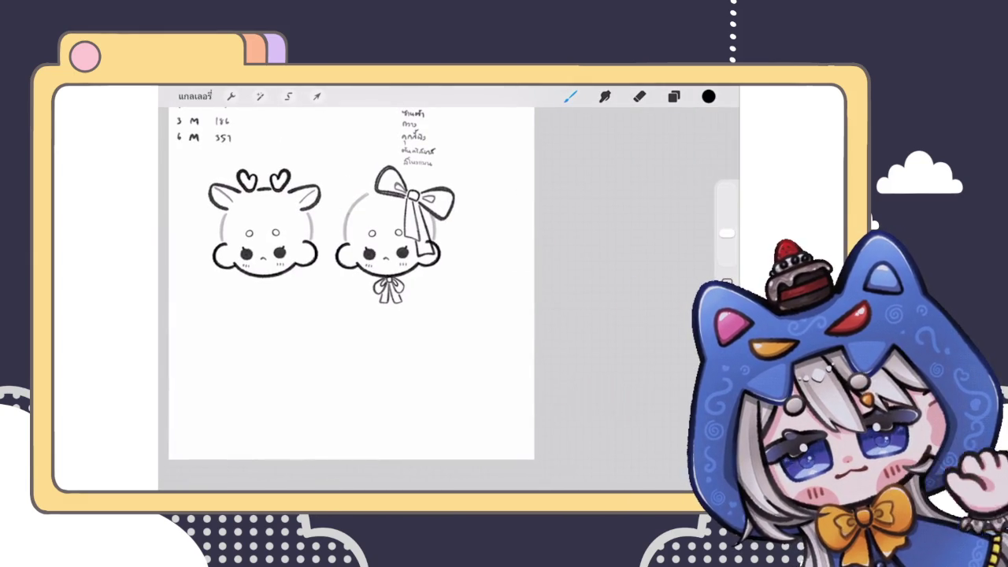
scroll(402, 237, up, 5)
scroll(402, 236, up, 3)
click(674, 96)
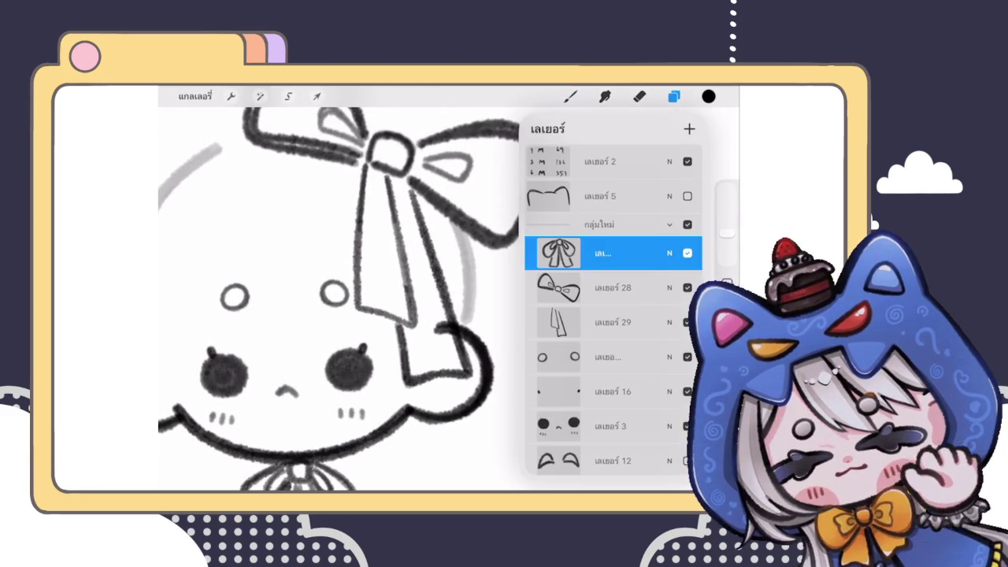
Duplicate bow Layer 28, lower the copy's opacity, and merge it down to darken the outline
click(613, 322)
mouse_move(646, 322)
mouse_down()
mouse_move(567, 322)
mouse_move(646, 322)
mouse_up()
click(669, 322)
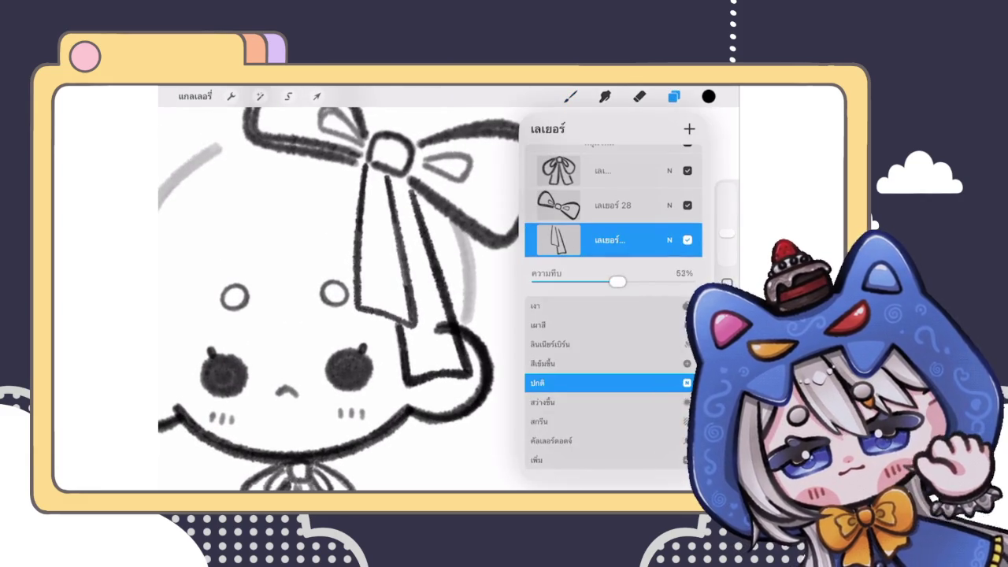
click(559, 239)
drag(630, 206, 543, 206)
click(638, 204)
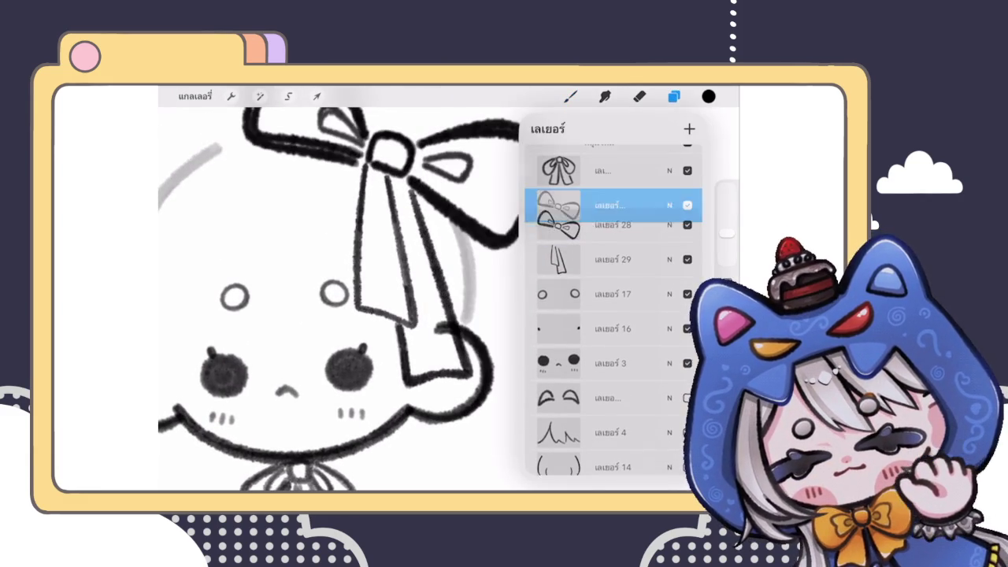
click(669, 205)
drag(693, 247, 596, 247)
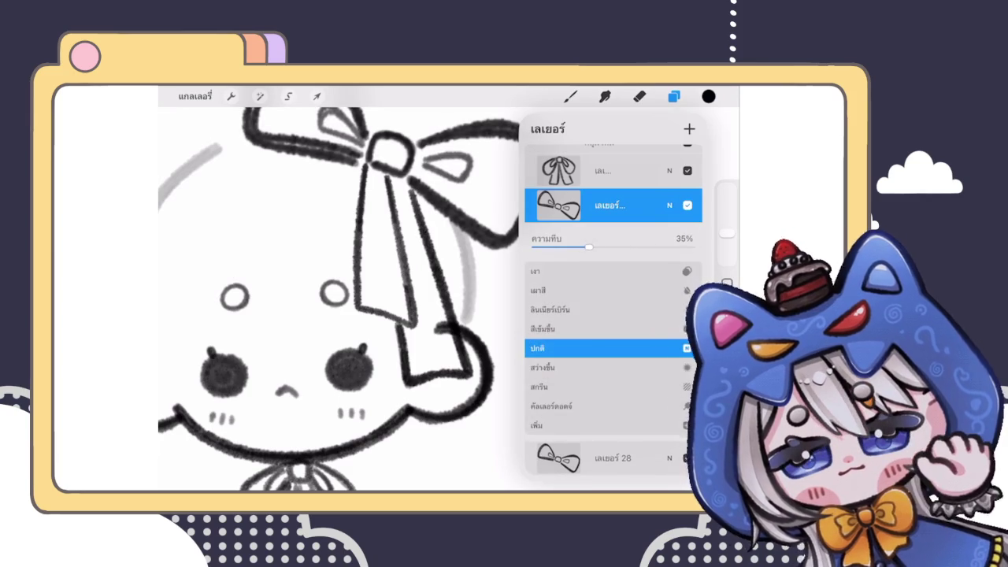
click(669, 205)
click(558, 205)
click(476, 315)
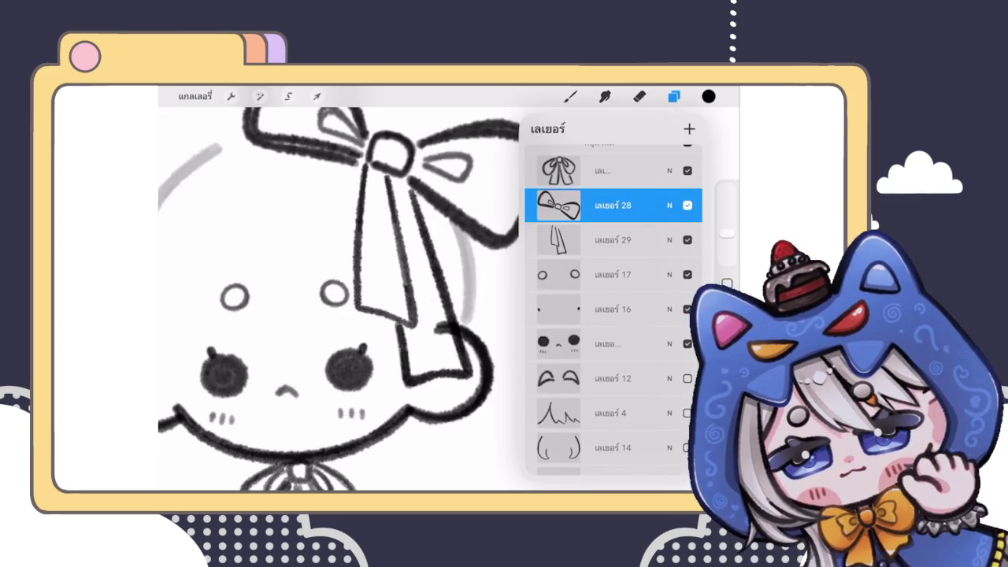
On Layer 11, erase the stray mark along the ribbon's right edge
scroll(613, 315, down, 4)
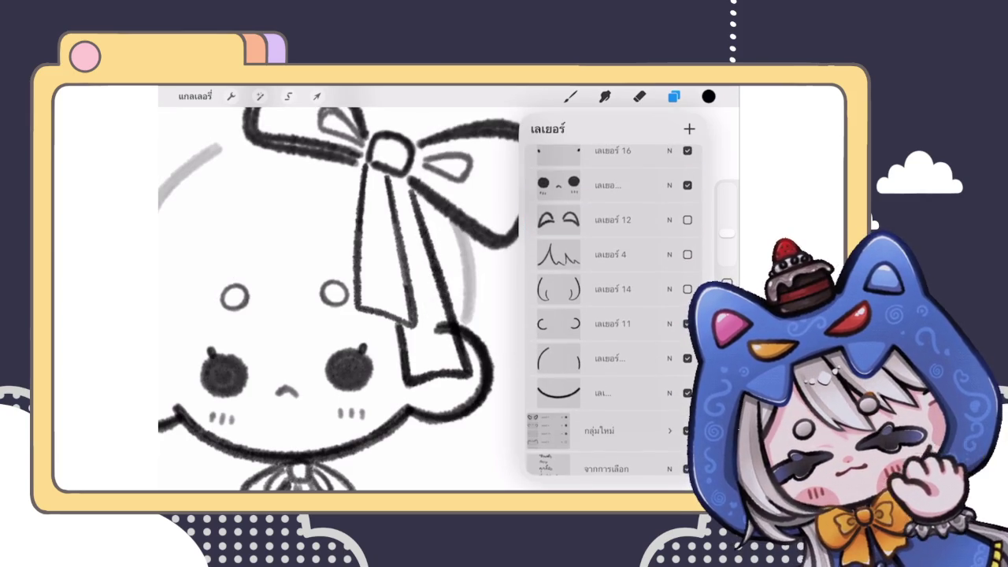
click(606, 325)
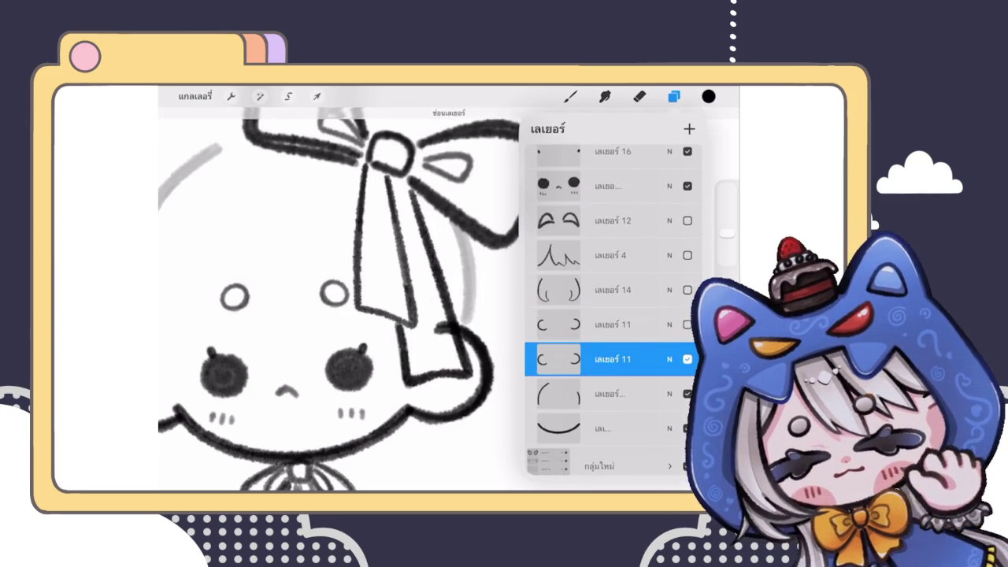
click(673, 96)
click(639, 96)
drag(438, 340, 442, 323)
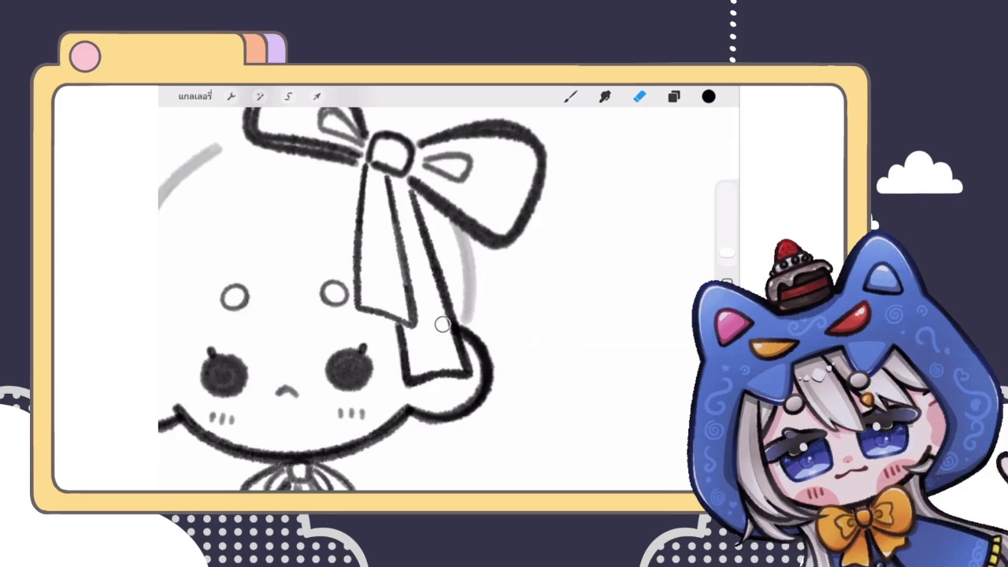
scroll(355, 291, down, 5)
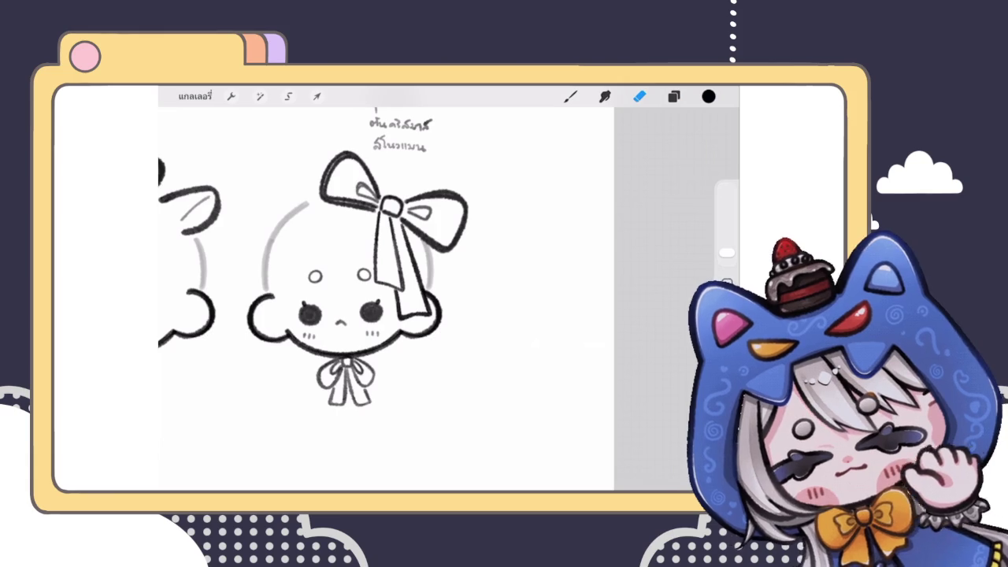
scroll(386, 299, up, 3)
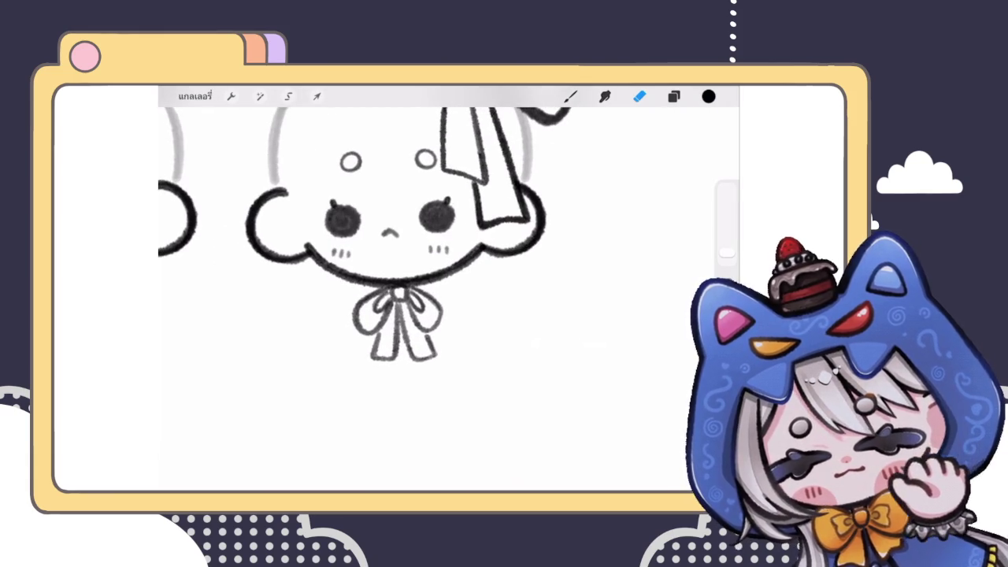
Hide the old neck-bow layer and add a new blank layer for the redrawn bow
scroll(386, 299, down, 3)
scroll(386, 299, down, 2)
scroll(386, 299, up, 3)
scroll(386, 300, up, 2)
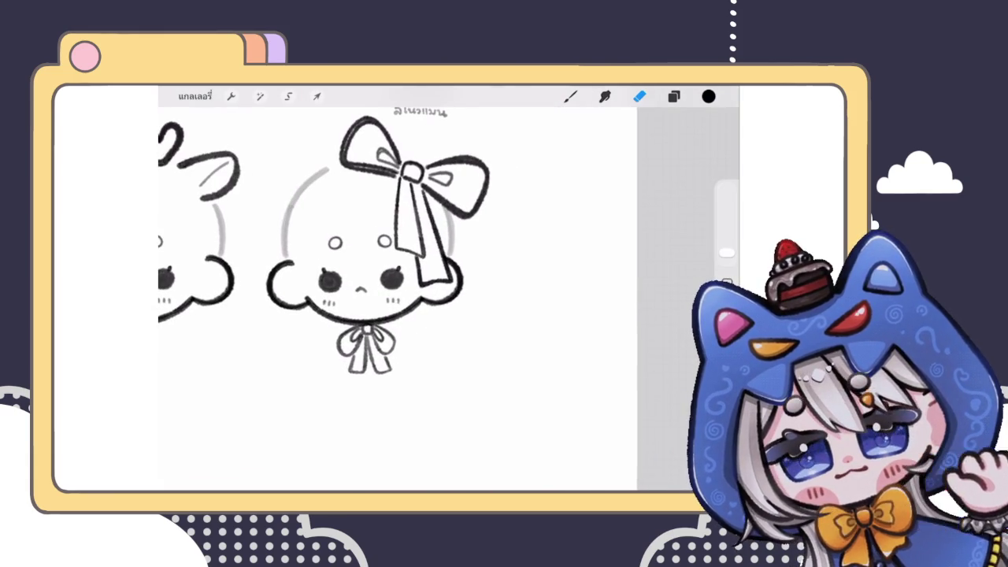
click(673, 96)
scroll(607, 315, up, 5)
scroll(607, 315, up, 3)
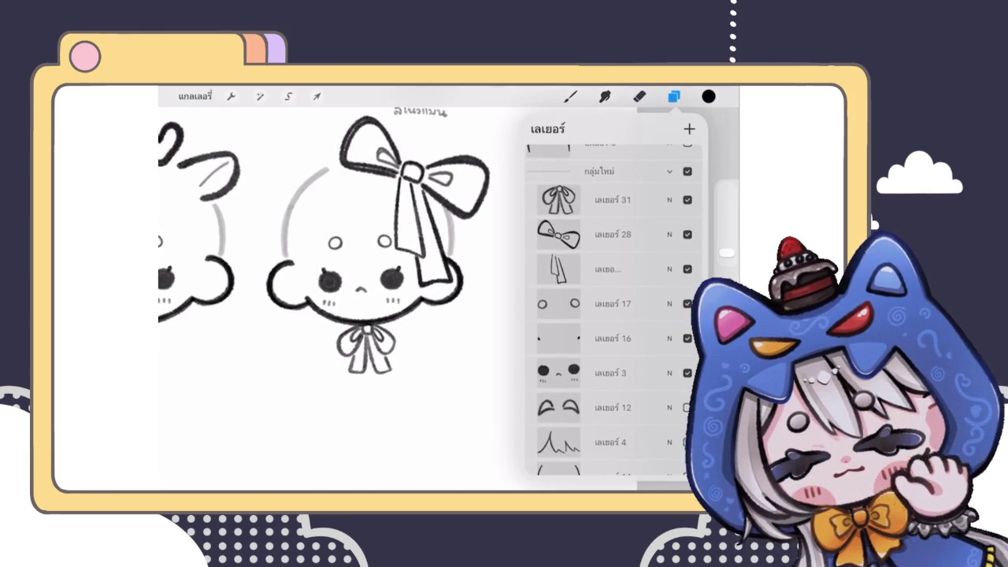
click(687, 199)
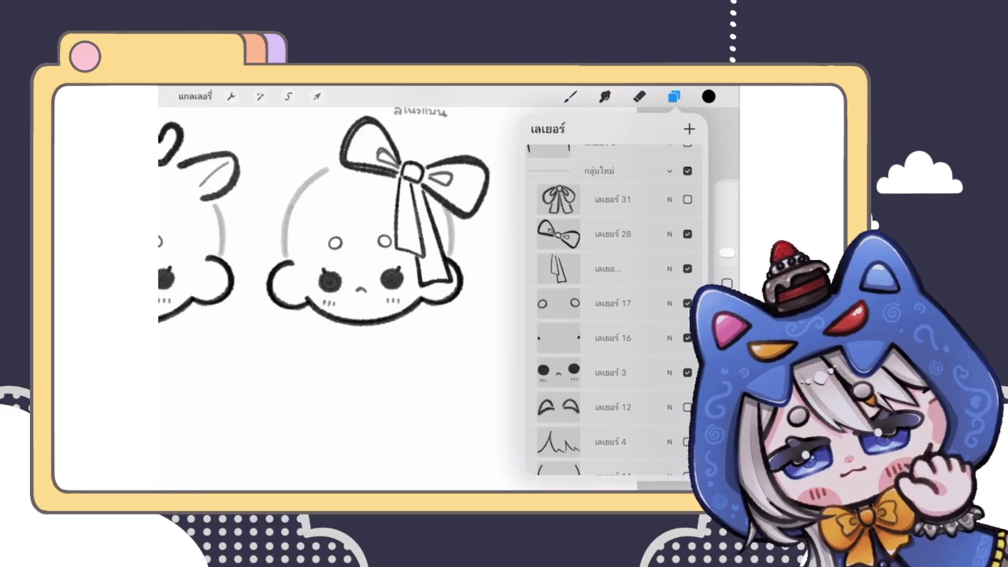
click(688, 199)
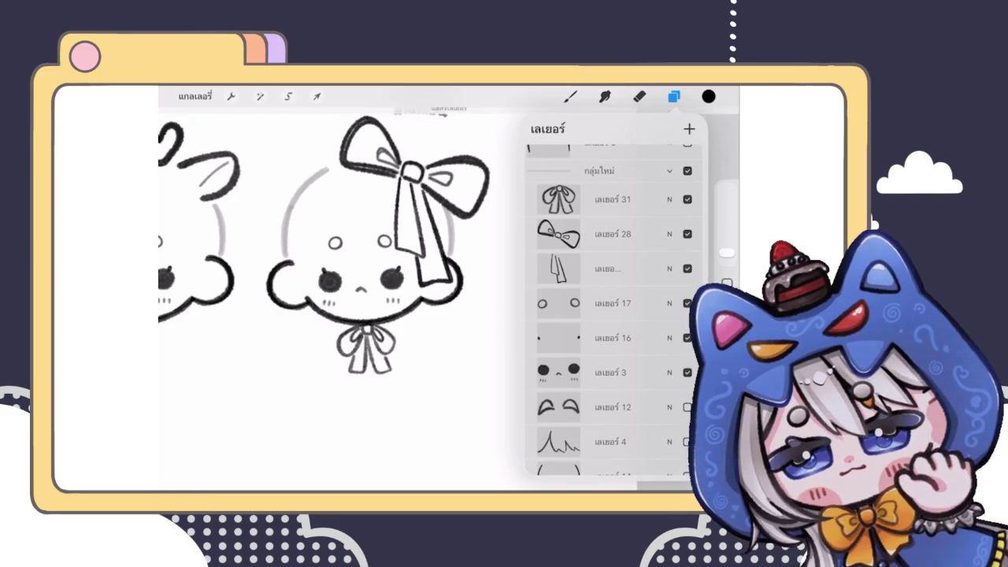
scroll(355, 292, down, 5)
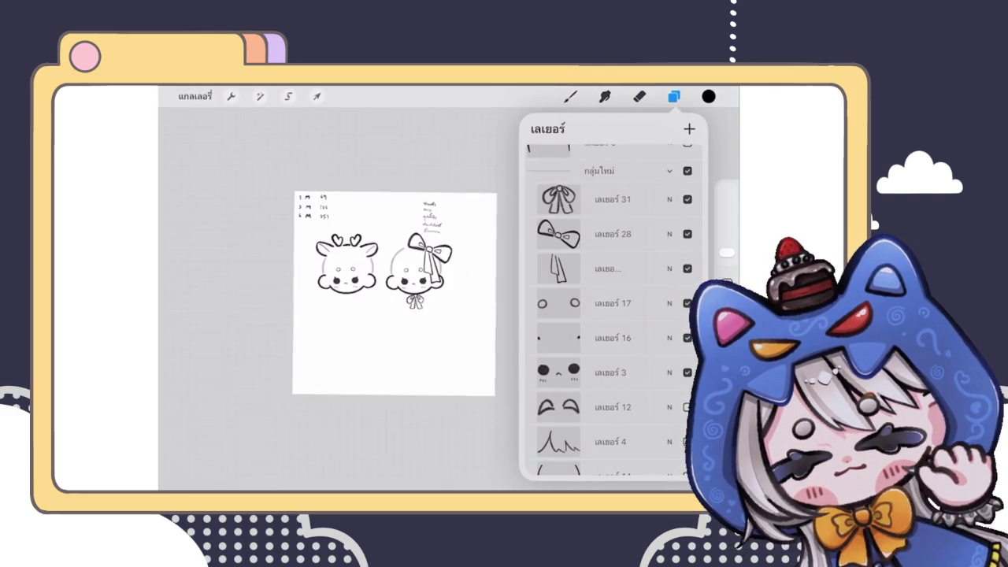
scroll(354, 291, up, 5)
scroll(394, 260, up, 2)
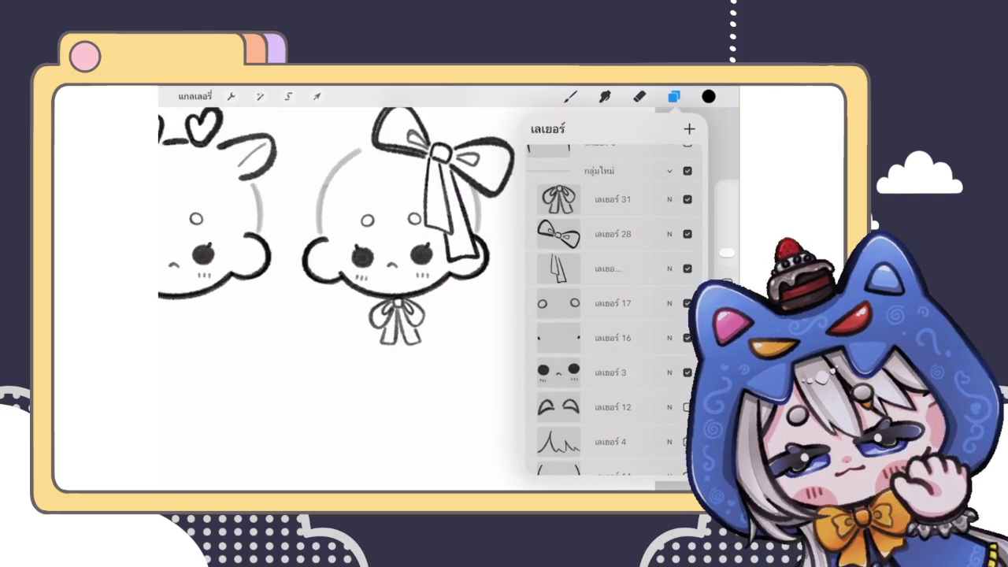
click(613, 199)
click(688, 200)
click(690, 128)
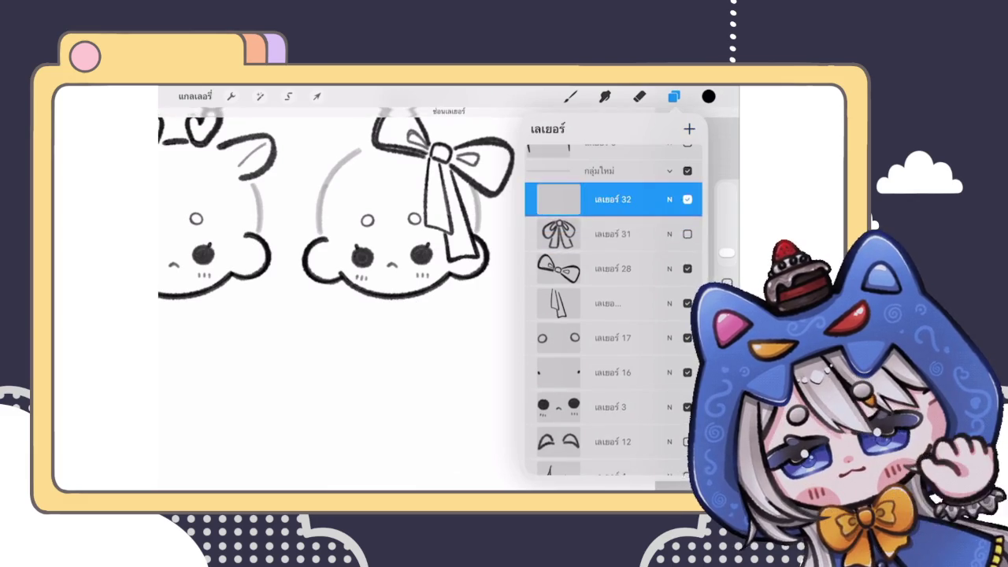
click(639, 96)
scroll(394, 260, up, 2)
scroll(433, 204, up, 1)
Sketch and undo several trial bow loops and tails under the chin
click(570, 96)
mouse_move(429, 293)
mouse_down()
mouse_move(394, 324)
mouse_move(443, 299)
mouse_move(484, 319)
mouse_move(457, 338)
mouse_move(486, 337)
mouse_up()
scroll(434, 291, down, 3)
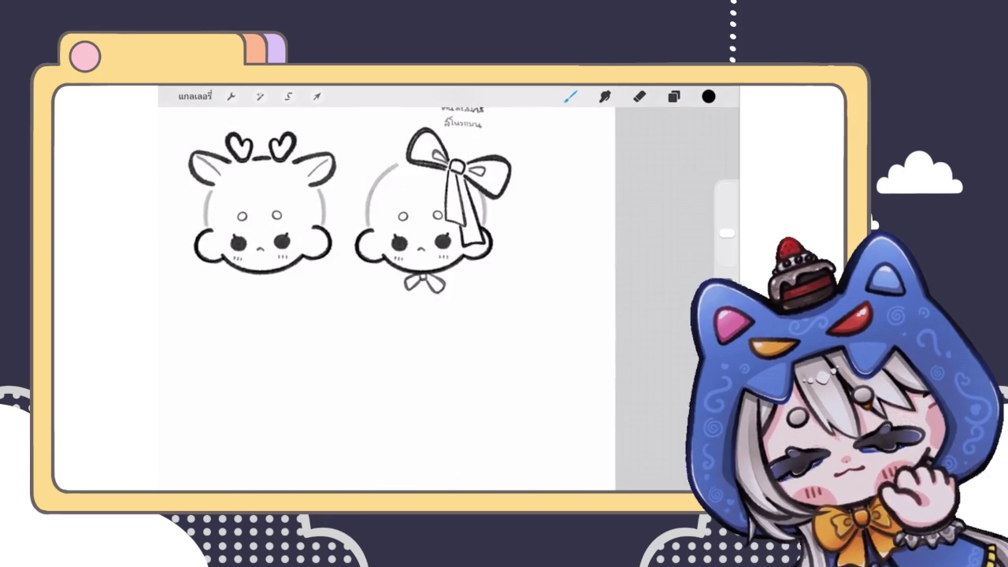
scroll(425, 237, up, 3)
scroll(425, 236, up, 2)
key(ctrl+z)
mouse_move(425, 289)
mouse_down()
mouse_move(431, 323)
mouse_move(438, 280)
mouse_move(417, 351)
mouse_up()
scroll(434, 237, up, 3)
key(ctrl+z)
drag(433, 268, 465, 338)
key(ctrl+z)
drag(405, 280, 441, 272)
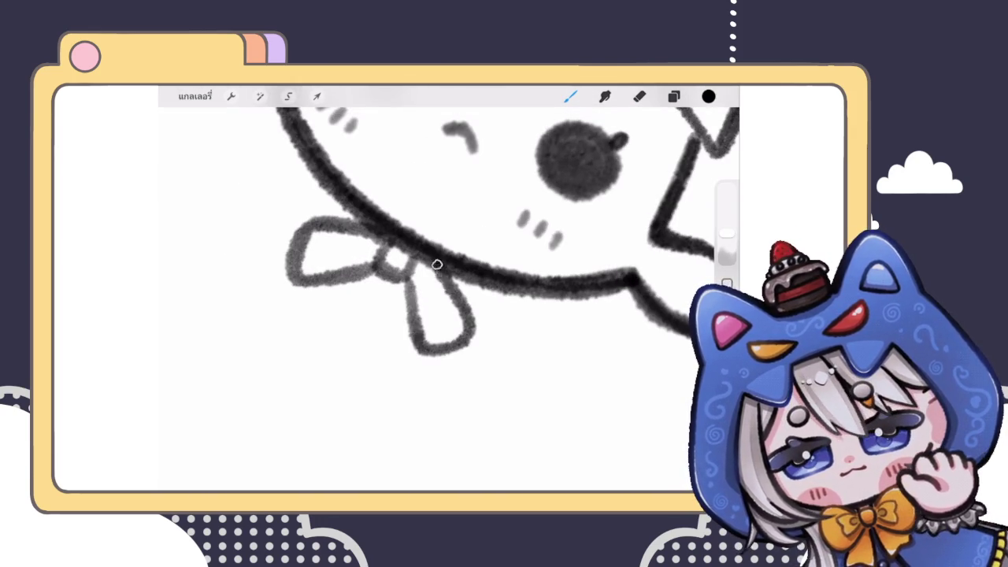
scroll(449, 291, down, 5)
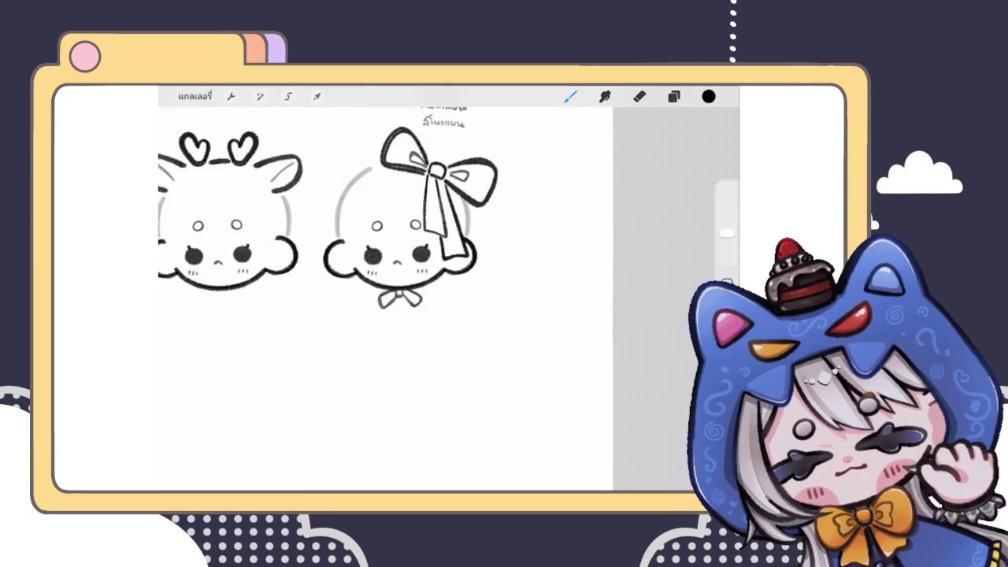
scroll(449, 291, up, 5)
key(ctrl+z)
drag(406, 315, 408, 284)
key(ctrl+z)
key(ctrl+z)
Draw the bow's left loop below the mouth with a small curl beside the knot
scroll(408, 285, down, 3)
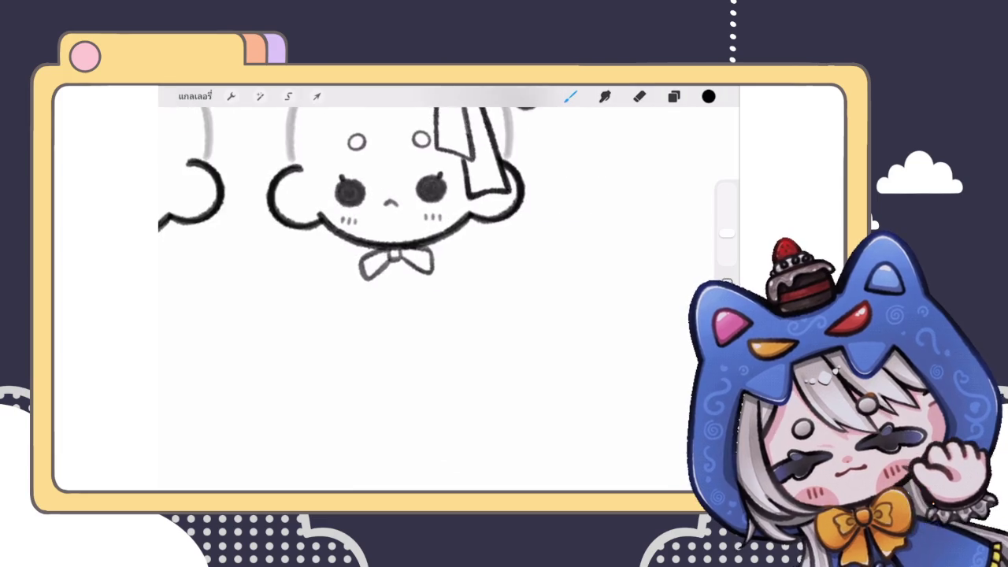
scroll(449, 284, down, 5)
scroll(449, 283, down, 2)
scroll(377, 288, up, 5)
key(ctrl+z)
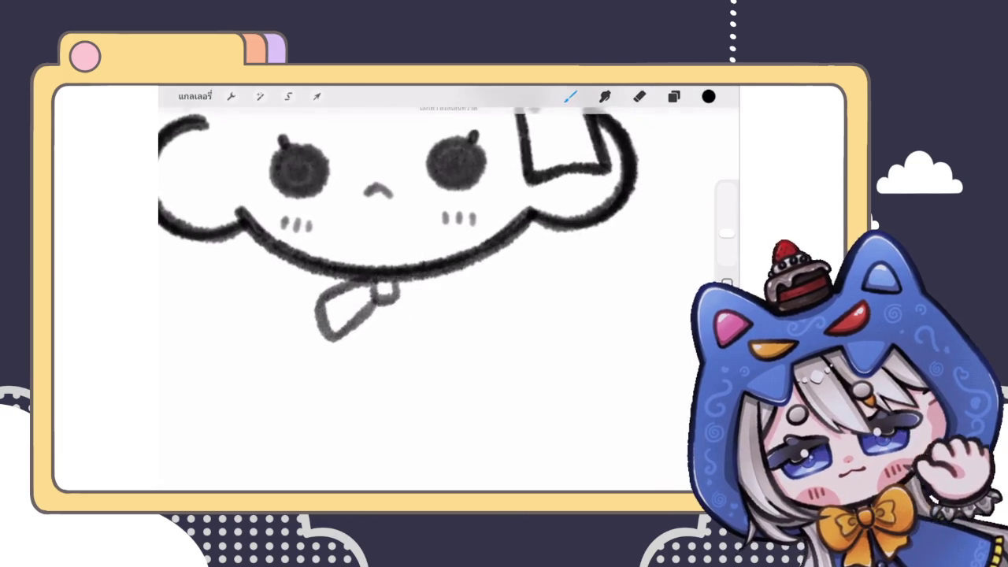
scroll(377, 288, up, 3)
key(ctrl+z)
mouse_move(330, 254)
mouse_down()
mouse_move(382, 354)
mouse_move(413, 311)
mouse_move(319, 339)
mouse_up()
drag(393, 276, 394, 302)
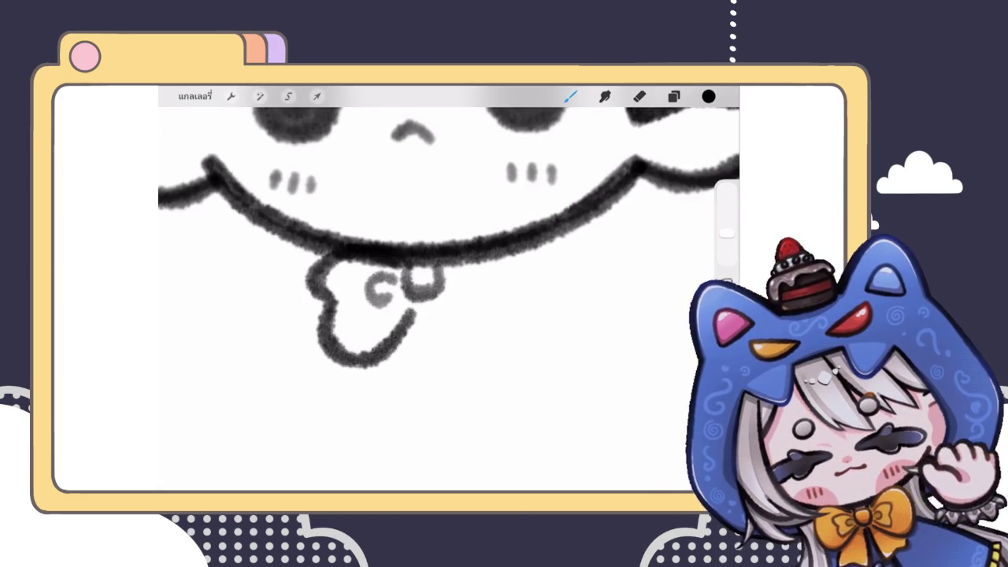
key(ctrl+z)
key(ctrl+z)
mouse_move(335, 260)
mouse_down()
mouse_move(322, 334)
mouse_move(406, 298)
mouse_move(308, 285)
mouse_up()
key(ctrl+z)
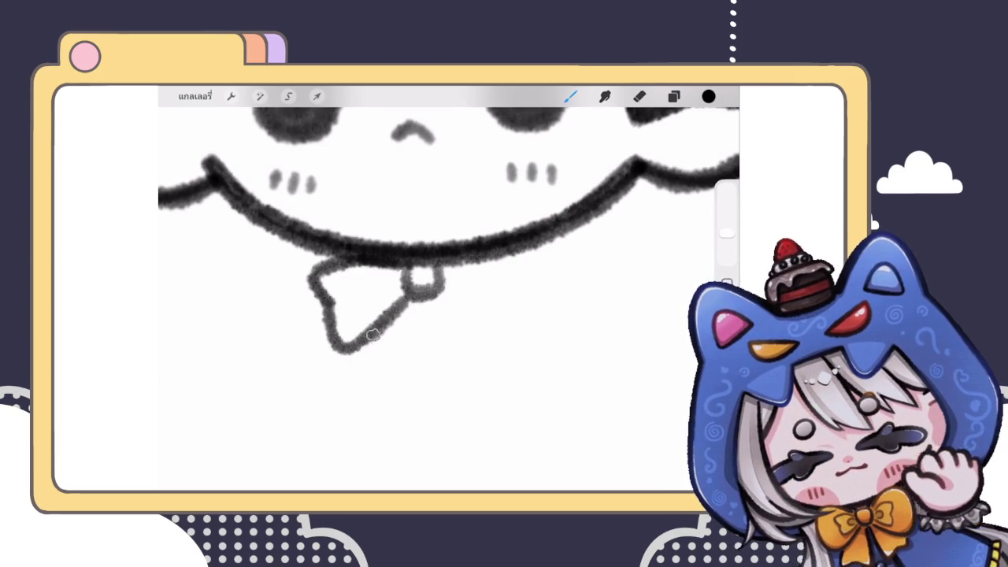
drag(385, 276, 383, 313)
scroll(449, 236, up, 1)
key(ctrl+z)
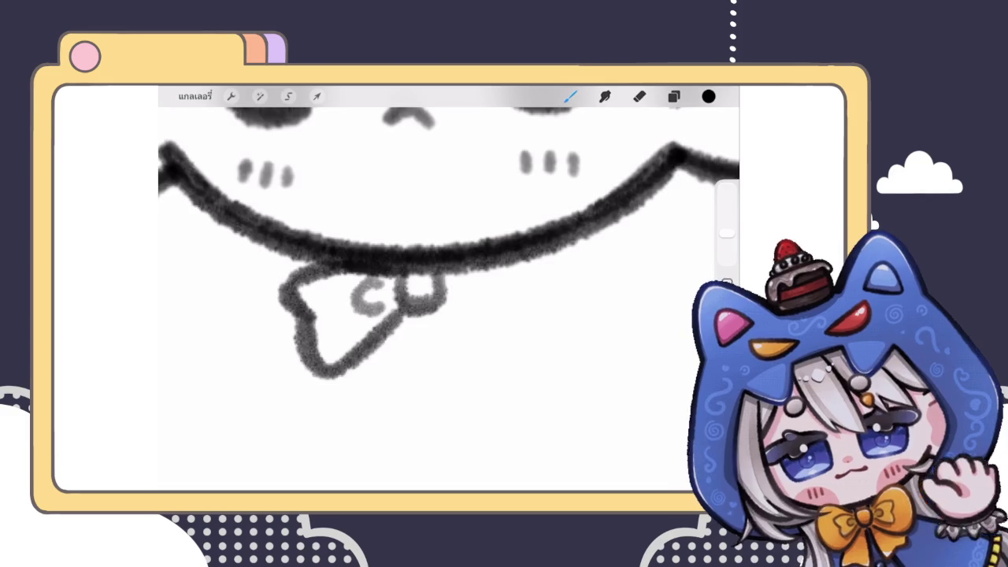
scroll(449, 292, down, 5)
scroll(449, 291, up, 5)
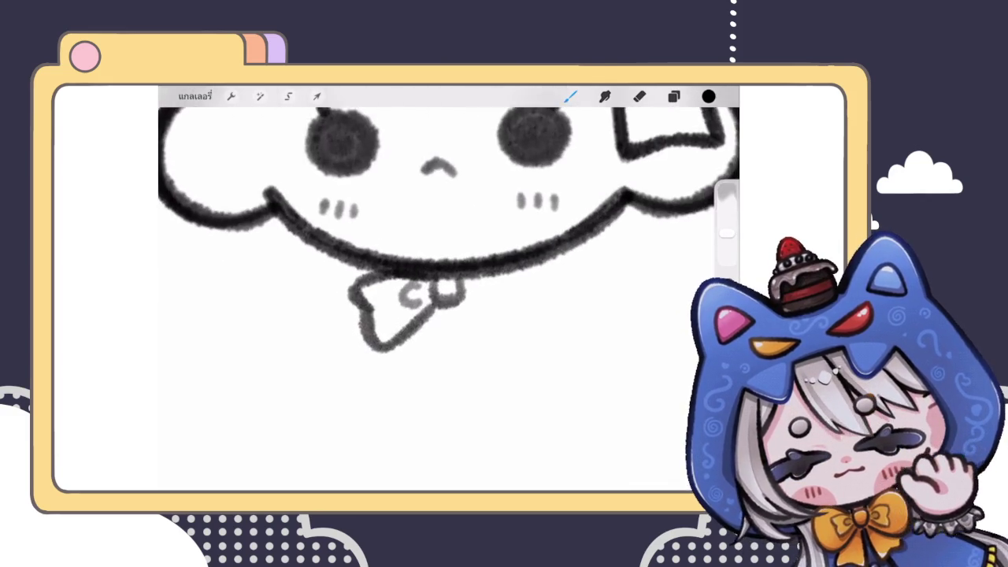
scroll(449, 236, up, 2)
click(288, 96)
Copy the half bow, flip it horizontally and move it right of the knot
drag(375, 256, 383, 268)
drag(394, 346, 375, 260)
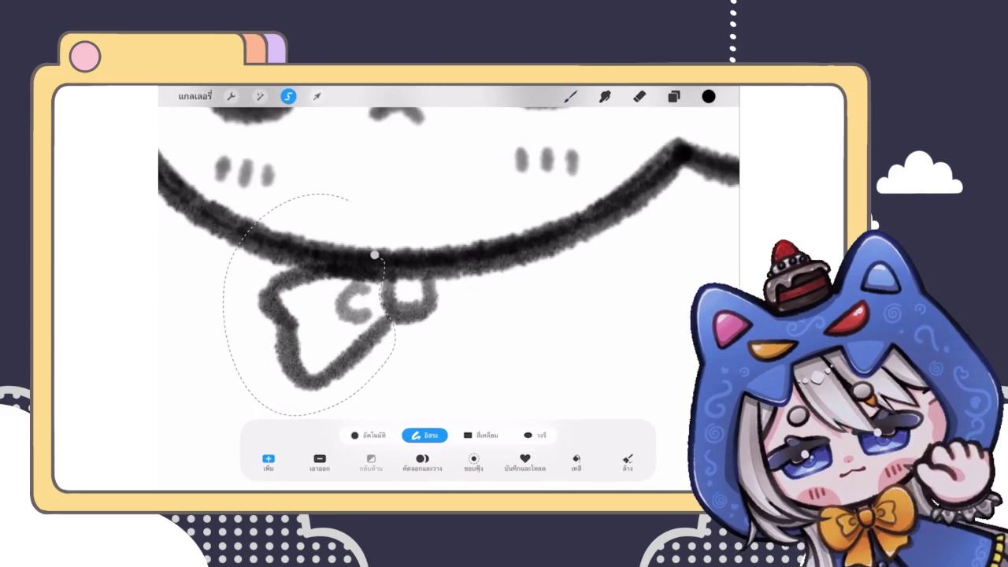
click(571, 96)
scroll(449, 260, down, 3)
click(316, 96)
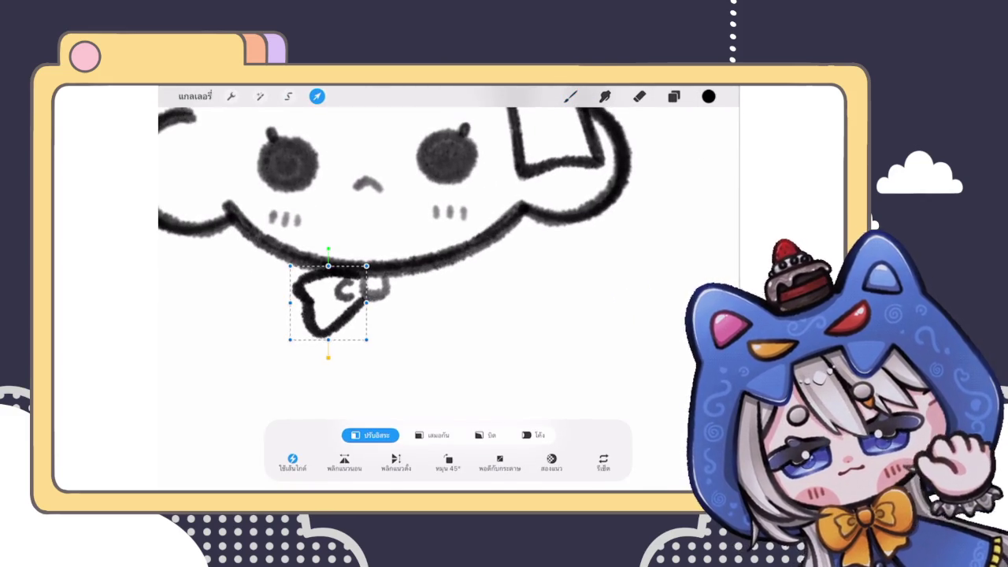
click(344, 463)
drag(339, 308, 417, 307)
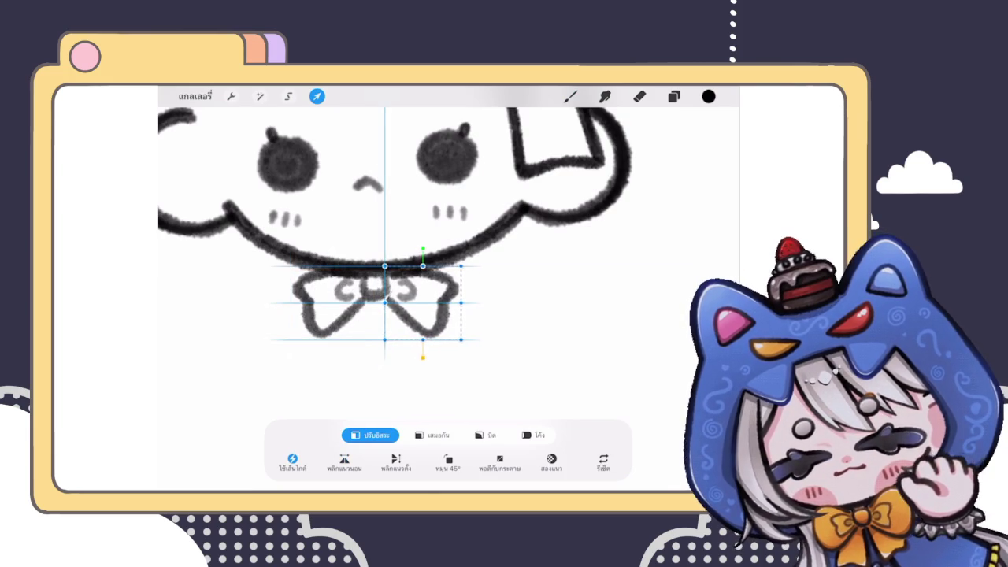
click(570, 96)
Make the brush slightly smaller and review the completed bow
scroll(378, 300, up, 3)
scroll(449, 253, up, 1)
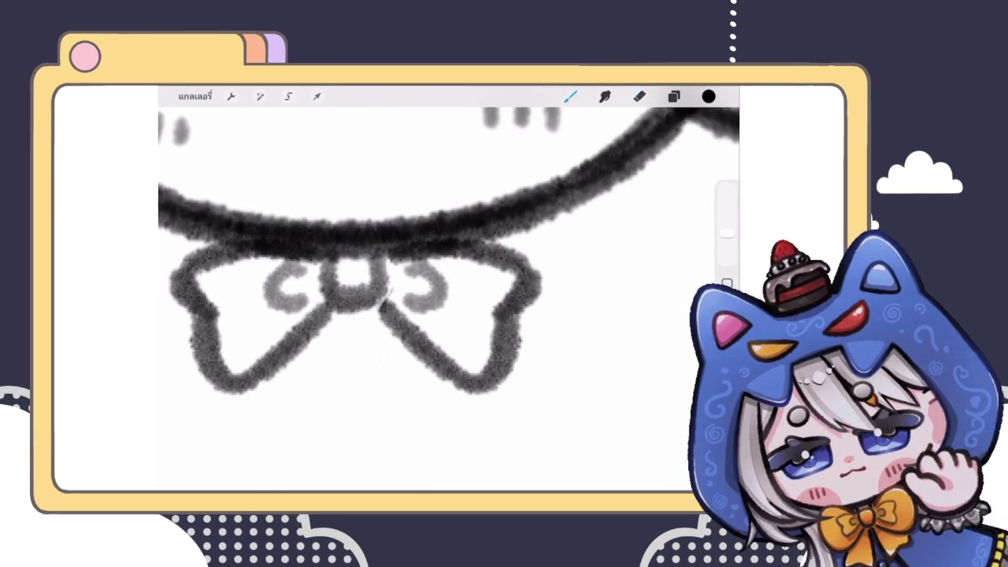
drag(726, 252, 727, 256)
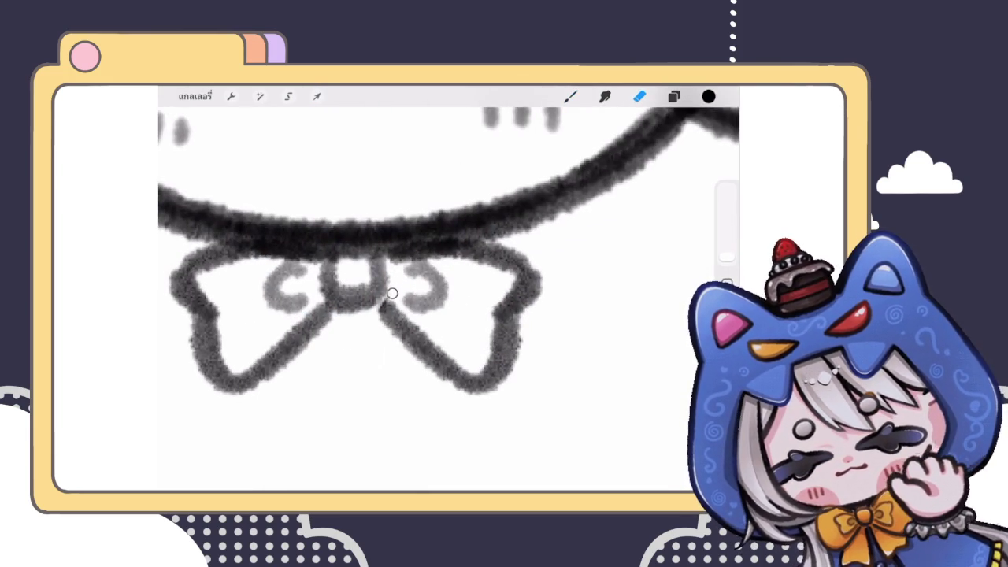
scroll(449, 291, down, 5)
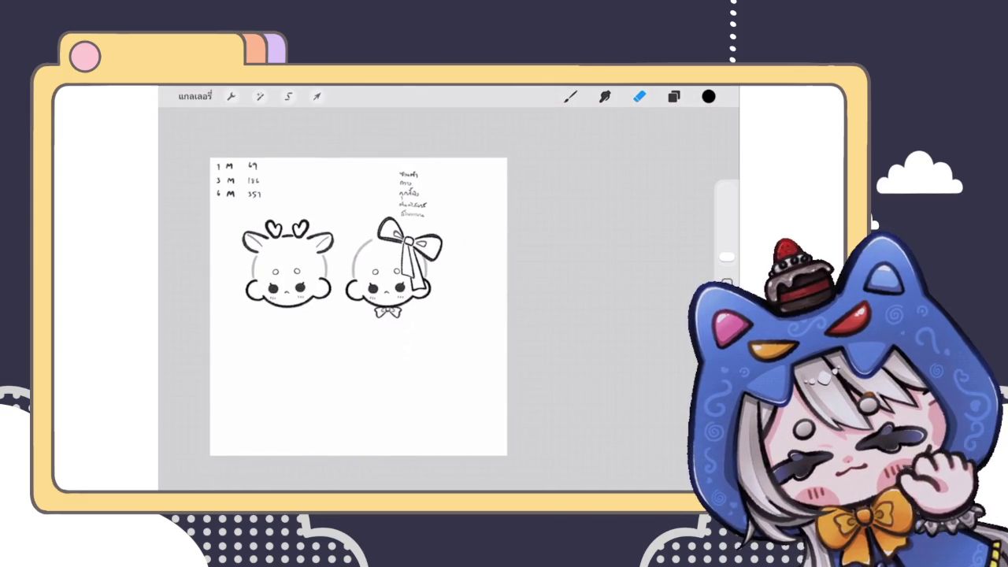
scroll(390, 276, up, 2)
scroll(390, 276, up, 3)
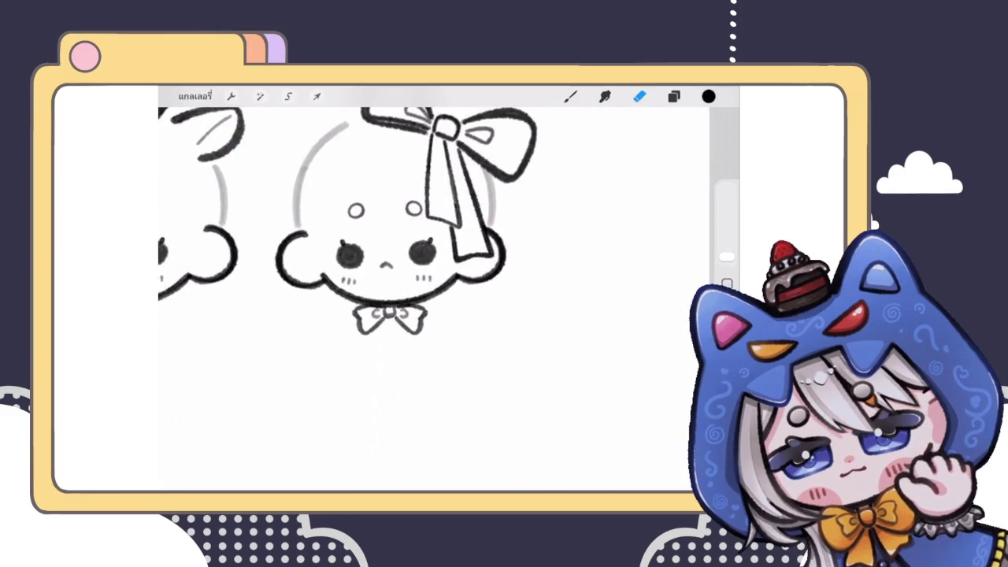
scroll(390, 275, up, 2)
click(674, 97)
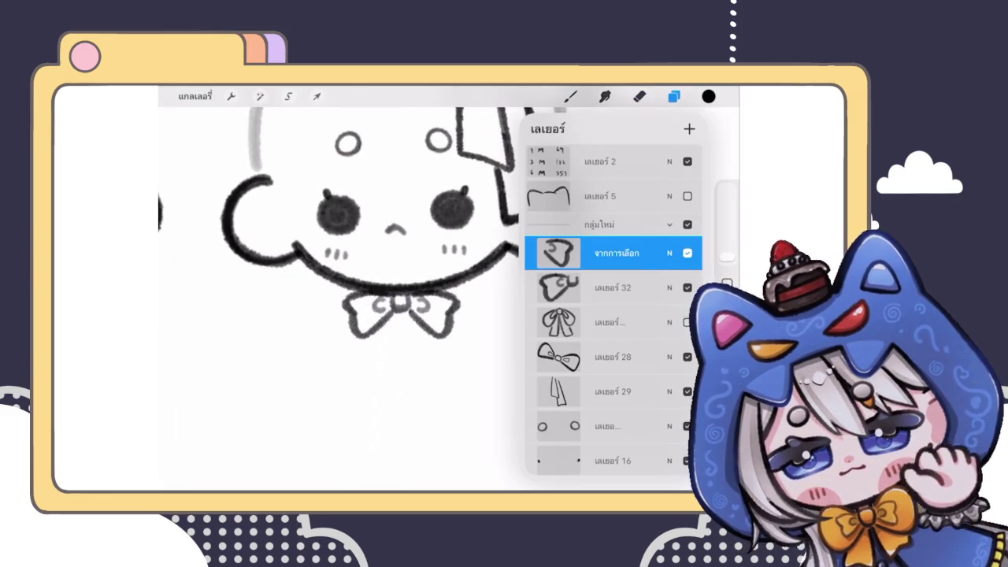
Merge the mirrored bow half down into the bow layer
click(607, 254)
click(472, 337)
click(639, 96)
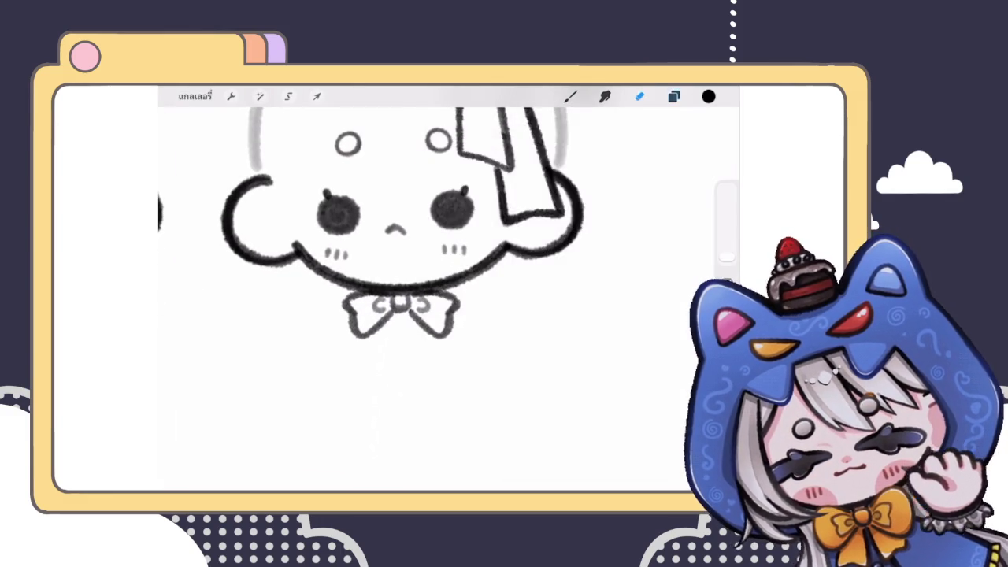
scroll(417, 237, up, 2)
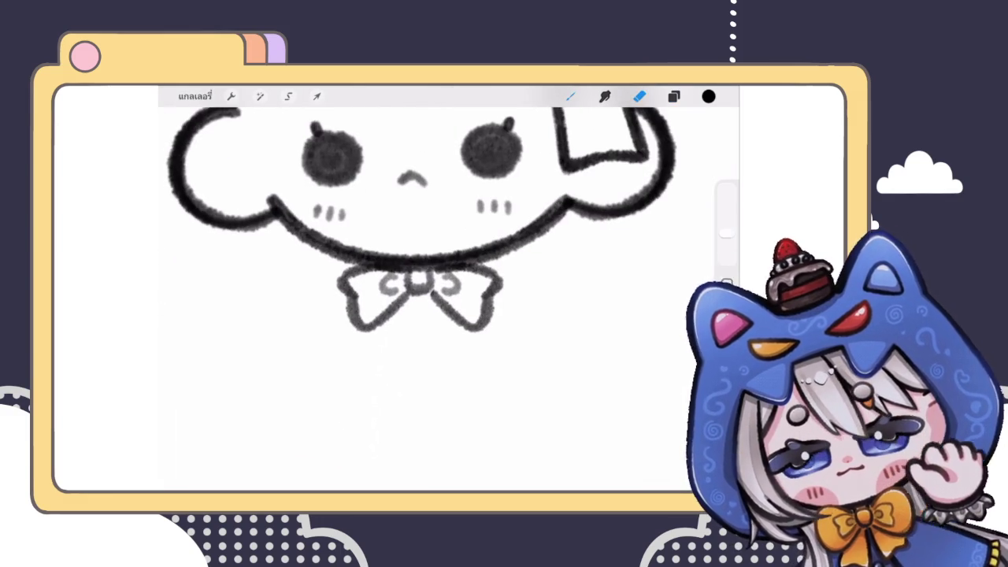
Draw two notched ribbon tails hanging below the bow knot
mouse_move(418, 298)
mouse_down()
mouse_move(411, 343)
mouse_move(457, 326)
mouse_up()
mouse_move(388, 350)
mouse_down()
mouse_move(400, 384)
mouse_move(414, 353)
mouse_move(468, 355)
mouse_up()
key(ctrl+z)
key(ctrl+z)
key(ctrl+z)
key(ctrl+z)
drag(364, 347, 415, 364)
drag(423, 293, 403, 367)
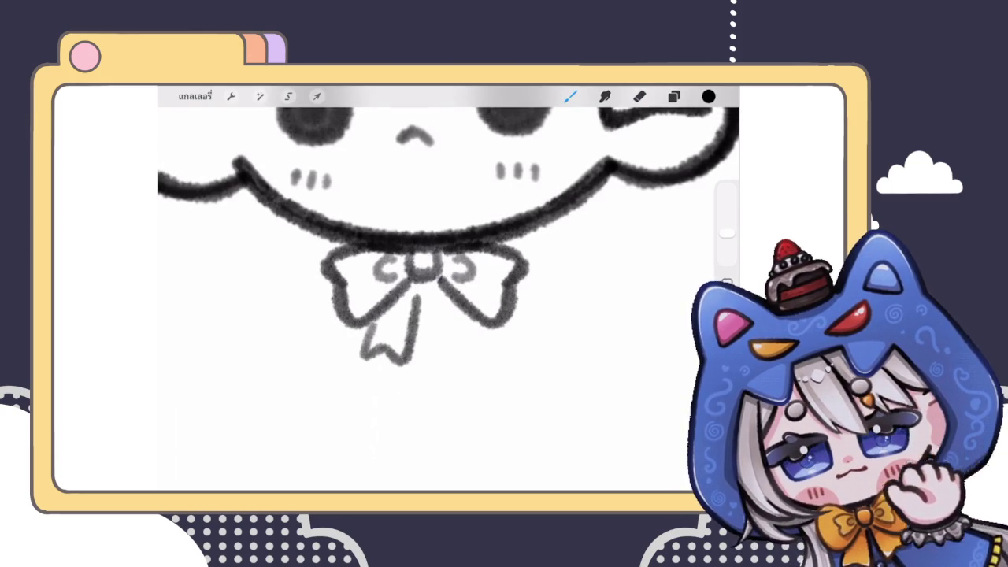
key(ctrl+z)
key(ctrl+z)
mouse_move(424, 290)
mouse_down()
mouse_move(406, 369)
mouse_move(360, 357)
mouse_up()
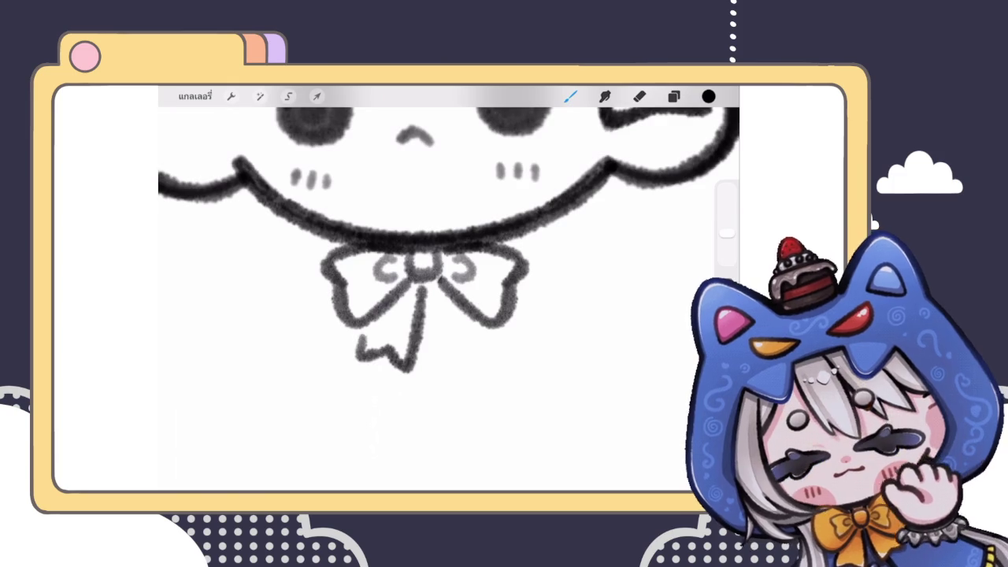
key(ctrl+z)
key(ctrl+z)
mouse_move(347, 316)
mouse_down()
mouse_move(366, 349)
mouse_move(403, 364)
mouse_move(425, 259)
mouse_move(448, 331)
mouse_move(505, 344)
mouse_up()
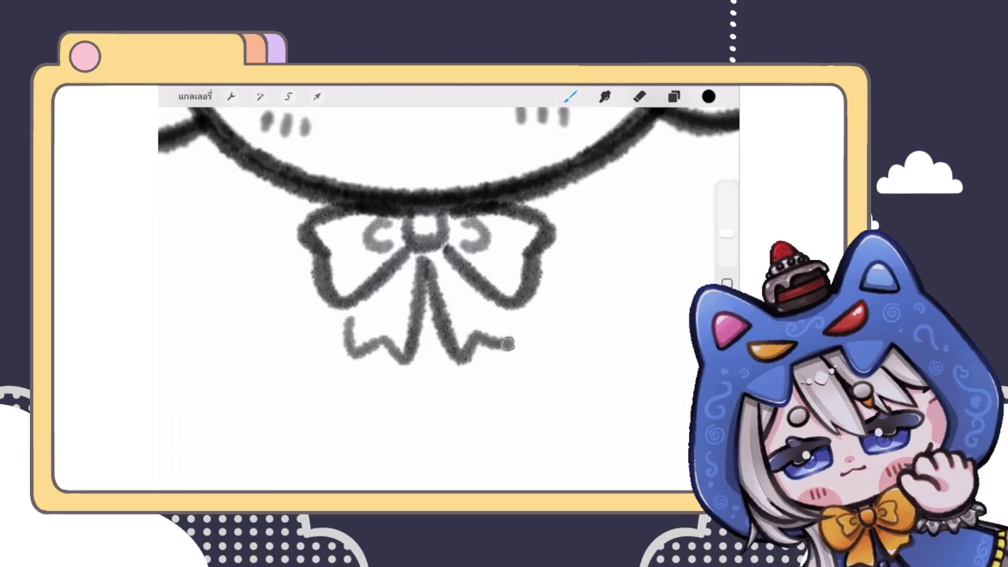
scroll(408, 285, up, 3)
scroll(408, 285, up, 3)
Zoom out to view the ribbon-bow head and its new two-tailed neck bow
scroll(405, 299, up, 3)
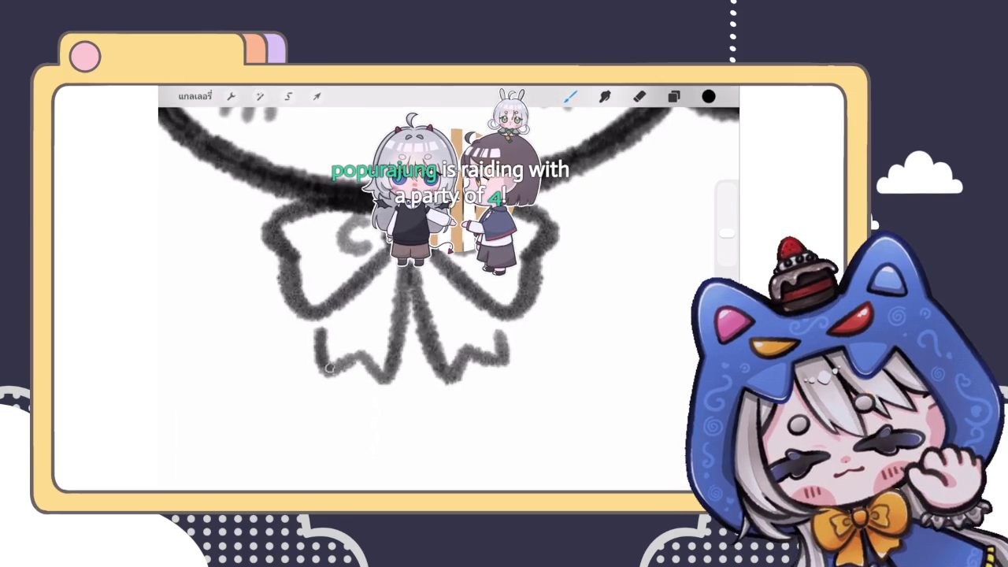
scroll(374, 299, down, 5)
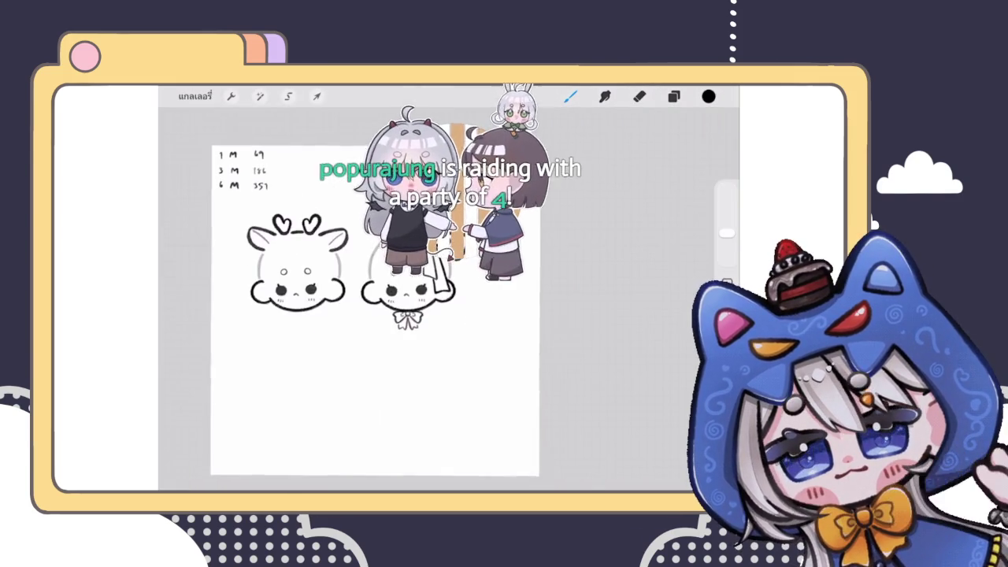
scroll(374, 300, up, 3)
scroll(374, 299, up, 2)
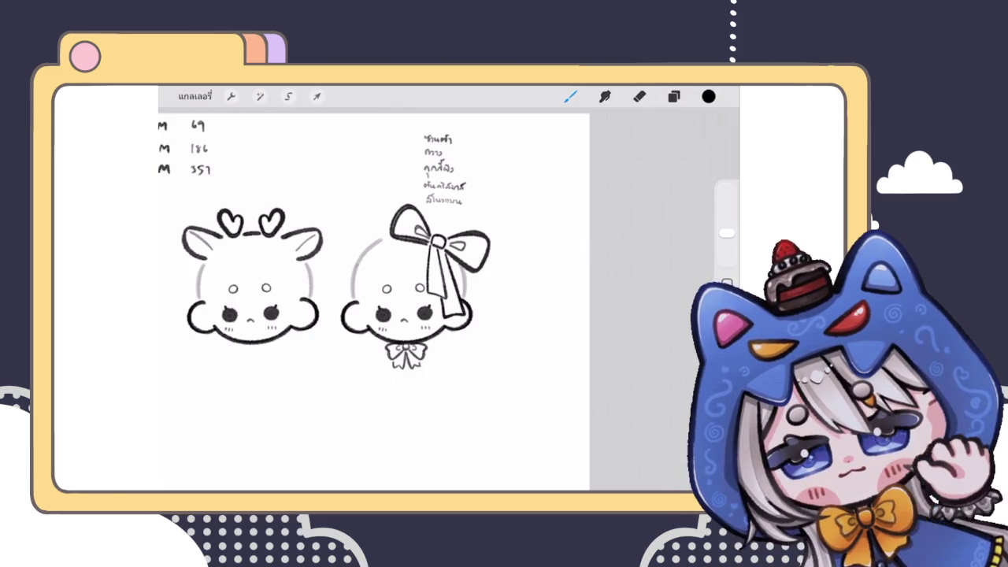
key(e)
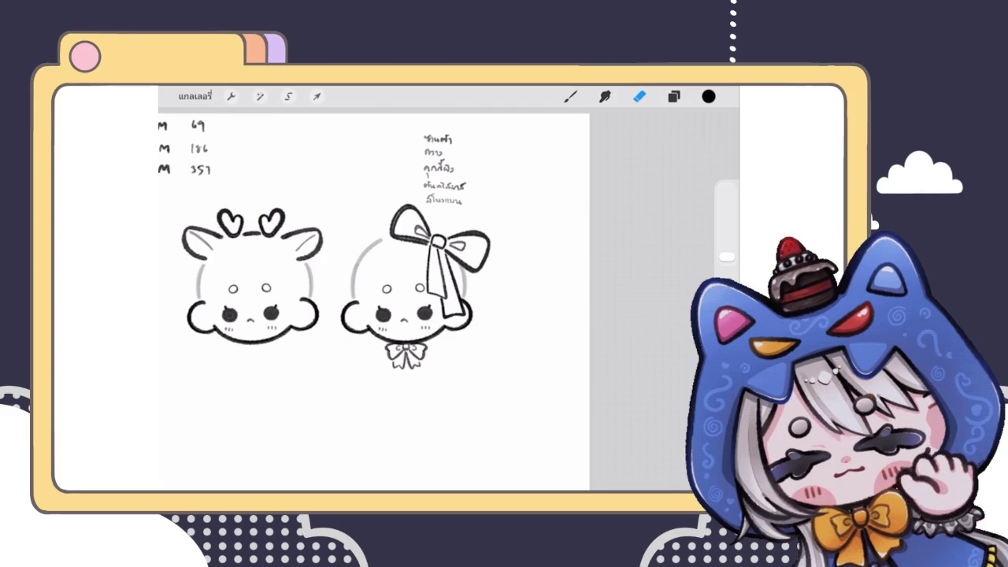
click(570, 96)
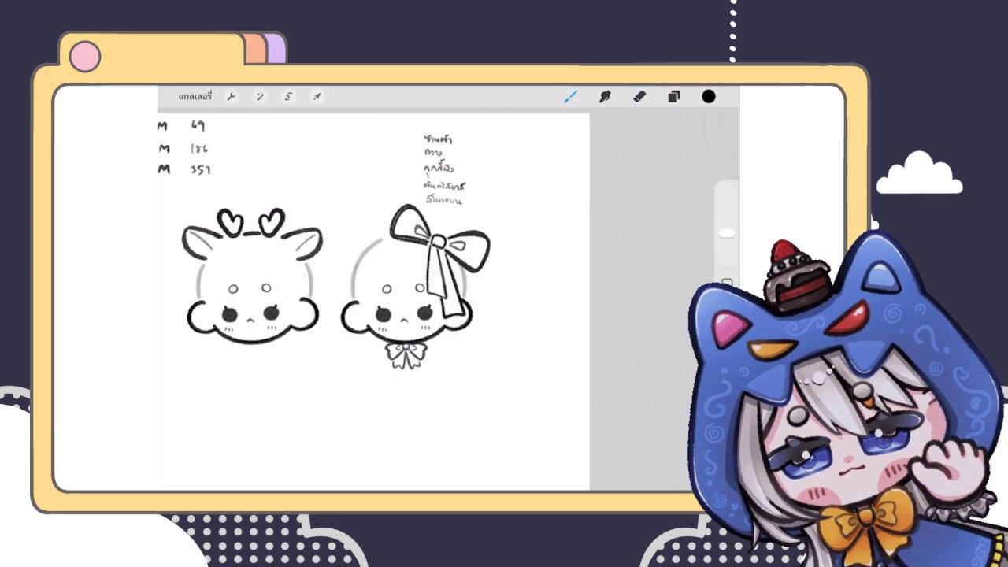
click(639, 96)
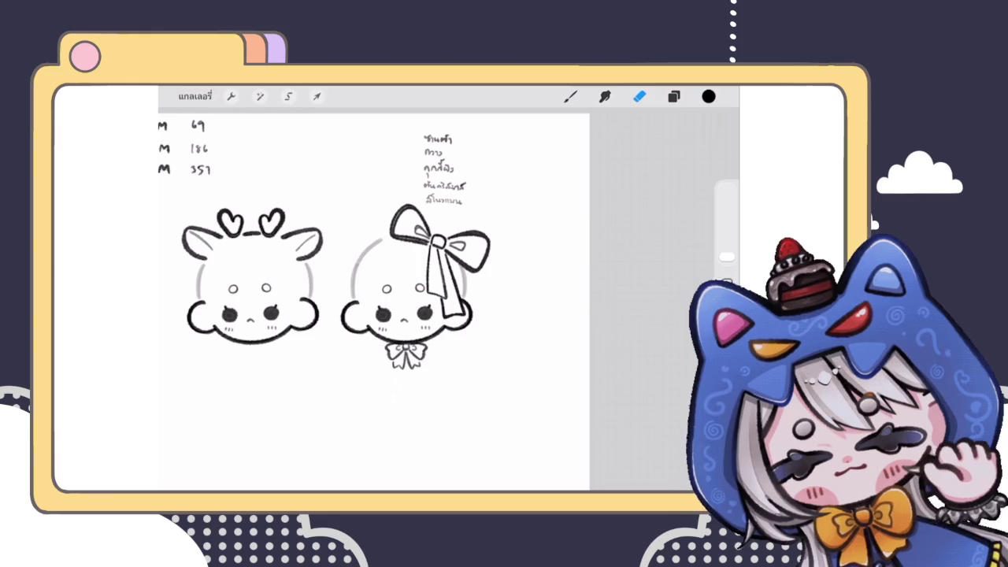
click(674, 96)
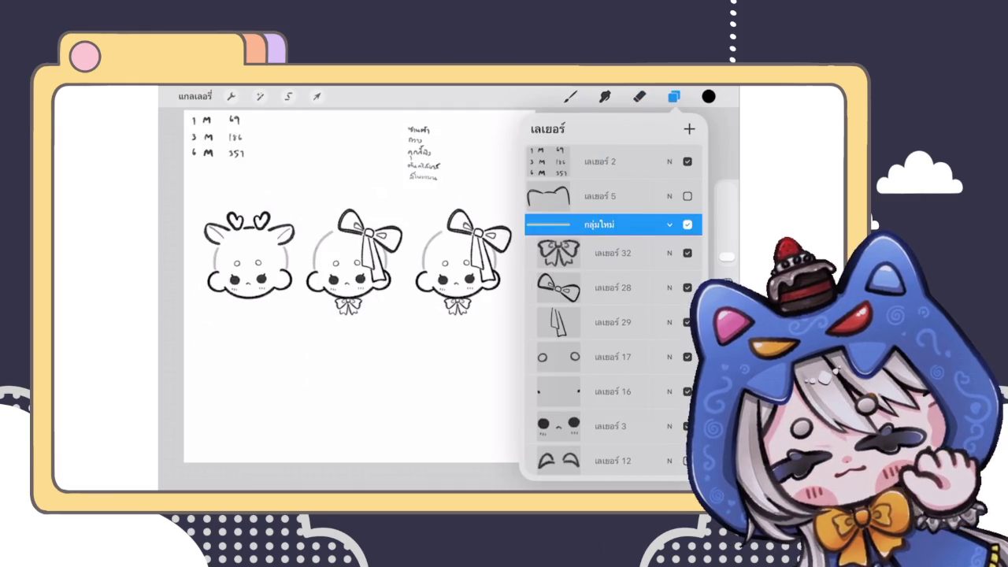
Briefly show, then hide again, the hair sketch layer on the right head
scroll(346, 283, up, 3)
scroll(611, 311, down, 5)
scroll(610, 311, down, 2)
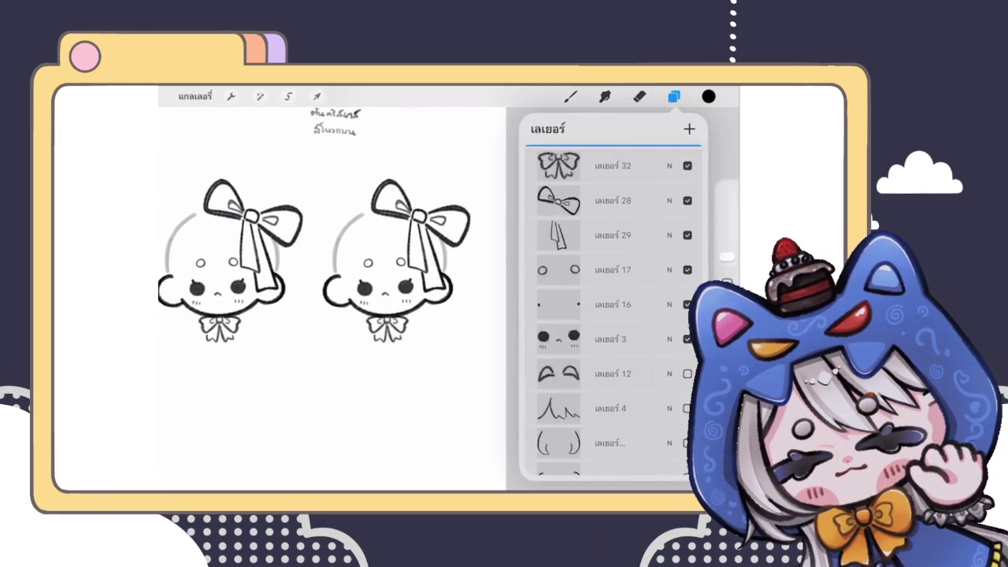
click(688, 289)
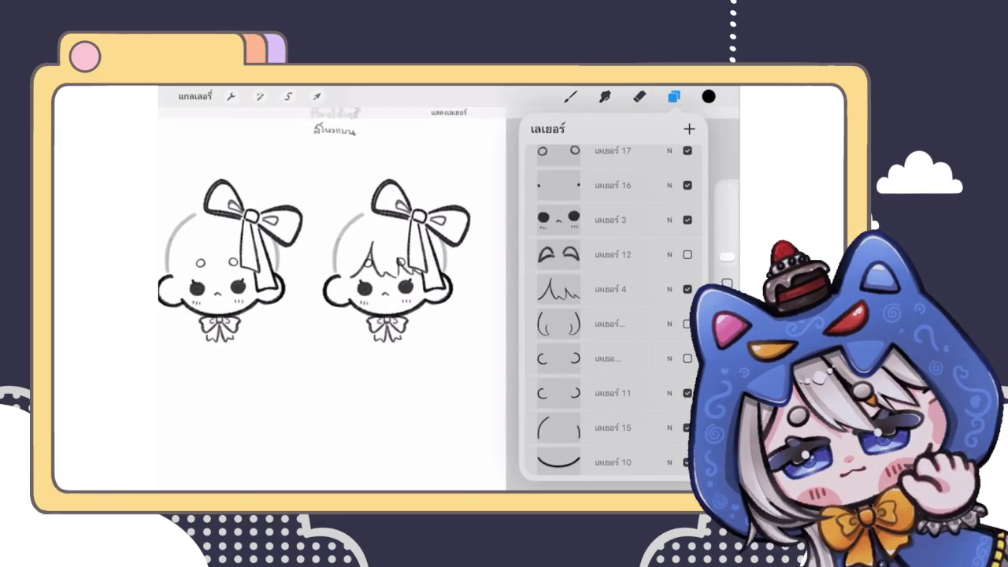
click(688, 289)
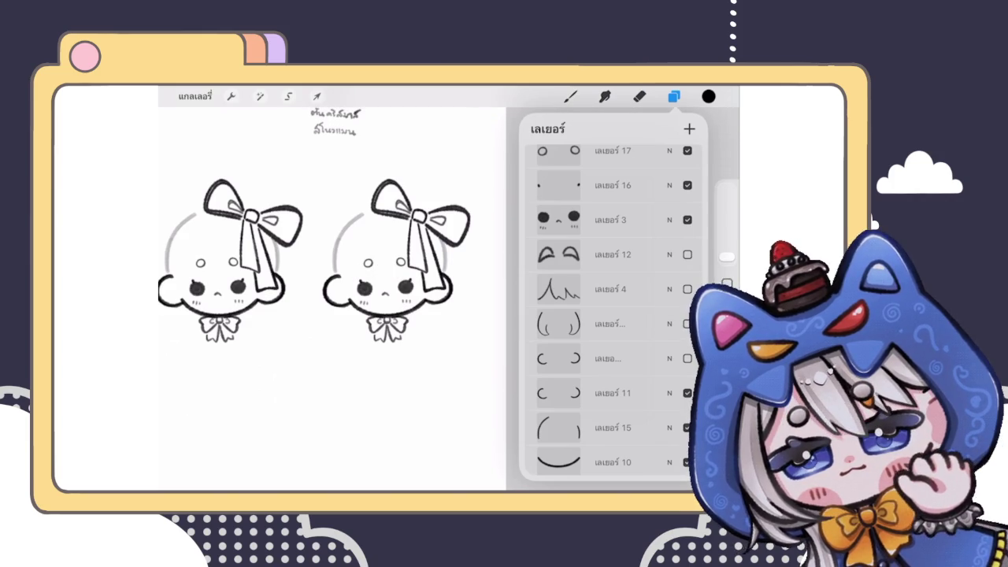
Delete the eyebrow, hair sketch and bracket-shaped sketch layers
drag(654, 255, 559, 254)
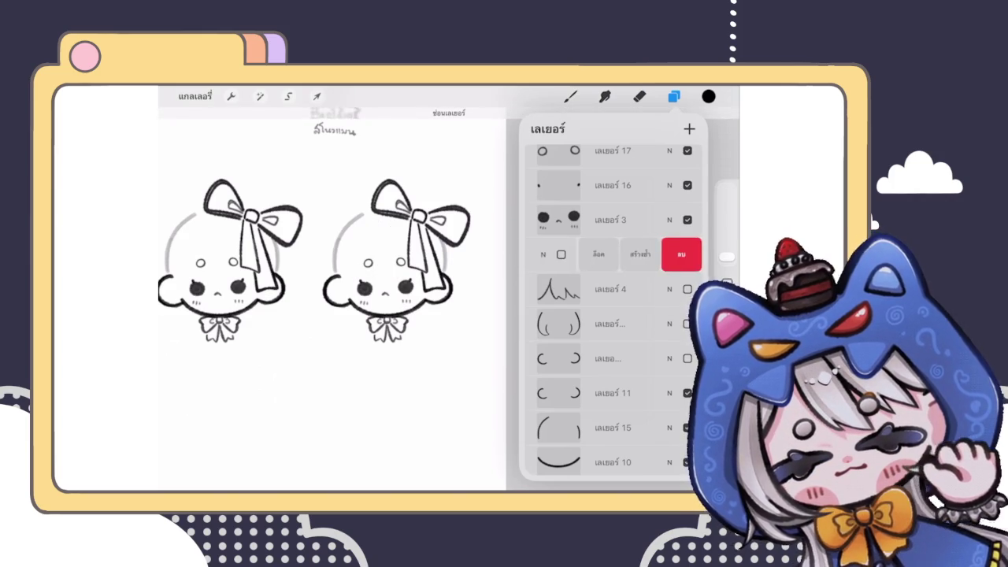
click(677, 254)
drag(654, 254, 559, 255)
click(677, 255)
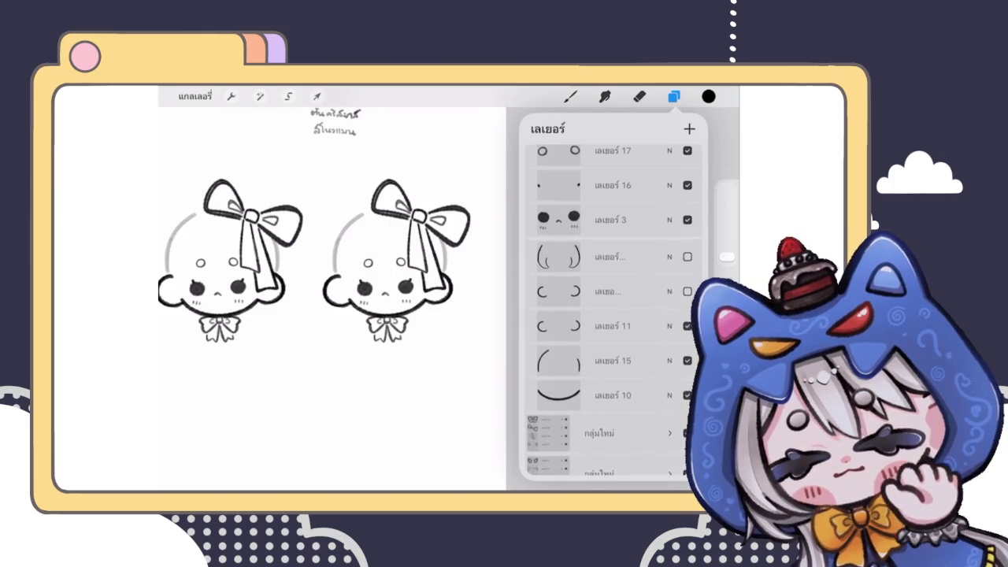
drag(654, 255, 560, 255)
click(677, 254)
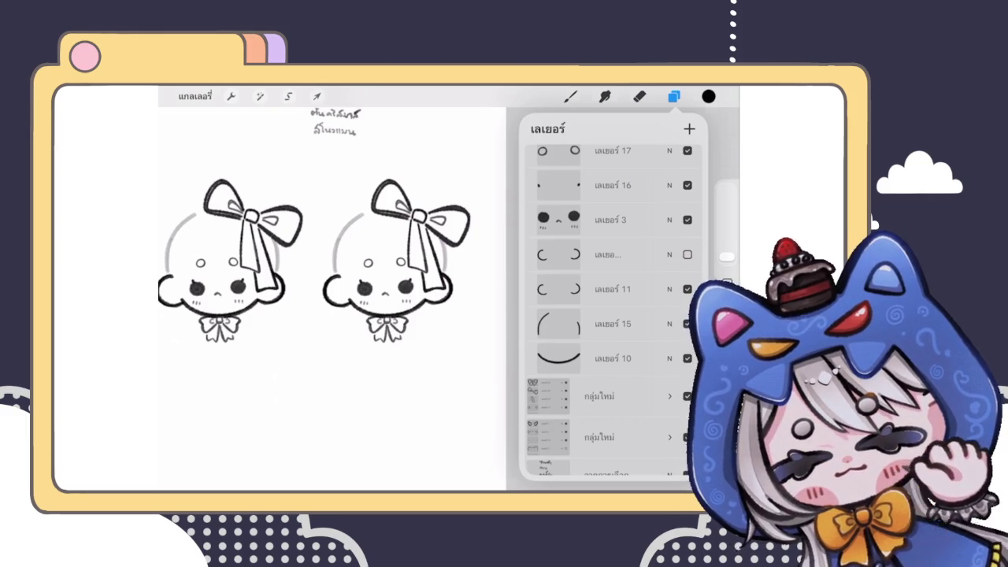
Return to the brush for inking the bows, then bring back the layer list
key(b)
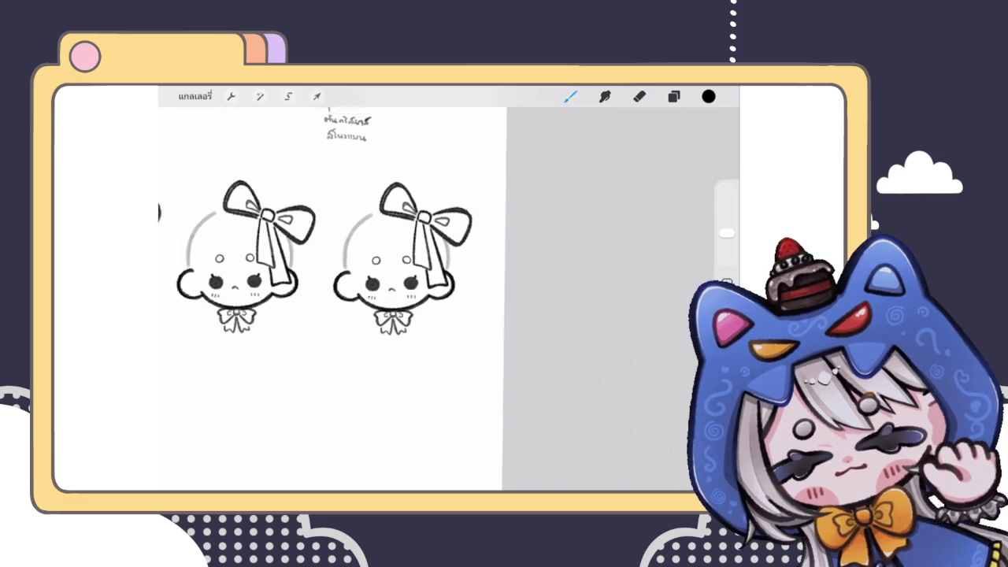
click(673, 97)
Delete the copied bow and ribbon layers from the right-hand head
drag(646, 225, 567, 224)
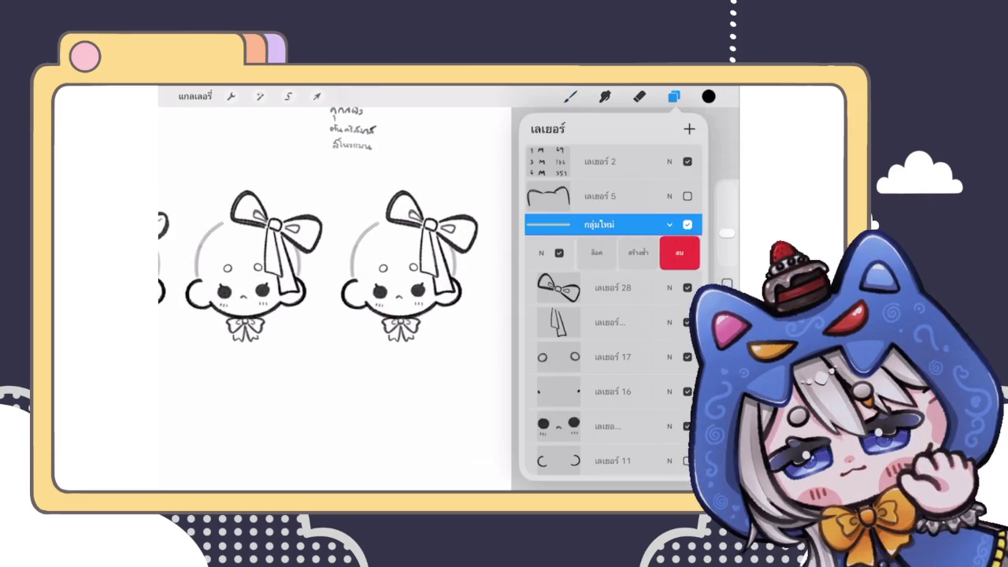
click(681, 252)
drag(646, 252, 567, 252)
drag(646, 252, 567, 252)
click(681, 252)
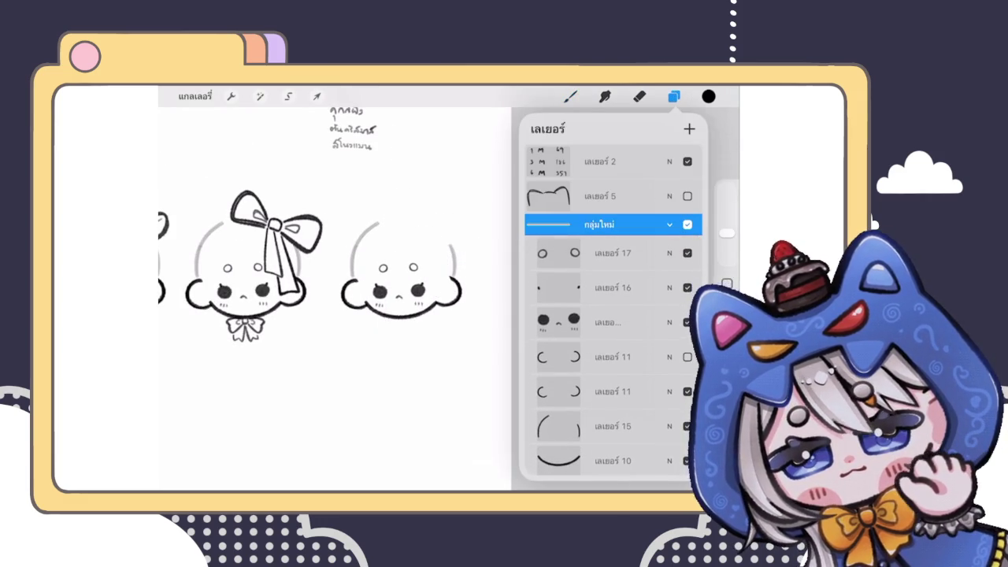
Select Layer 17 and switch back to the brush
scroll(335, 291, down, 5)
scroll(335, 291, up, 3)
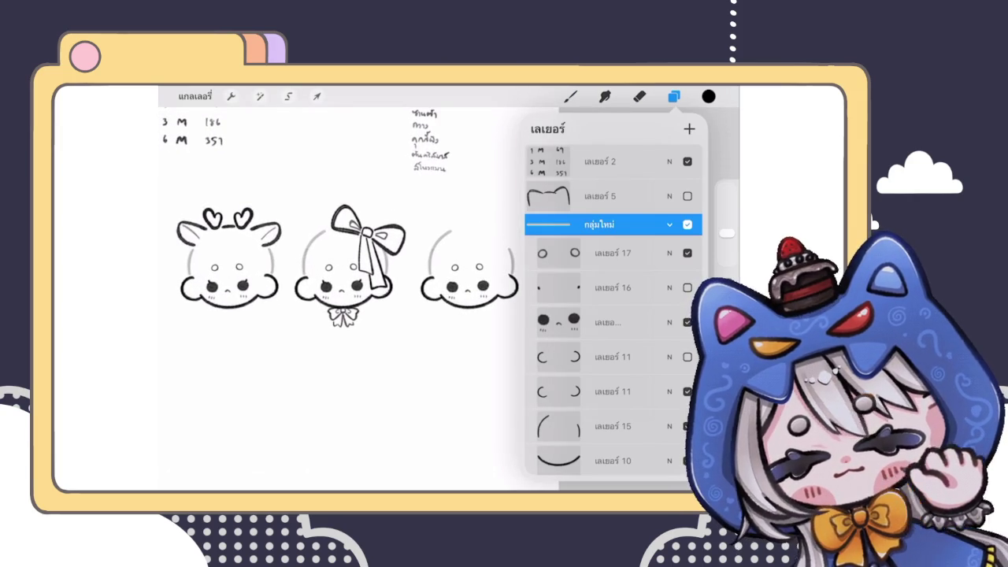
scroll(339, 284, up, 3)
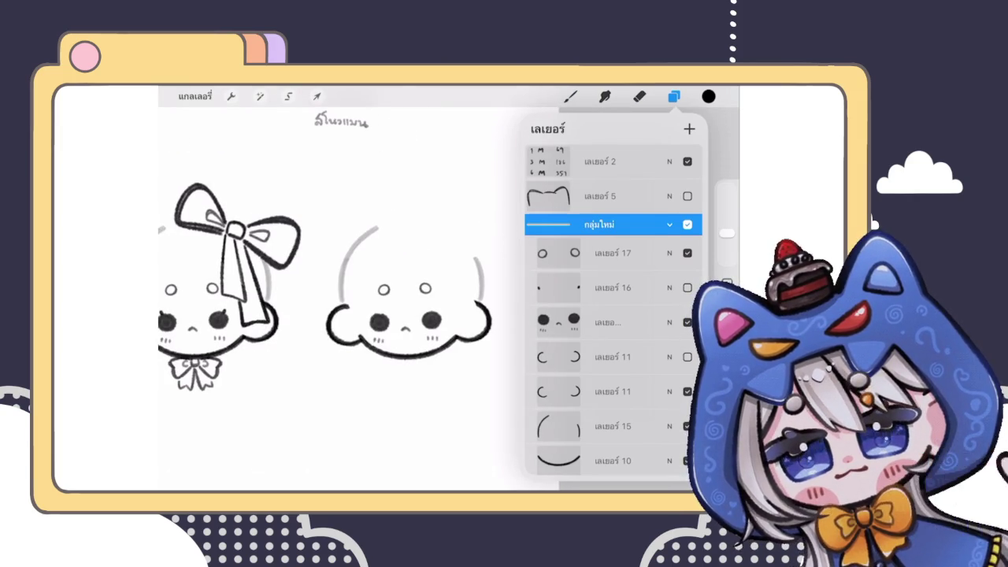
click(613, 253)
click(570, 96)
scroll(410, 315, up, 3)
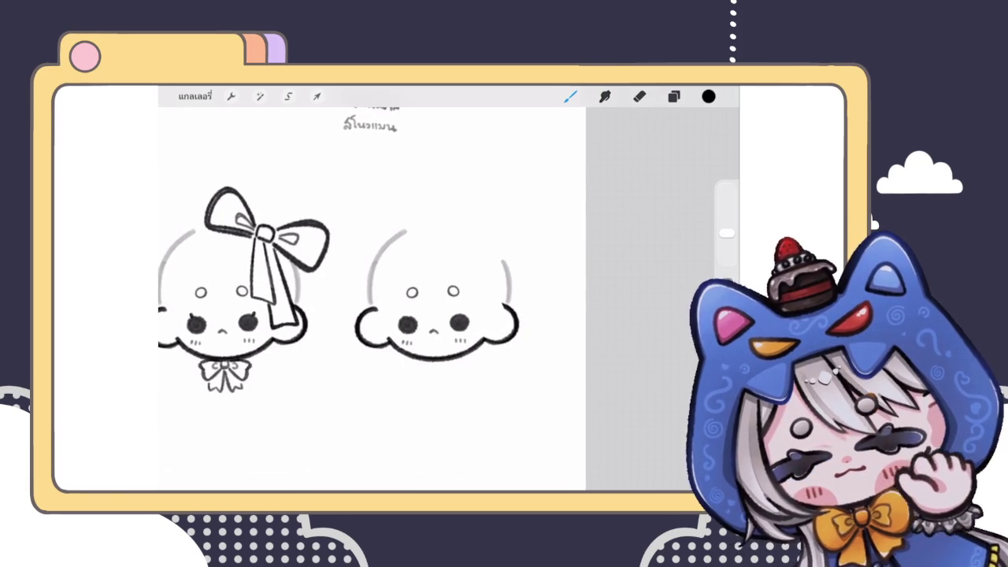
Try out and undo several hairline strokes across the right head
drag(338, 292, 484, 365)
key(ctrl+z)
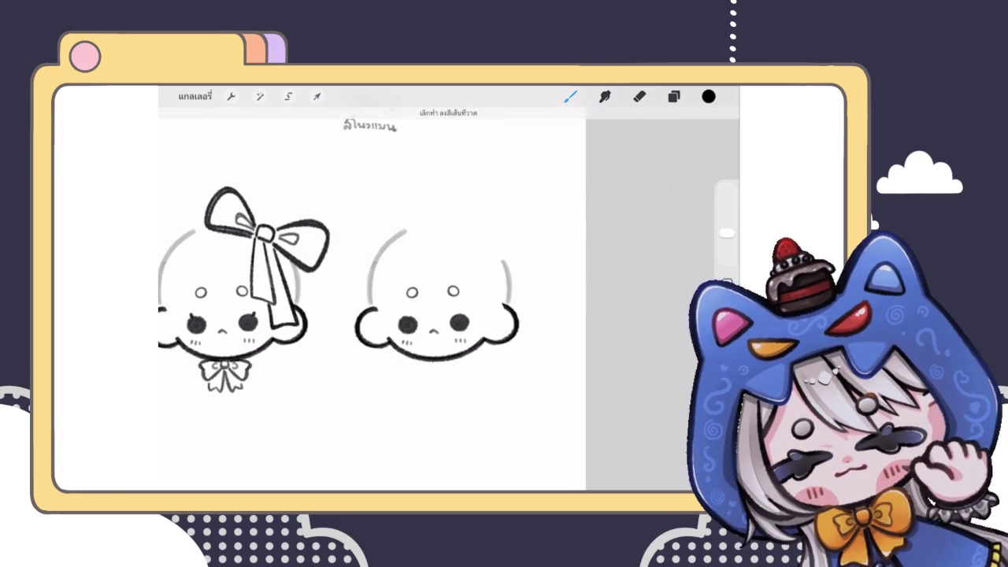
mouse_move(425, 164)
mouse_down()
mouse_move(368, 224)
mouse_move(391, 226)
mouse_move(331, 312)
mouse_up()
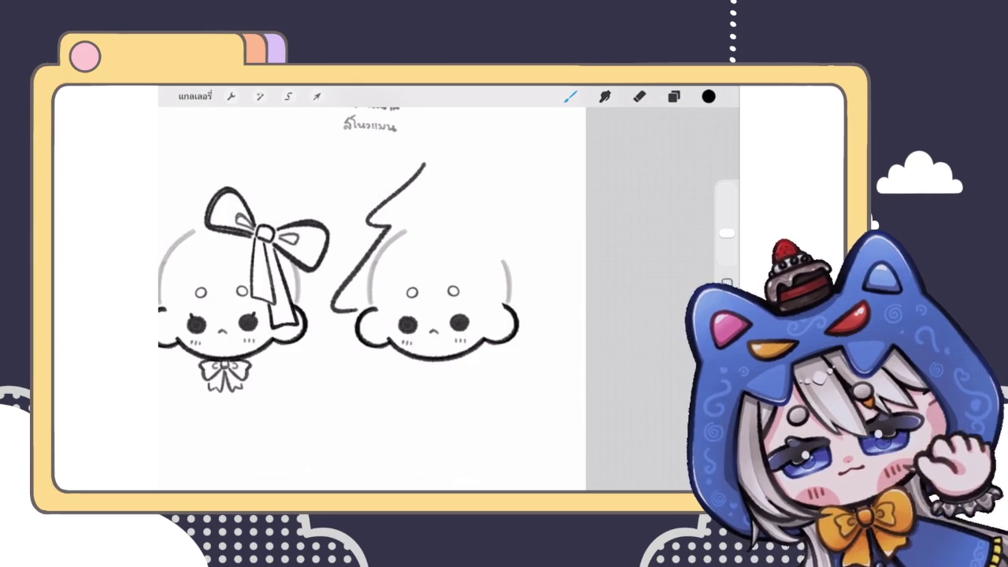
key(ctrl+z)
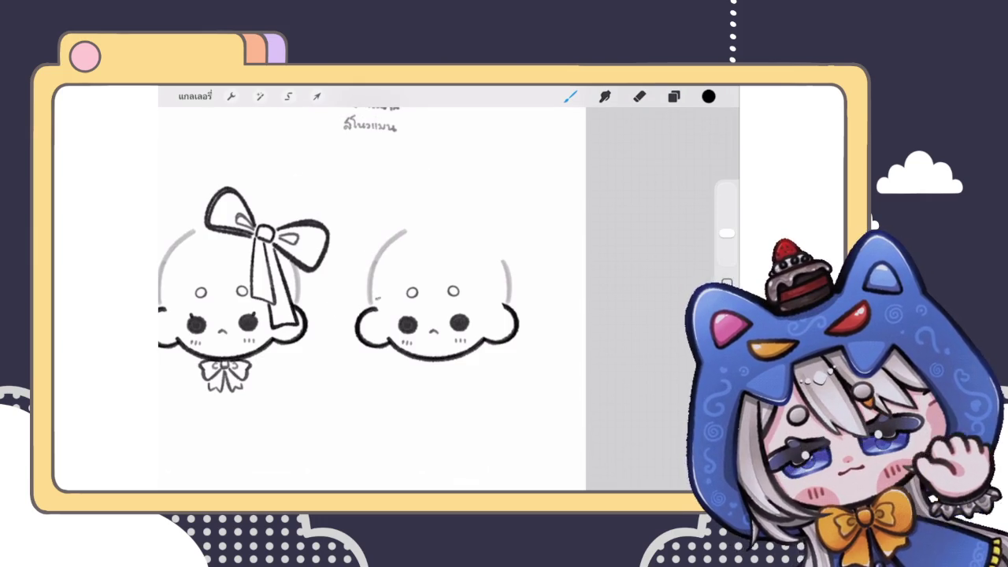
drag(376, 299, 491, 238)
drag(386, 233, 512, 301)
key(ctrl+z)
key(ctrl+z)
scroll(473, 299, up, 3)
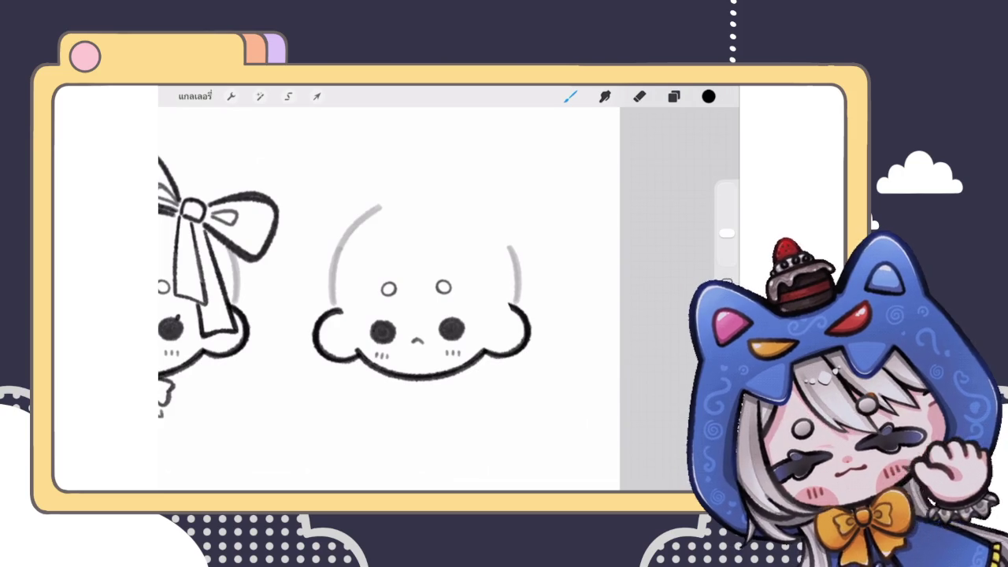
drag(337, 304, 512, 285)
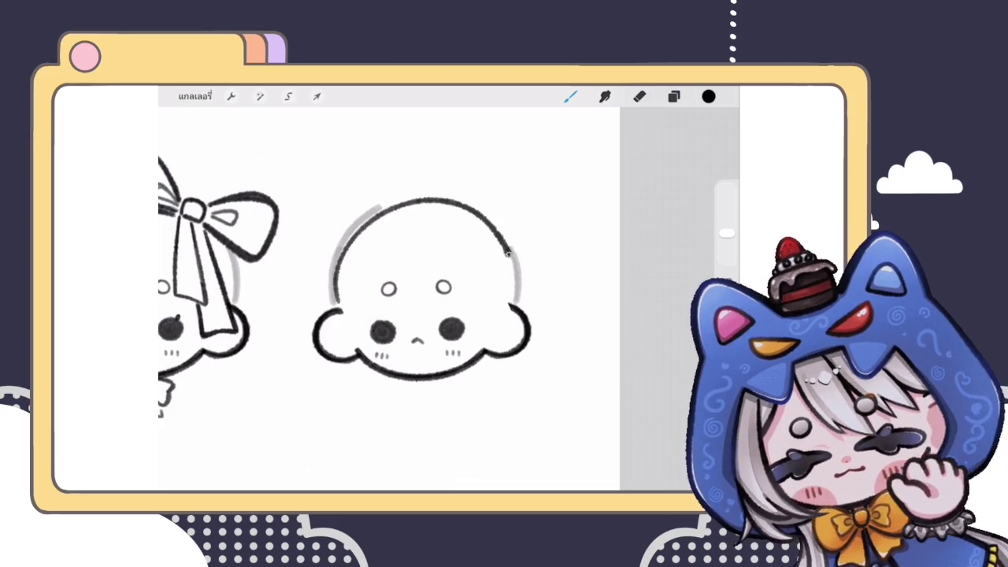
key(ctrl+z)
Draw the wavy, curly fringe across the forehead with curls on the right side
mouse_move(340, 302)
mouse_down()
mouse_move(480, 253)
mouse_move(511, 303)
mouse_up()
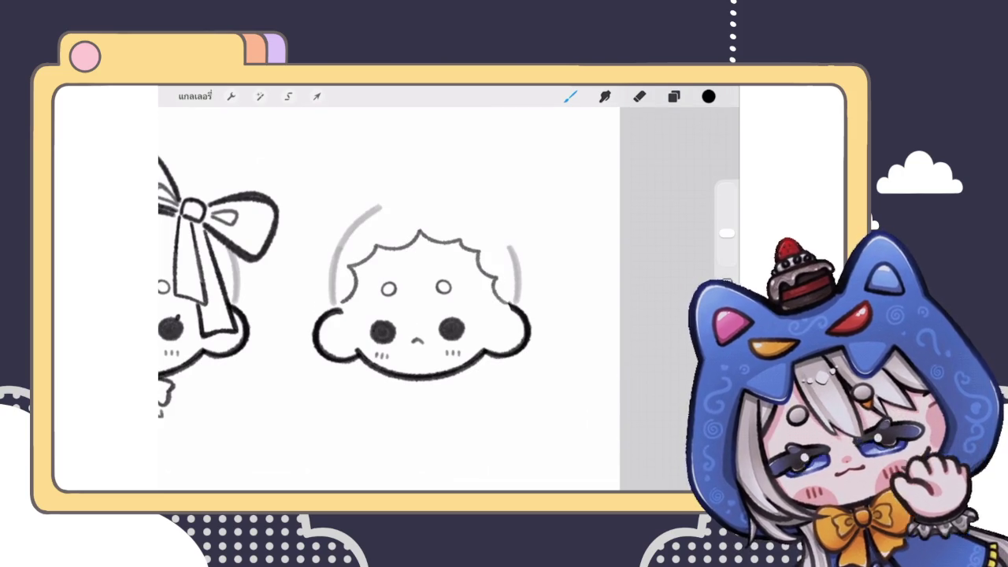
scroll(426, 299, down, 2)
scroll(426, 300, up, 2)
key(ctrl+z)
mouse_move(328, 293)
mouse_down()
mouse_move(363, 241)
mouse_move(408, 230)
mouse_move(449, 233)
mouse_move(494, 264)
mouse_move(496, 304)
mouse_up()
key(ctrl+z)
key(ctrl+z)
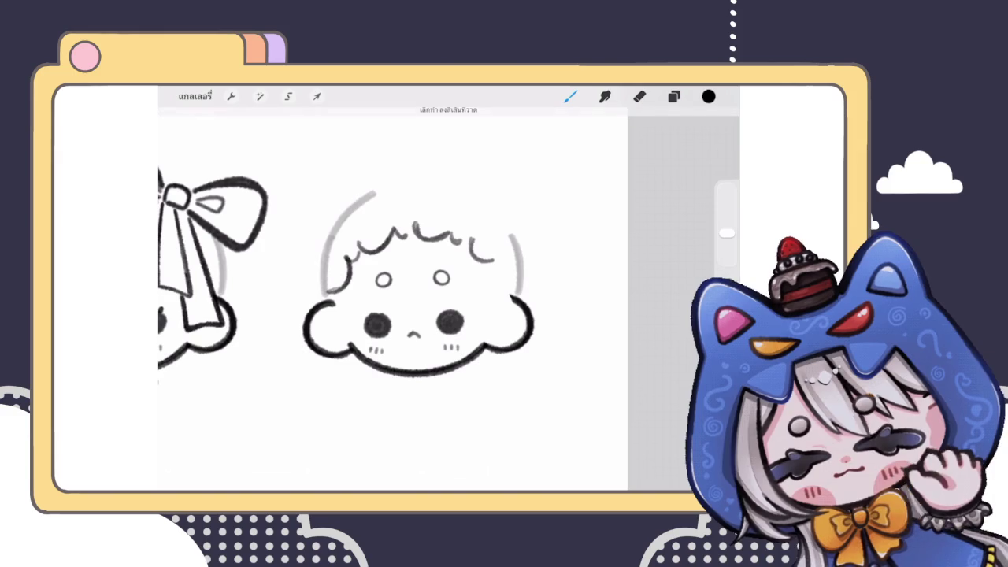
drag(492, 272, 504, 297)
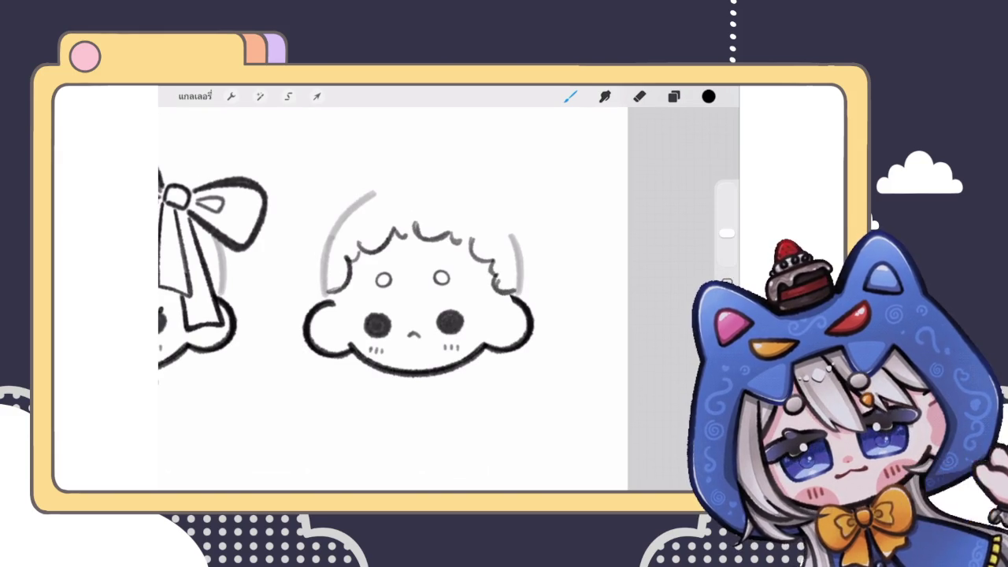
scroll(393, 292, down, 5)
scroll(393, 292, up, 5)
key(e)
scroll(394, 292, down, 5)
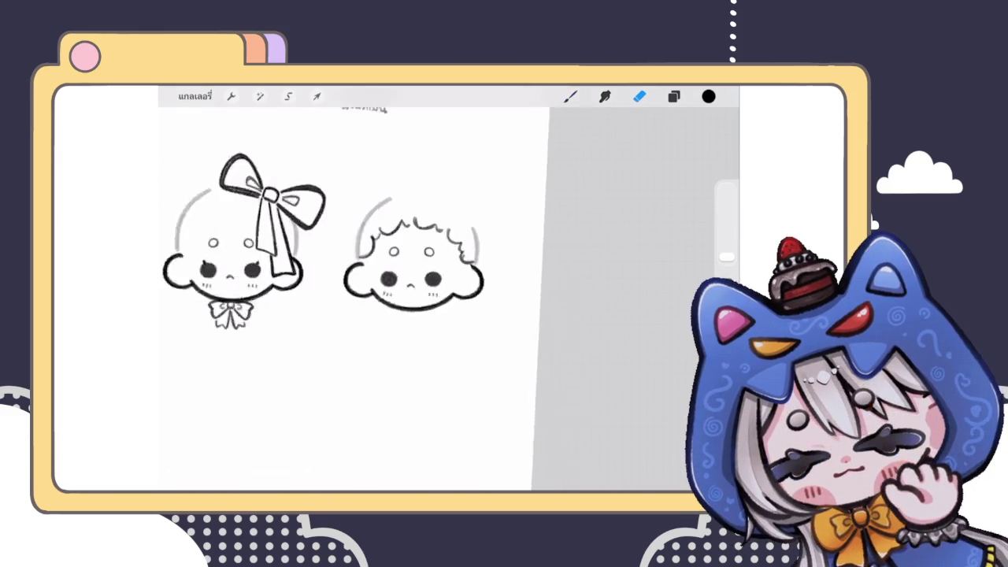
Draw a hood curve sweeping down the left side of the curly-haired head
scroll(394, 292, up, 4)
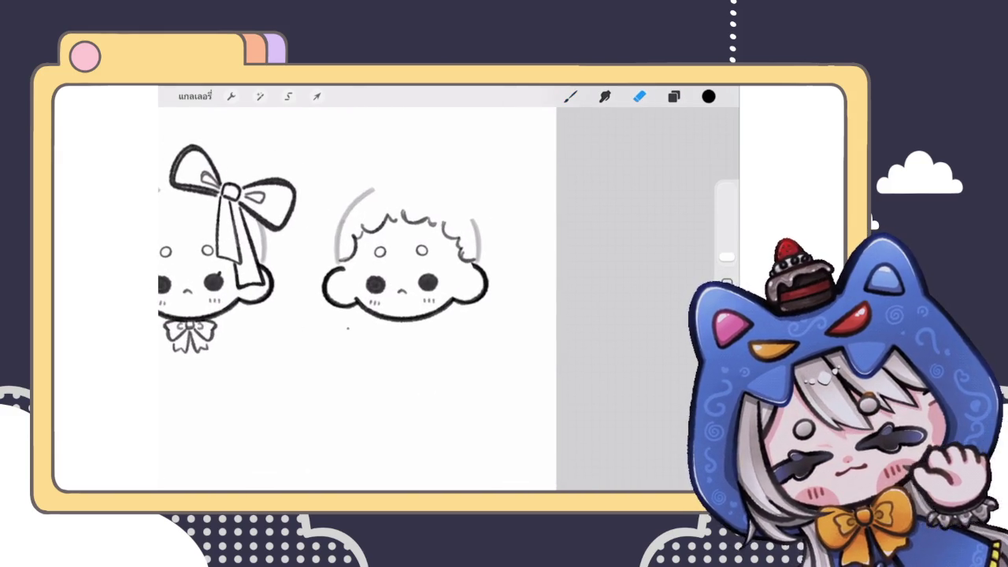
key(b)
mouse_move(329, 244)
mouse_down()
mouse_move(302, 292)
mouse_move(359, 323)
mouse_up()
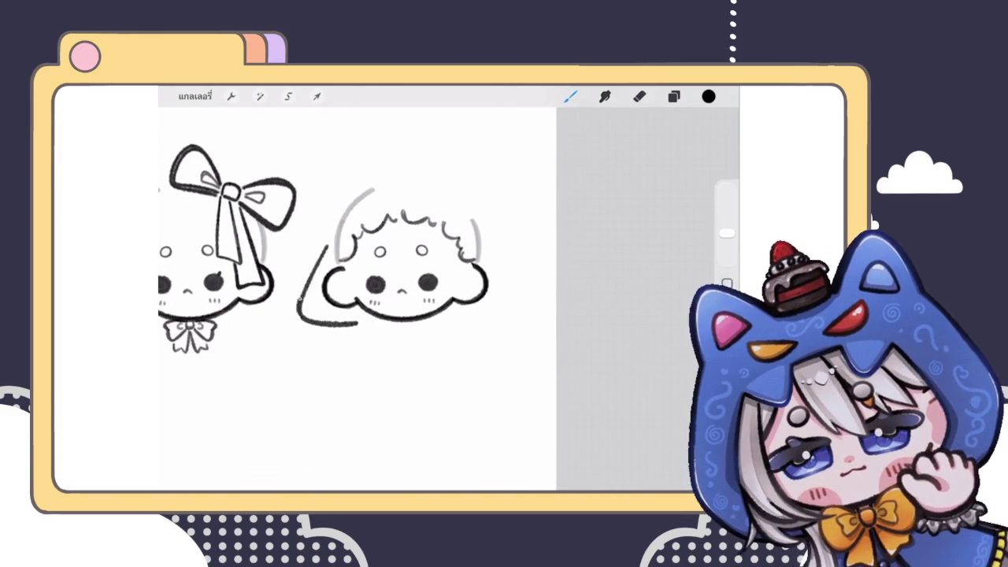
key(ctrl+z)
drag(329, 236, 363, 327)
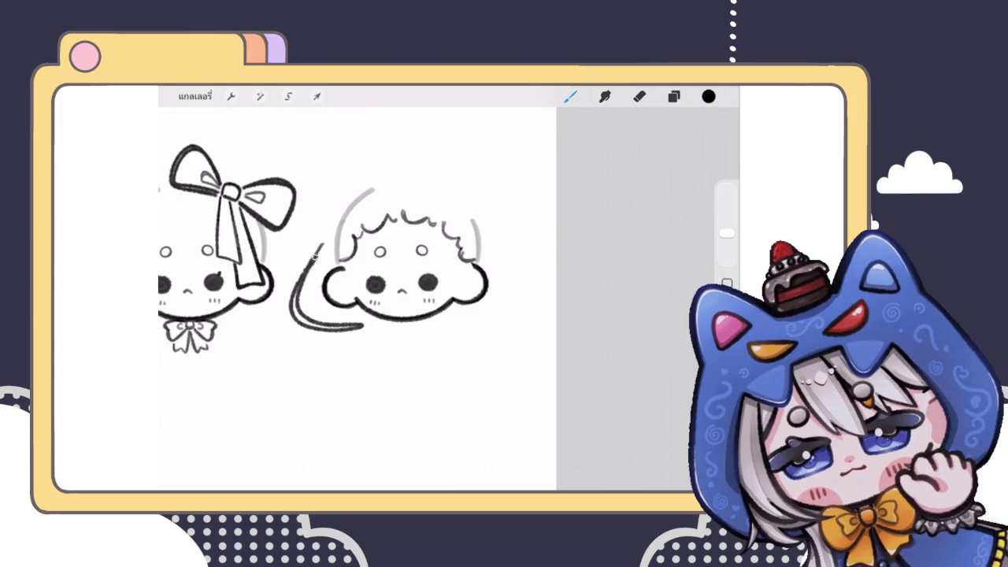
Sketch the zigzag pine-tree edge rising above the curve, undoing and redrawing several attempts
mouse_move(327, 235)
mouse_down()
mouse_move(351, 182)
mouse_move(394, 139)
mouse_move(451, 179)
mouse_move(438, 183)
mouse_up()
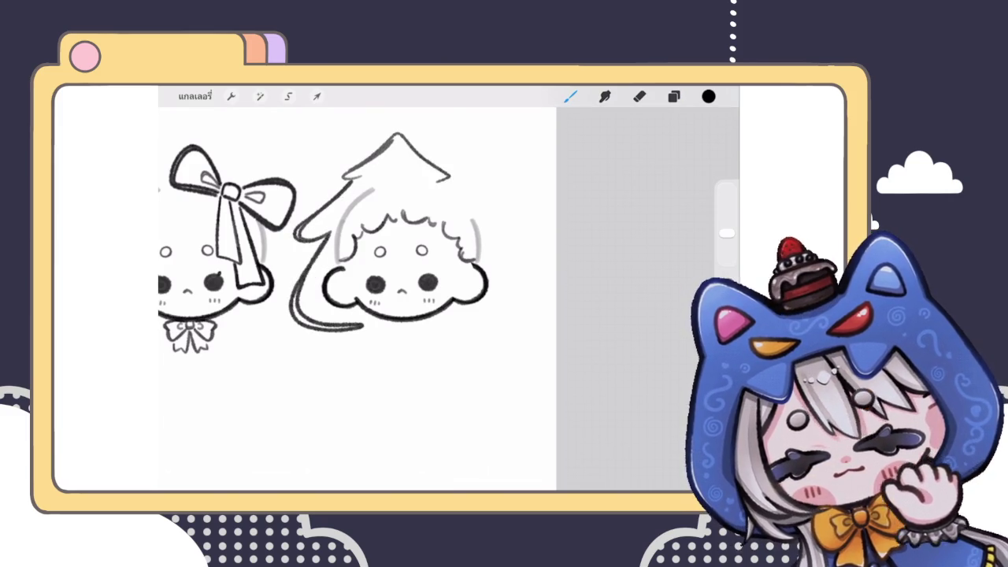
scroll(357, 300, down, 3)
scroll(323, 272, down, 2)
scroll(323, 271, up, 5)
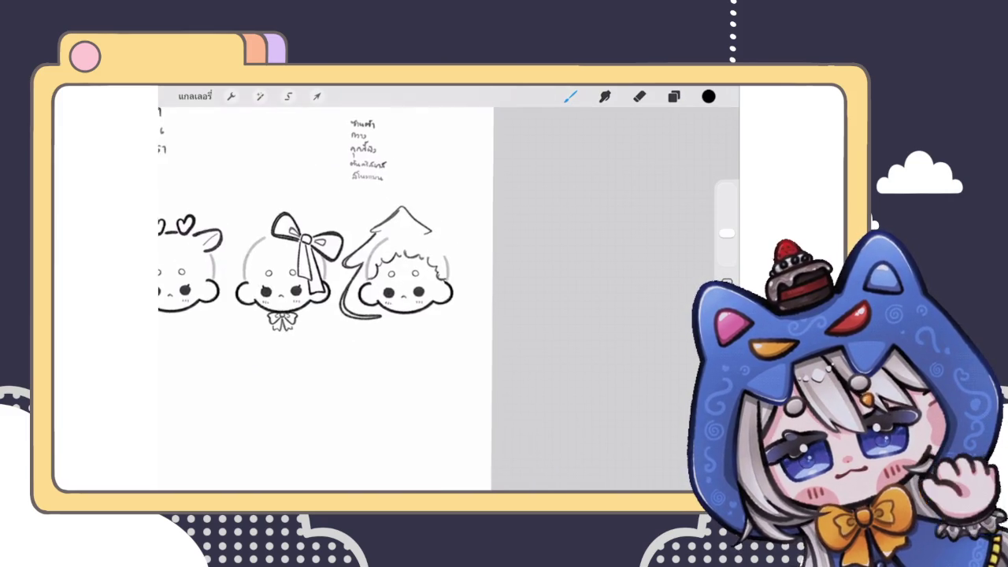
scroll(323, 272, up, 3)
key(ctrl+z)
mouse_move(346, 229)
mouse_down()
mouse_move(413, 177)
mouse_move(347, 227)
mouse_move(386, 187)
mouse_up()
key(ctrl+z)
key(ctrl+z)
key(ctrl+z)
mouse_move(338, 237)
mouse_down()
mouse_move(392, 188)
mouse_move(377, 203)
mouse_move(438, 238)
mouse_up()
scroll(359, 291, down, 3)
scroll(315, 292, up, 2)
key(ctrl+z)
scroll(330, 292, down, 2)
scroll(331, 292, up, 2)
Lasso-select the pine-tree stroke and Warp it, bending its body and pulling its top up-right
click(316, 96)
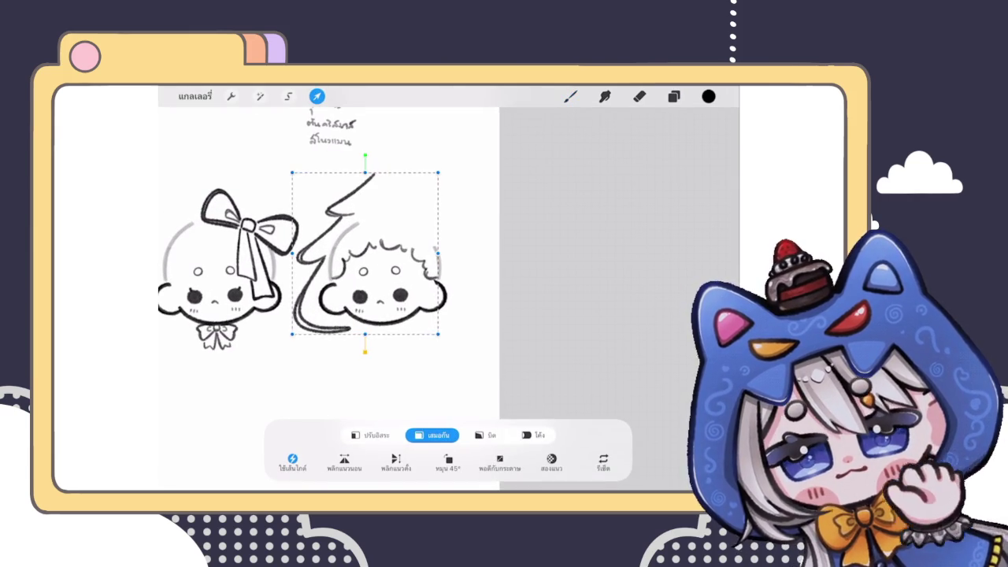
click(289, 96)
mouse_move(372, 161)
mouse_down()
mouse_move(366, 215)
mouse_move(265, 335)
mouse_move(368, 161)
mouse_up()
click(317, 97)
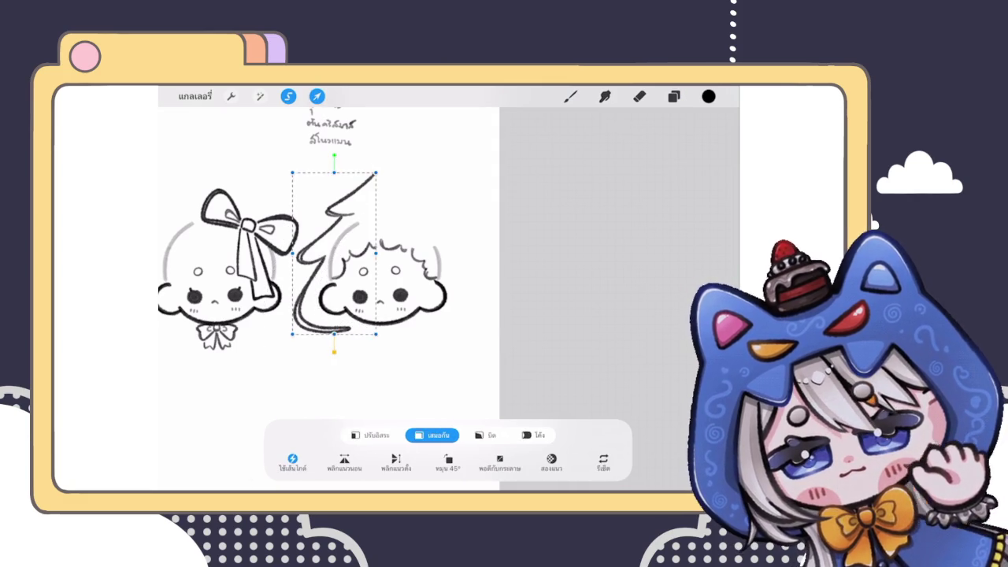
click(533, 434)
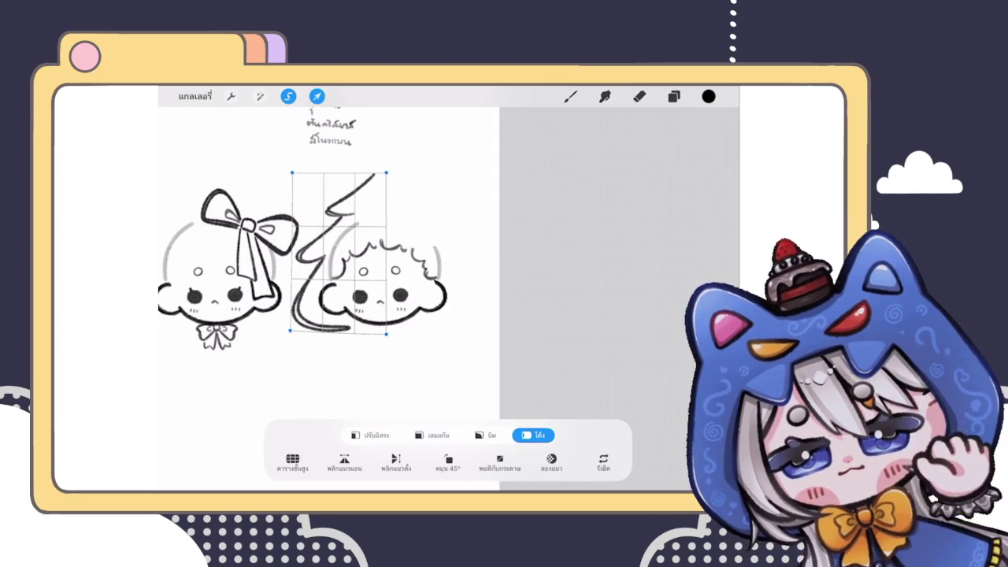
drag(331, 252, 327, 252)
drag(386, 171, 375, 182)
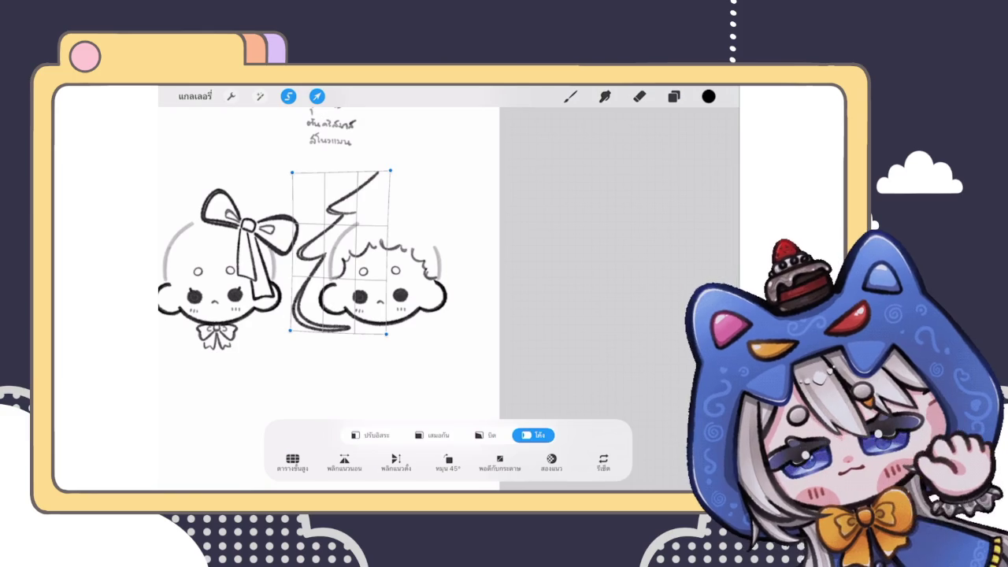
click(571, 96)
scroll(315, 292, down, 2)
key(ctrl+z)
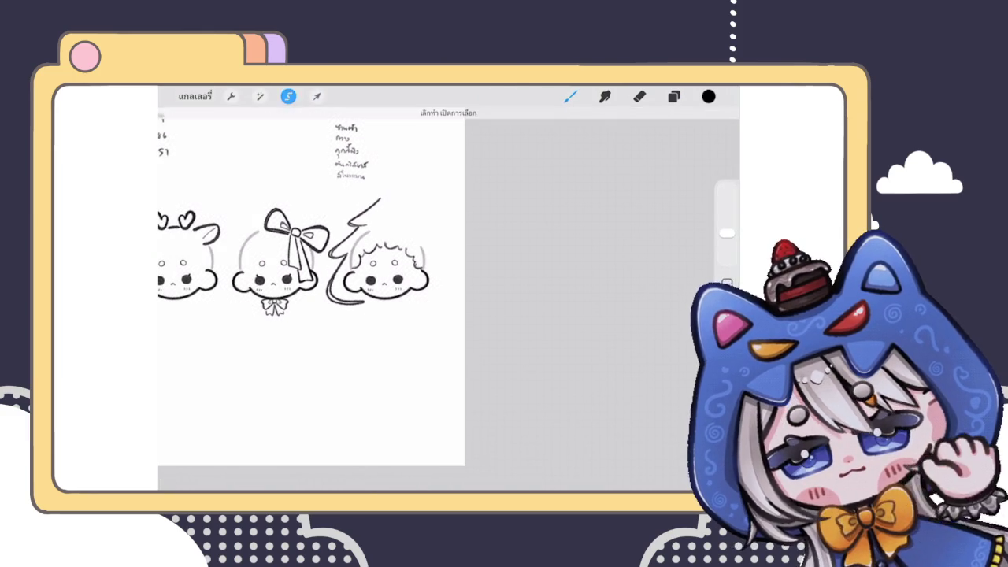
Undo then redo the tree warp to keep it, and switch to the Eraser
key(ctrl+z)
key(ctrl+shift+z)
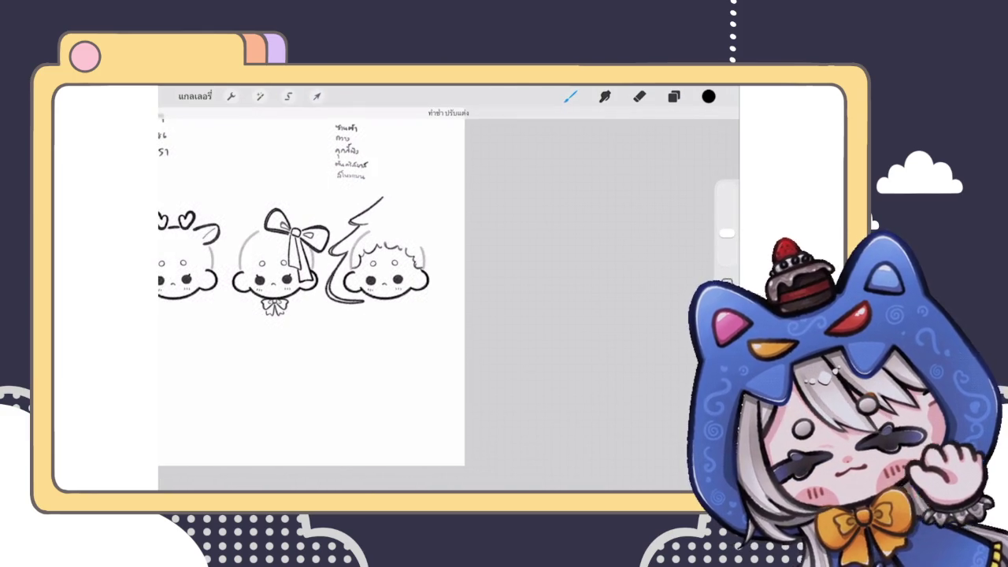
scroll(346, 259, up, 2)
scroll(327, 263, up, 1)
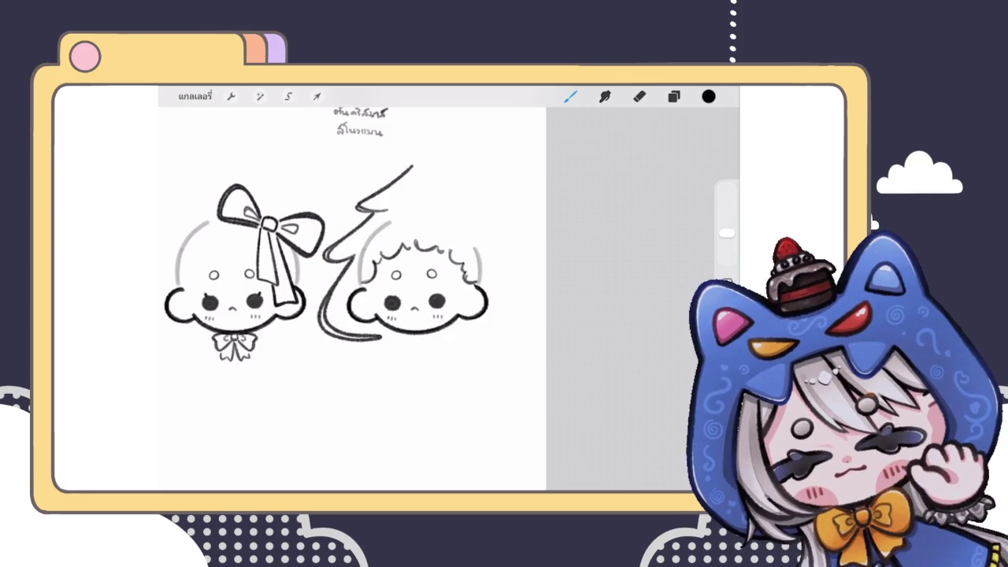
key(e)
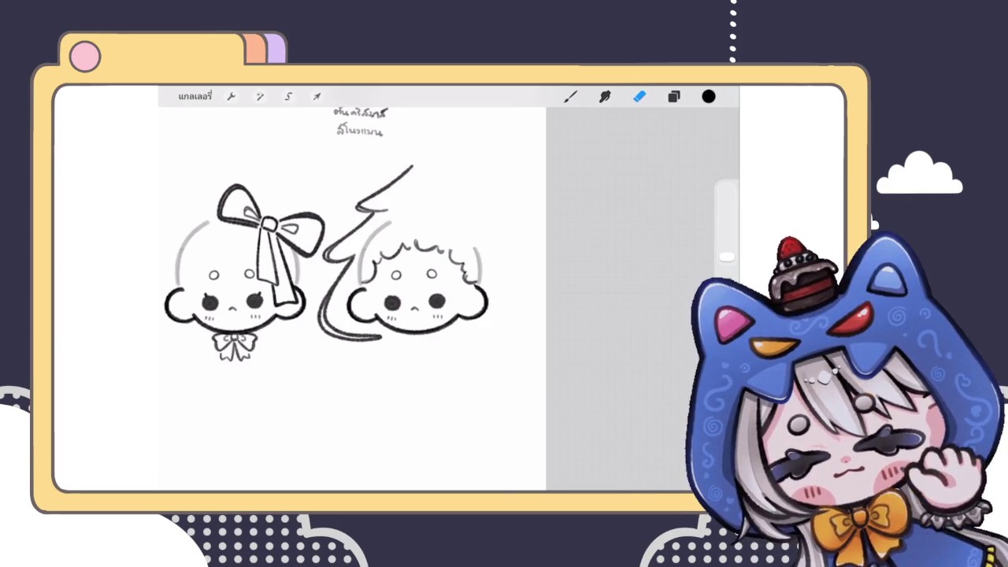
scroll(339, 260, up, 2)
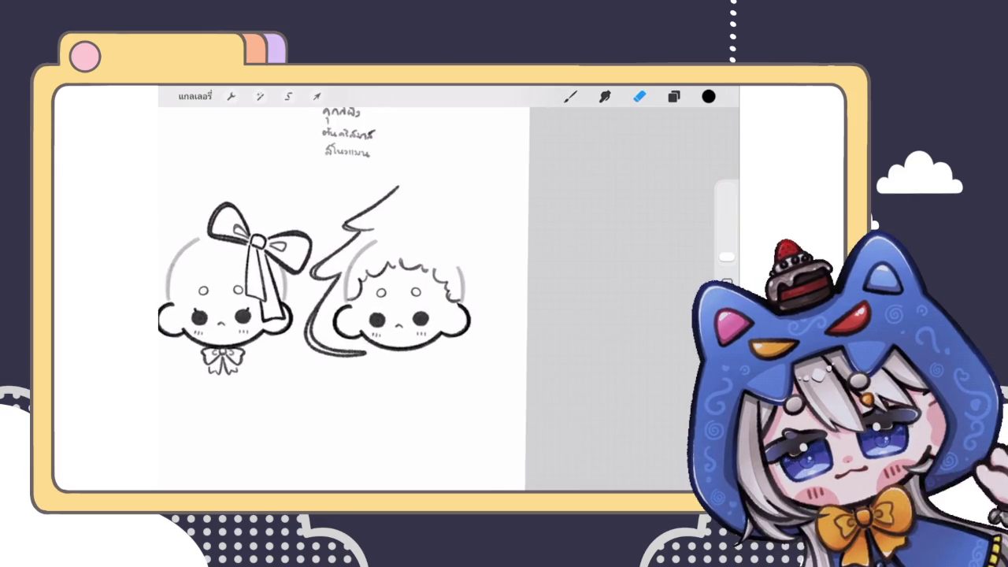
Check the layers, enlarge the eraser, and rub out the curly hair sketch to a faint trace
click(674, 96)
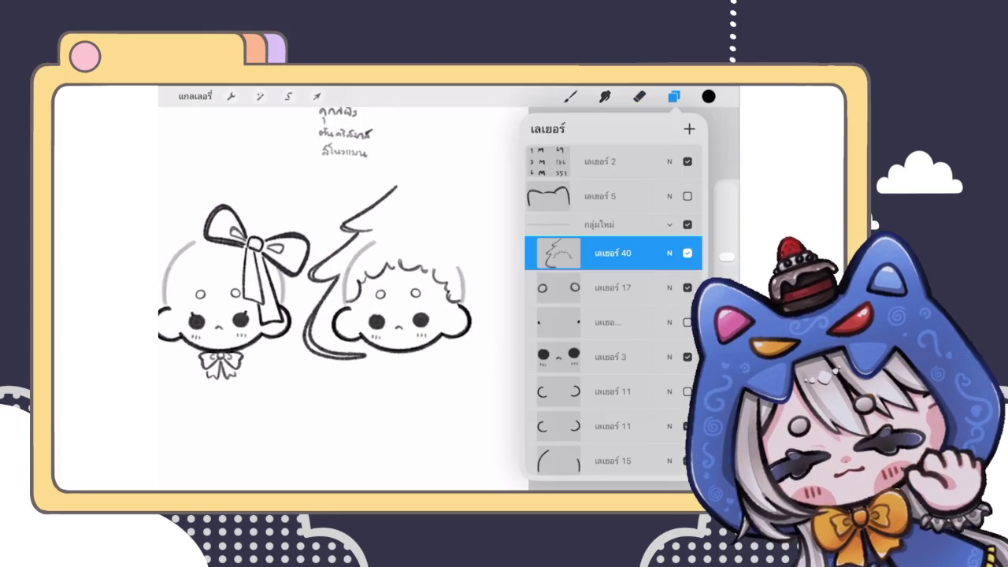
scroll(380, 284, up, 3)
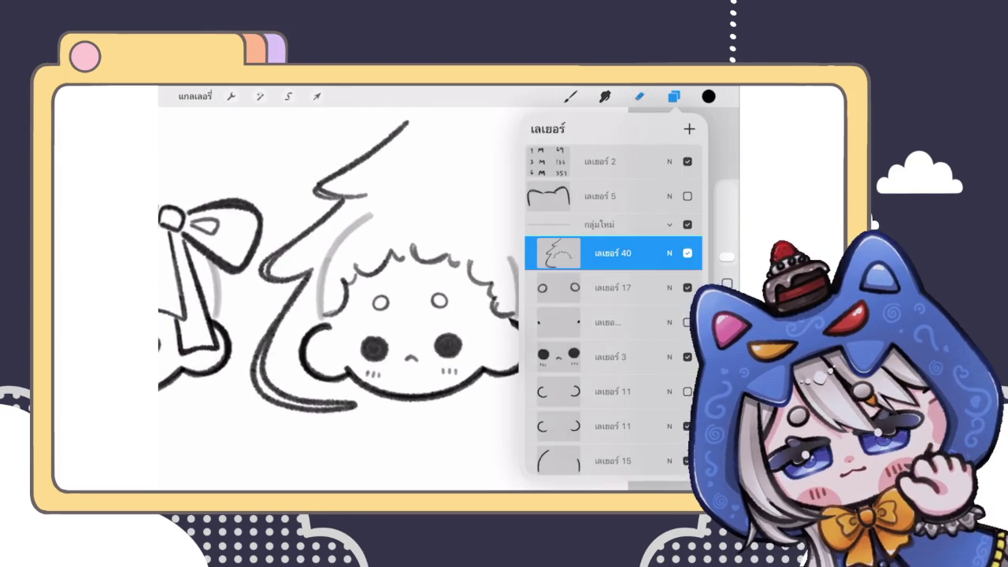
click(639, 96)
click(639, 97)
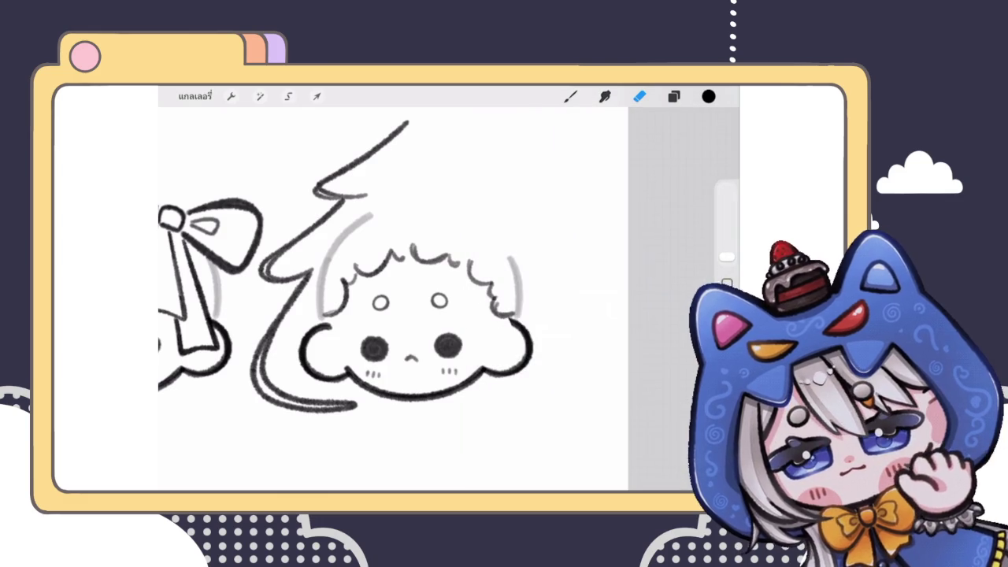
drag(726, 256, 726, 235)
drag(567, 304, 383, 300)
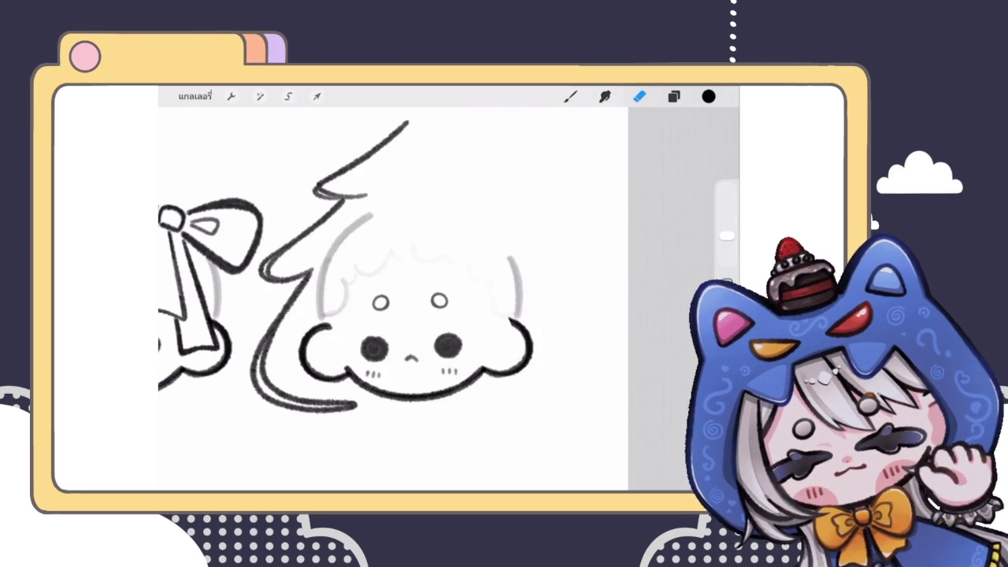
Re-erase the hair sketch and add a new layer for the inked hair
key(ctrl+z)
mouse_move(552, 307)
mouse_down()
mouse_move(462, 266)
mouse_move(383, 315)
mouse_move(506, 301)
mouse_up()
click(673, 97)
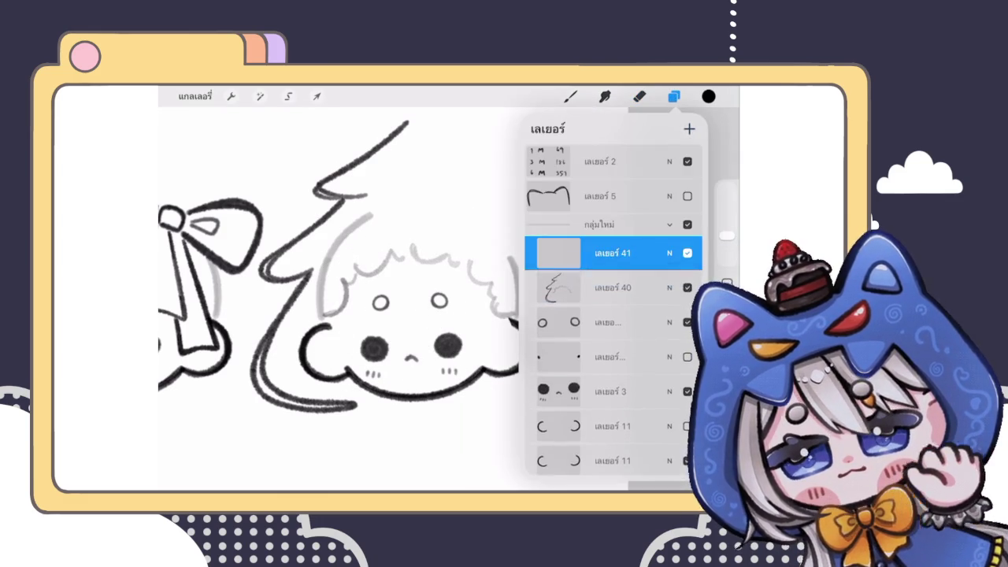
click(571, 97)
scroll(410, 315, up, 5)
Ink the left side of the hairline and the first hair bumps in black, redoing misplaced strokes
mouse_move(307, 334)
mouse_down()
mouse_move(362, 304)
mouse_move(345, 272)
mouse_move(380, 240)
mouse_move(372, 210)
mouse_move(482, 182)
mouse_up()
scroll(426, 299, up, 3)
scroll(425, 300, up, 3)
click(415, 229)
drag(416, 228, 465, 245)
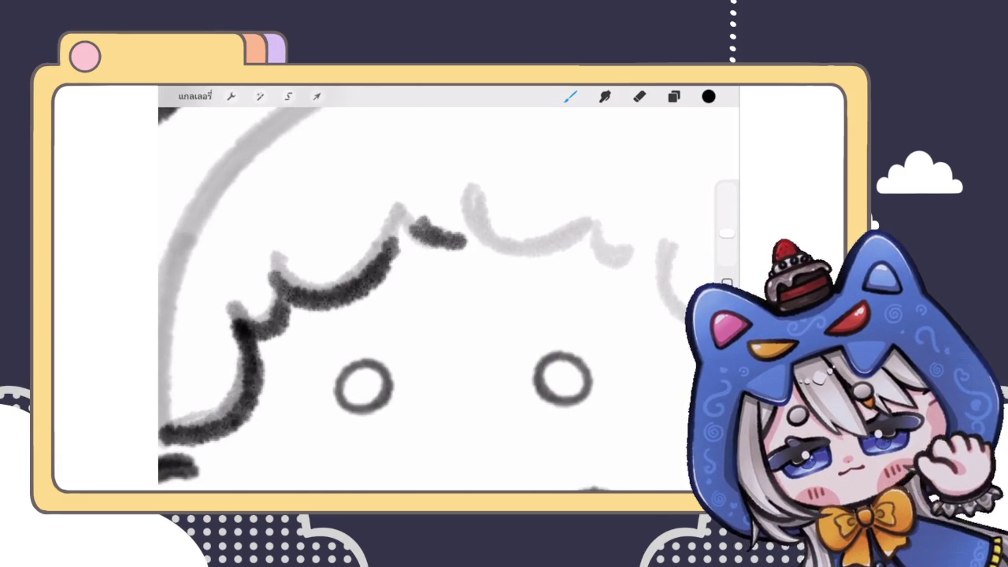
scroll(426, 299, up, 2)
key(ctrl+z)
mouse_move(364, 254)
mouse_down()
mouse_move(418, 264)
mouse_move(477, 246)
mouse_up()
drag(359, 251, 532, 272)
scroll(426, 300, down, 3)
scroll(425, 299, up, 2)
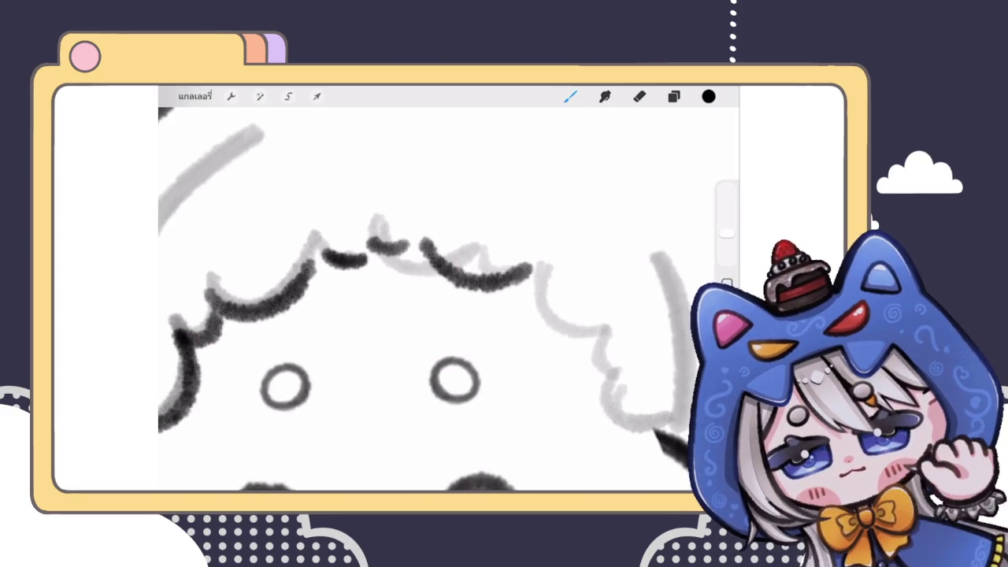
scroll(425, 299, down, 3)
key(ctrl+z)
scroll(425, 300, up, 2)
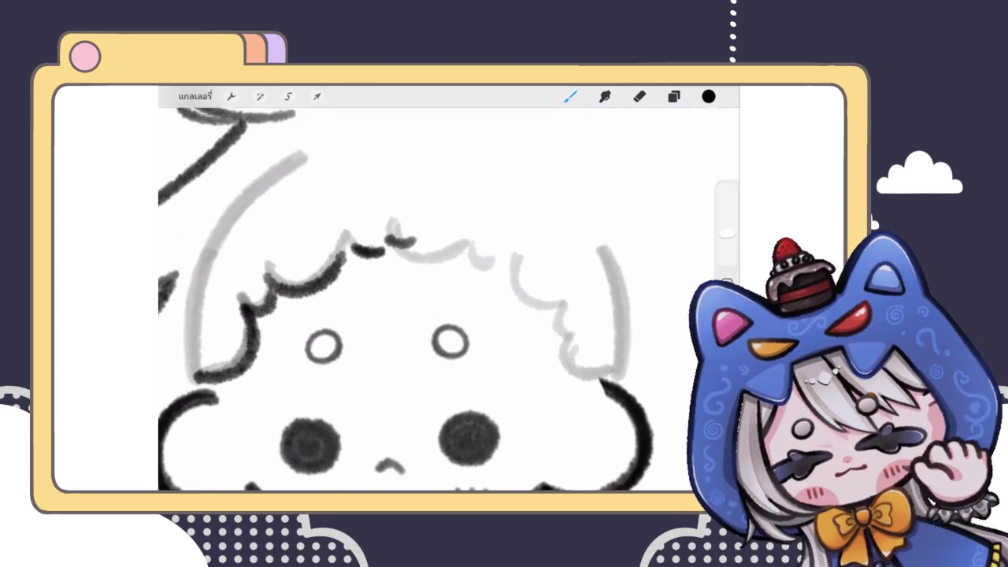
Ink the remaining curls across the top and right, finishing the hairline at the bottom right
drag(423, 236, 522, 286)
scroll(425, 300, down, 3)
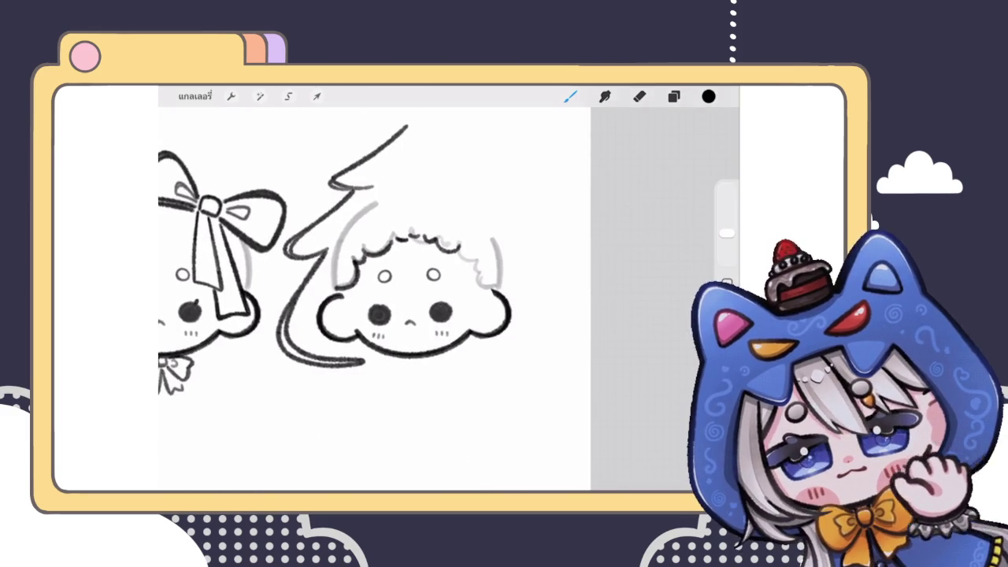
scroll(449, 244, up, 3)
key(ctrl+z)
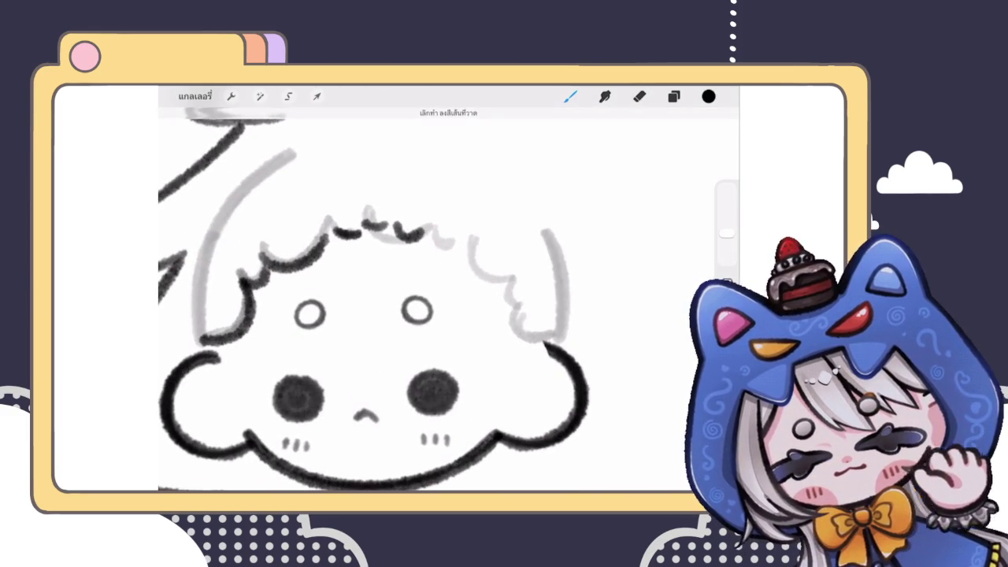
drag(421, 230, 489, 265)
scroll(458, 266, up, 3)
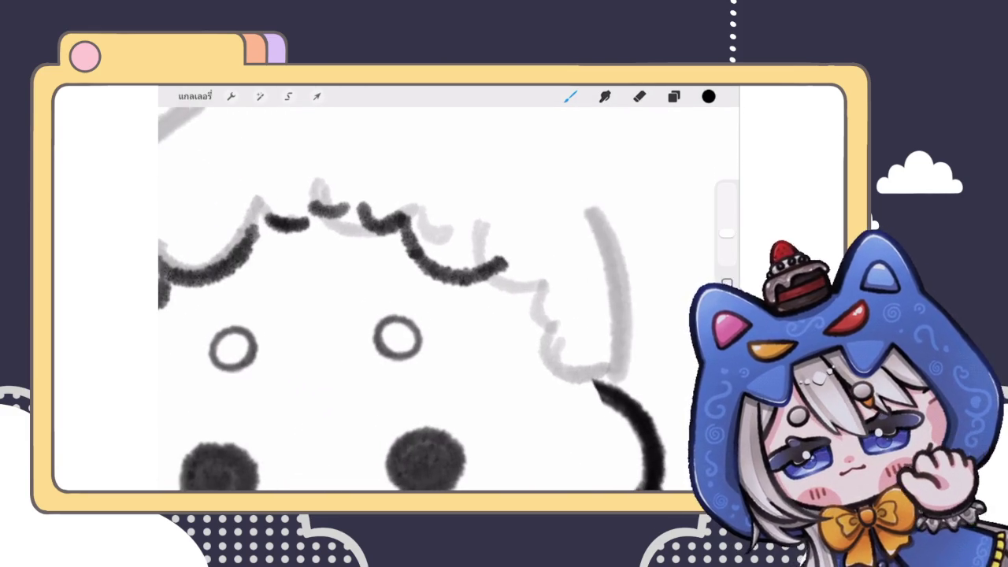
key(ctrl+z)
mouse_move(406, 219)
mouse_down()
mouse_move(433, 275)
mouse_move(496, 277)
mouse_move(590, 386)
mouse_up()
scroll(441, 300, down, 3)
scroll(441, 292, down, 1)
scroll(394, 260, up, 3)
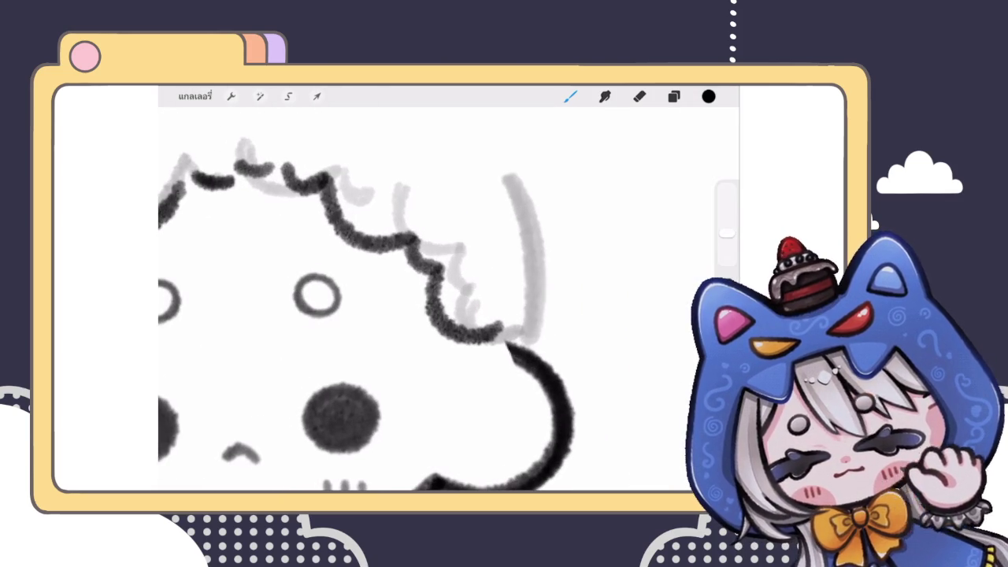
drag(498, 323, 488, 342)
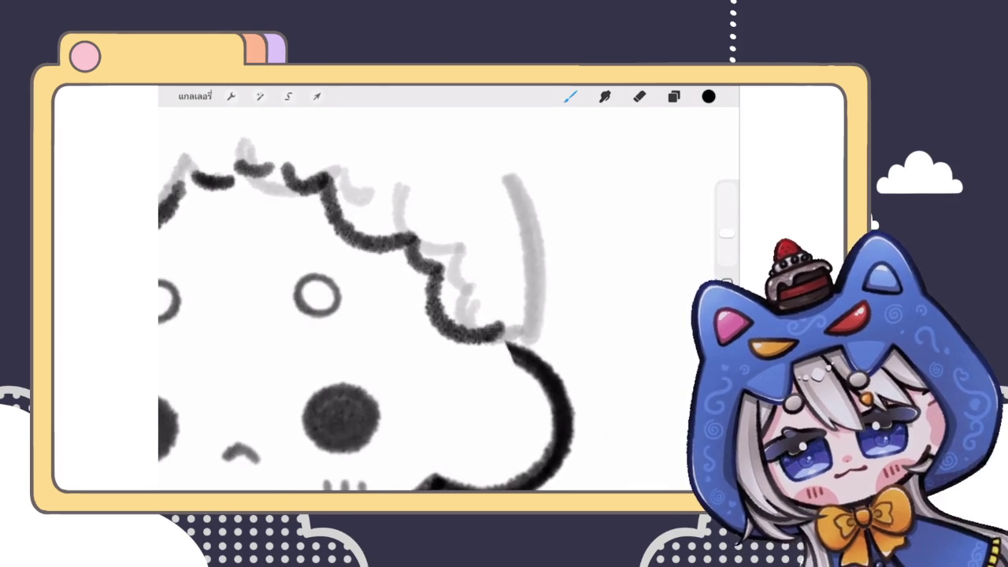
scroll(366, 292, down, 3)
scroll(315, 276, up, 2)
click(673, 96)
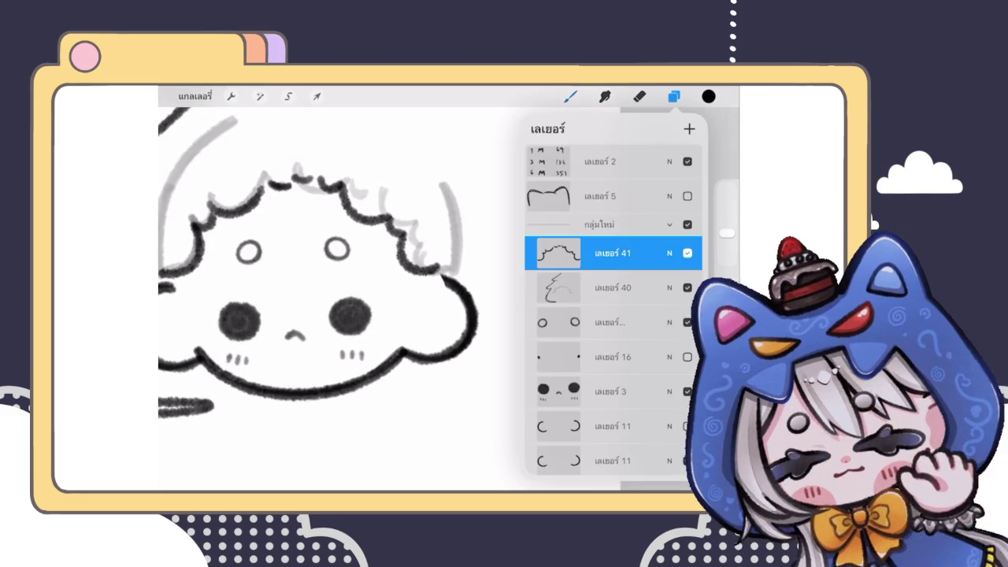
Delete layer 11 from the Layers list
scroll(615, 315, down, 3)
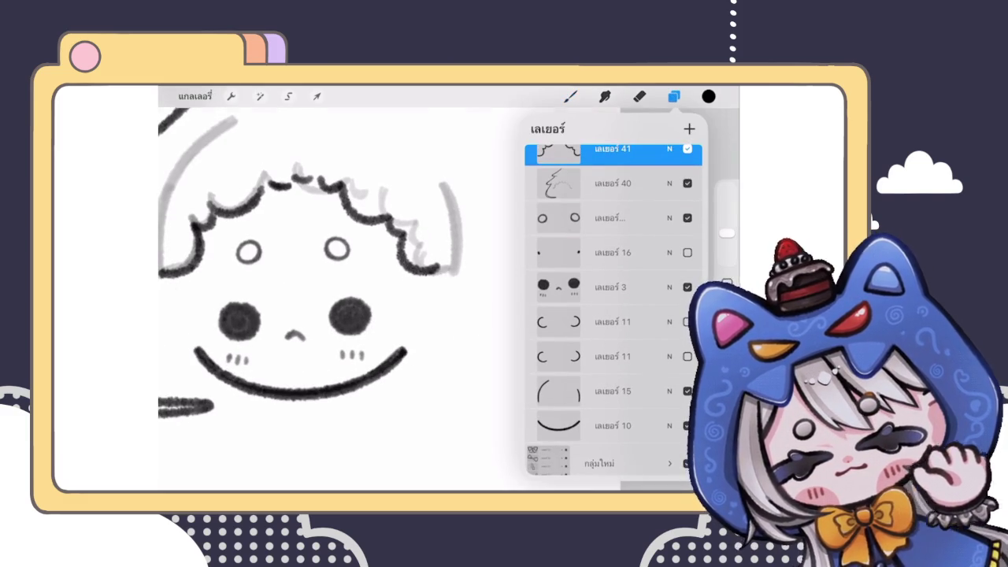
drag(630, 356, 567, 356)
click(671, 356)
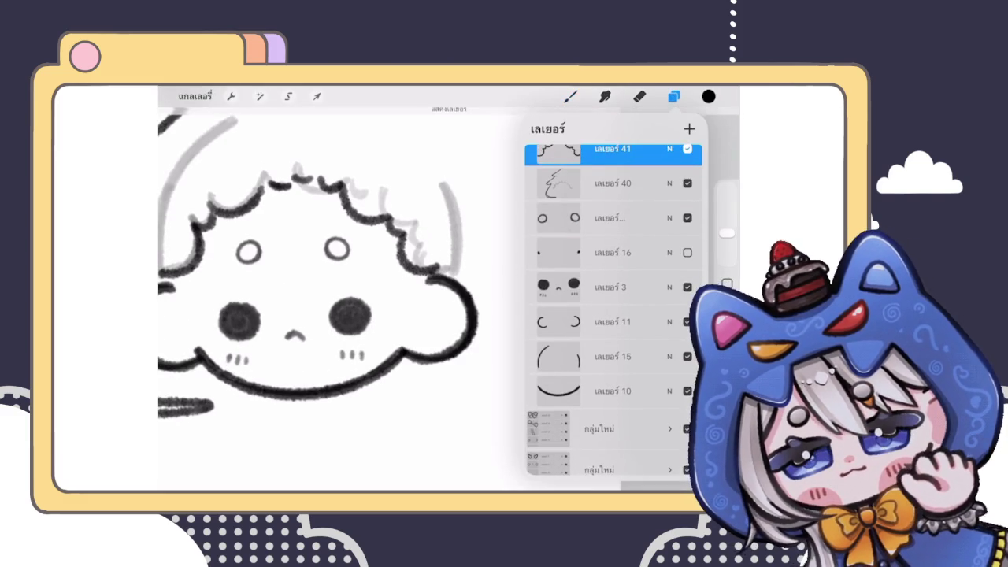
scroll(316, 260, down, 3)
scroll(439, 254, up, 3)
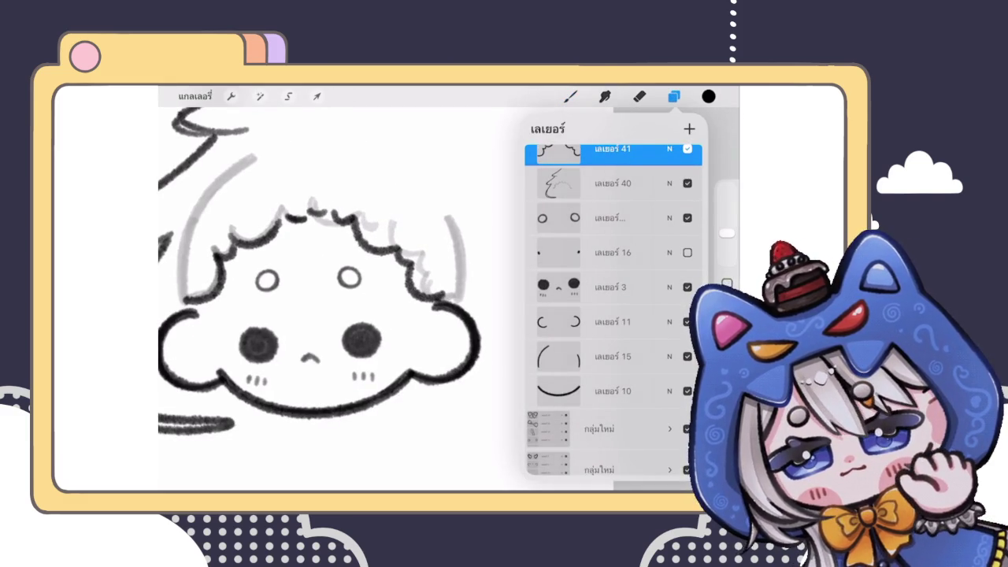
Try Liquify with an enlarged brush size, then return to drawing
click(259, 96)
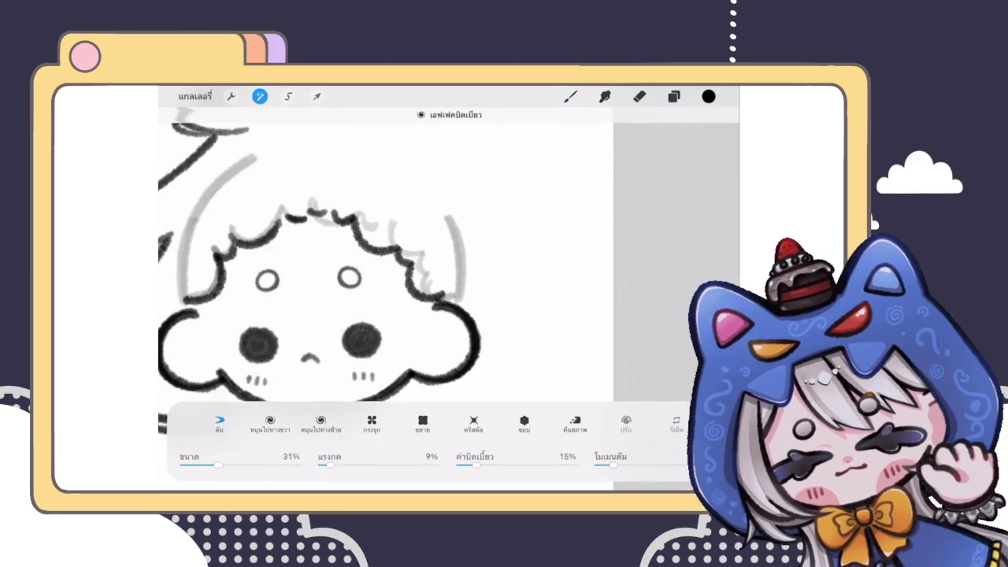
mouse_move(205, 464)
mouse_down()
mouse_move(228, 465)
mouse_move(205, 465)
mouse_up()
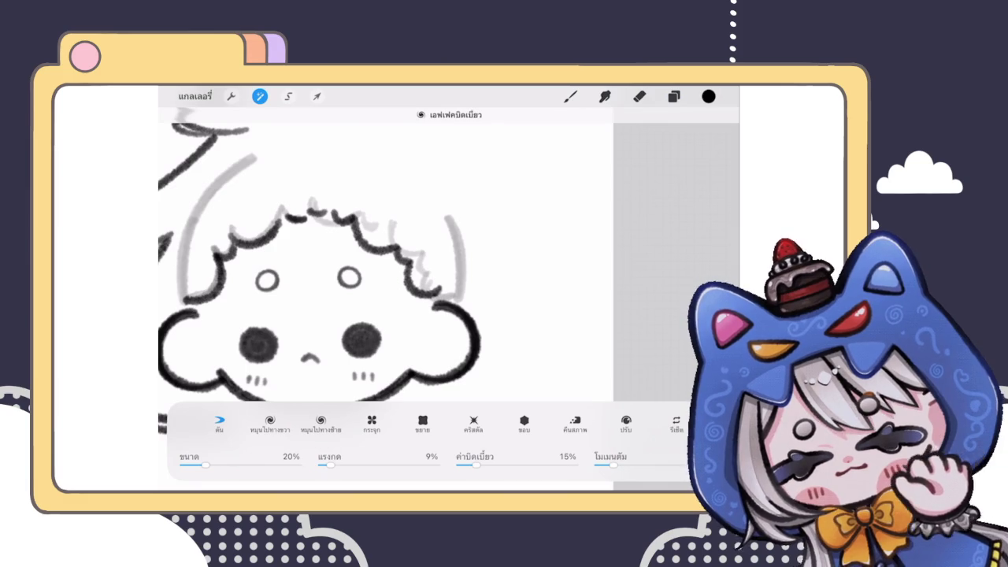
click(570, 96)
scroll(315, 260, down, 3)
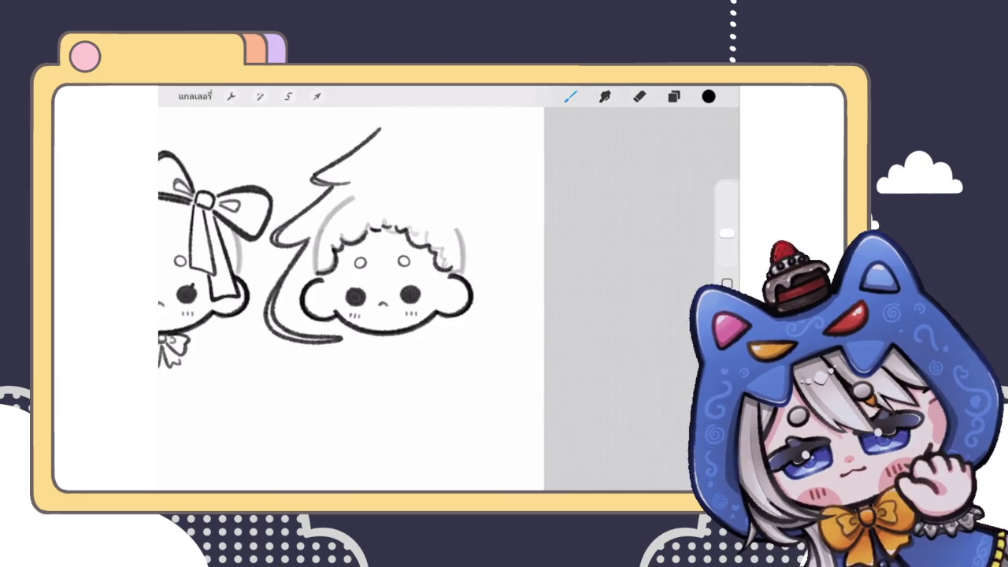
scroll(379, 228, up, 2)
scroll(379, 228, up, 3)
scroll(379, 228, up, 2)
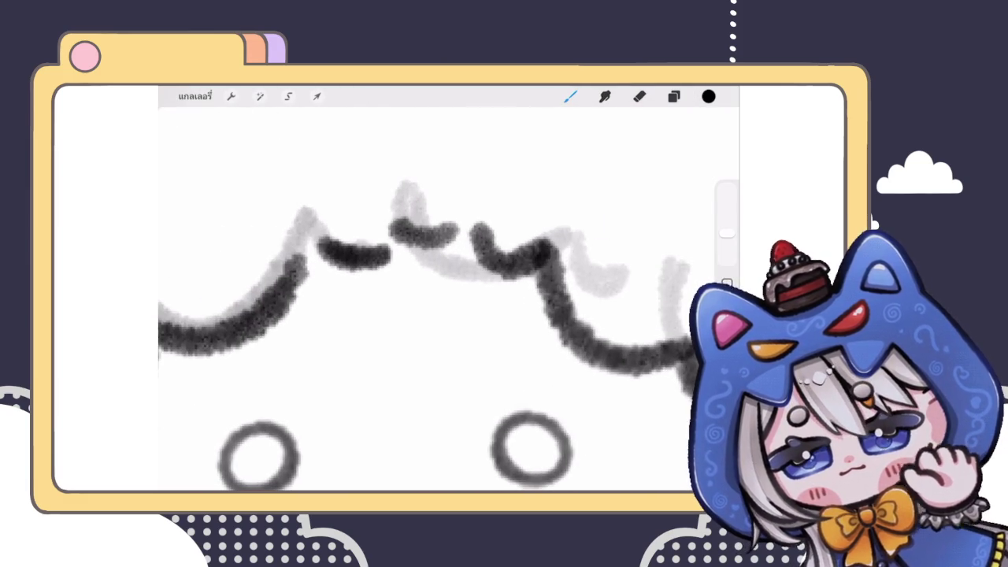
Lighten an upper hair stroke with a smaller eraser after undoing an oversized erase
click(288, 96)
click(392, 217)
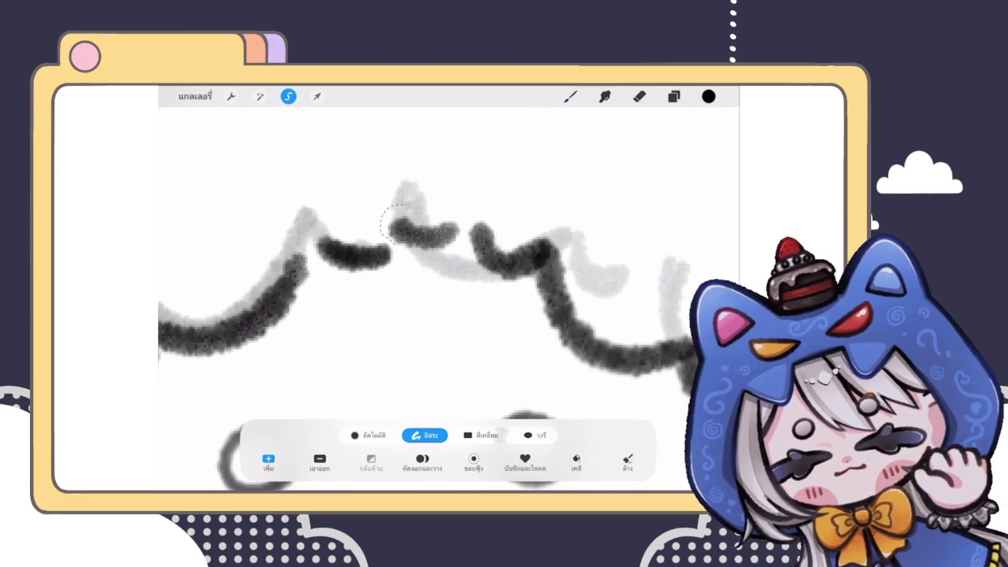
click(639, 96)
click(317, 97)
click(639, 96)
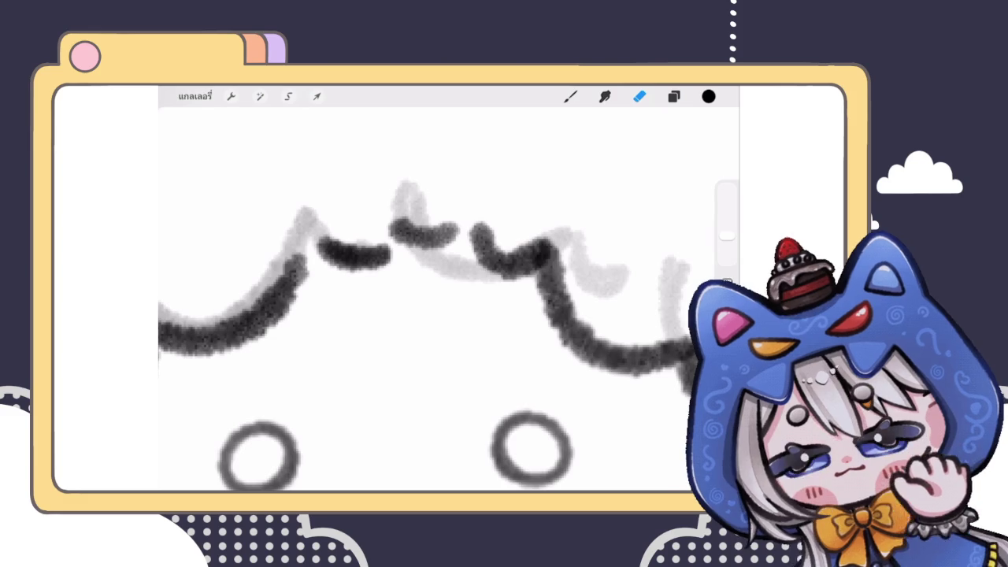
drag(236, 315, 614, 331)
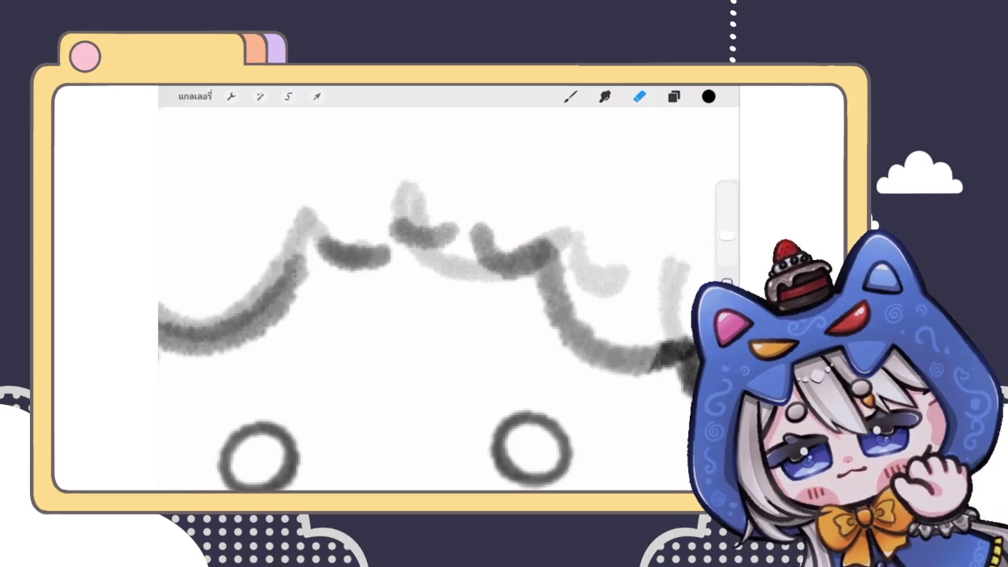
key(ctrl+z)
drag(727, 235, 727, 252)
mouse_move(347, 252)
mouse_down()
mouse_move(357, 262)
mouse_move(441, 237)
mouse_up()
Draw a new curl along the hairline, then undo the misplaced stroke
click(571, 96)
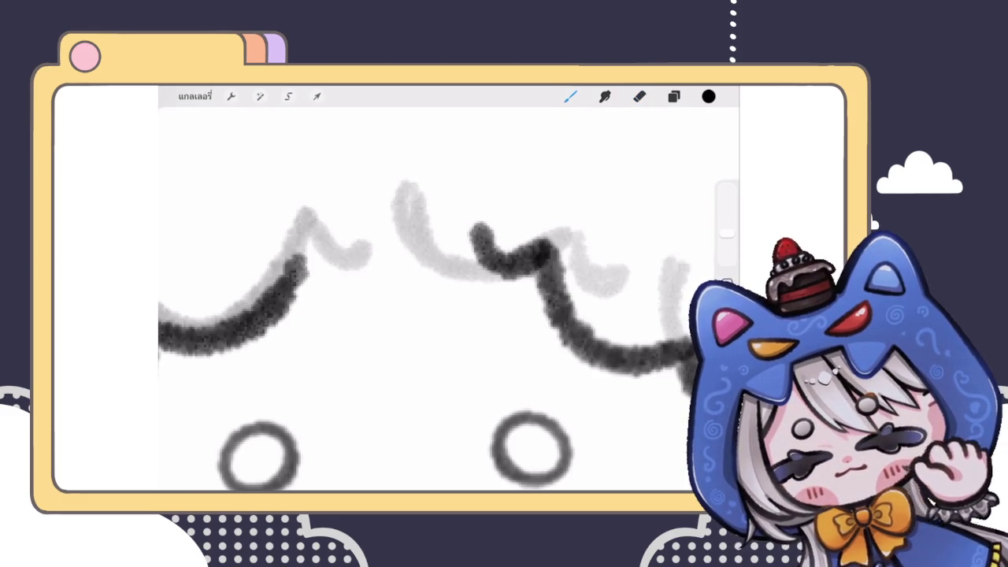
mouse_move(308, 240)
mouse_down()
mouse_move(457, 245)
mouse_move(412, 230)
mouse_up()
key(ctrl+z)
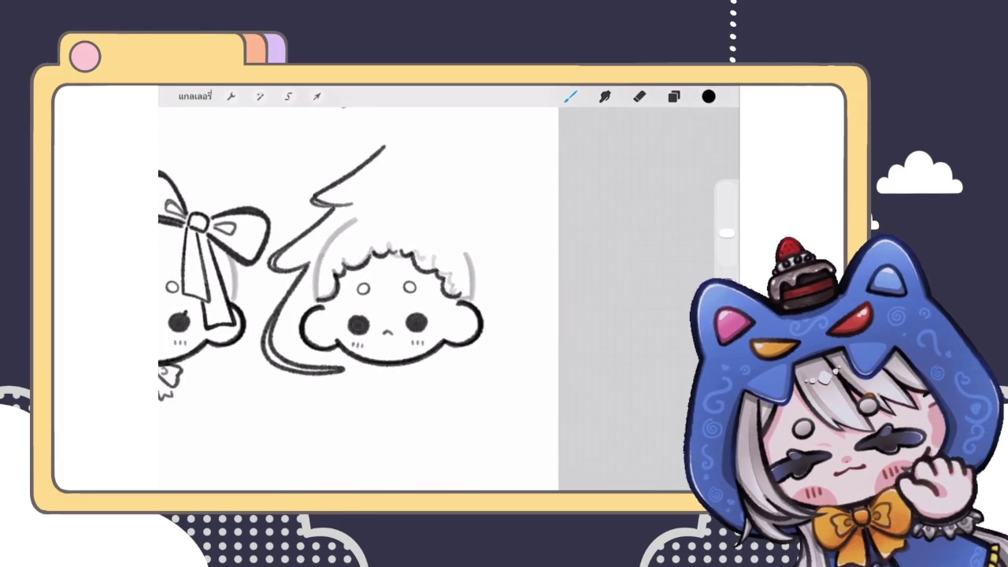
scroll(331, 252, down, 3)
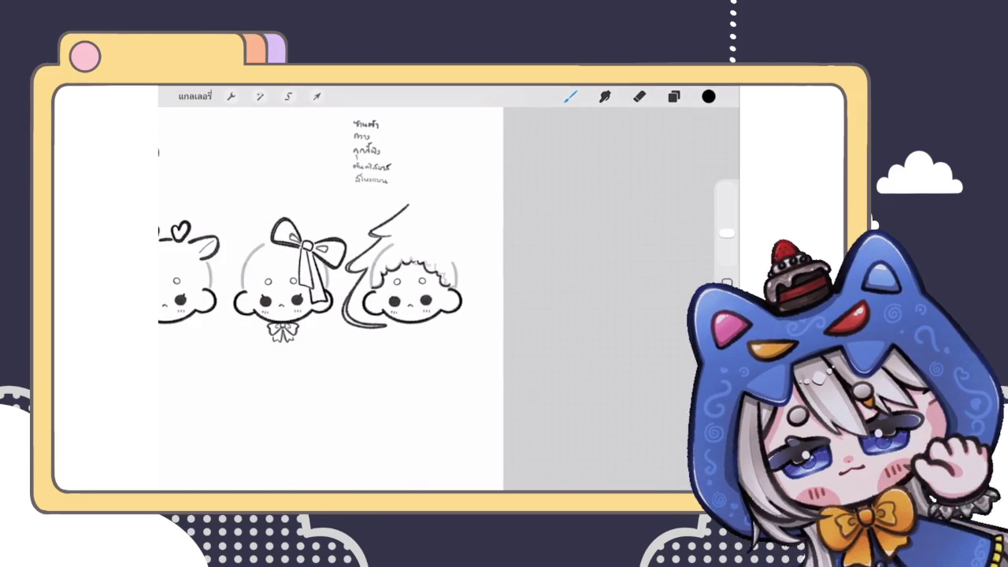
scroll(409, 284, up, 3)
scroll(409, 283, up, 3)
scroll(441, 299, up, 2)
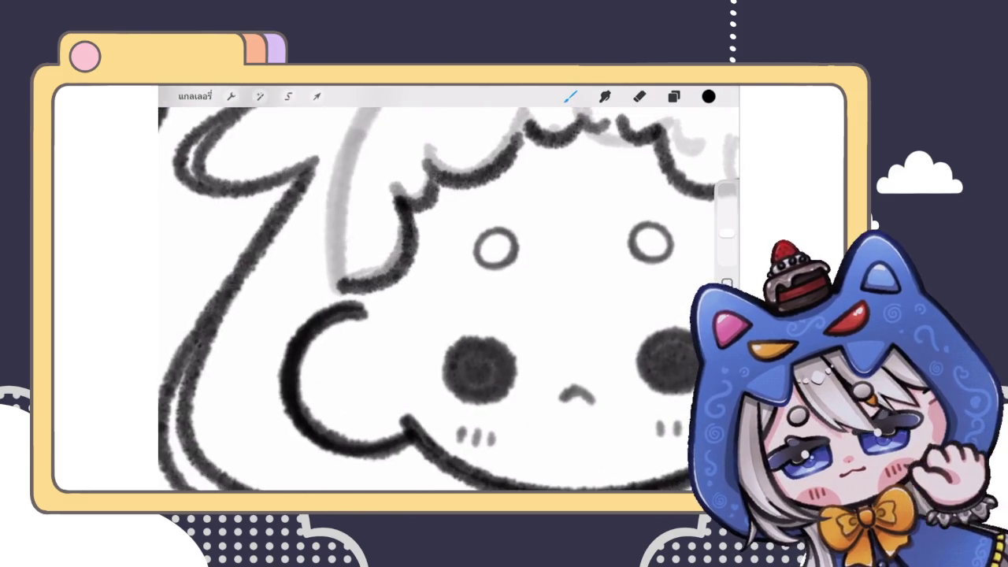
Use Liquify to push the cheek outline slightly into shape
click(260, 96)
click(217, 455)
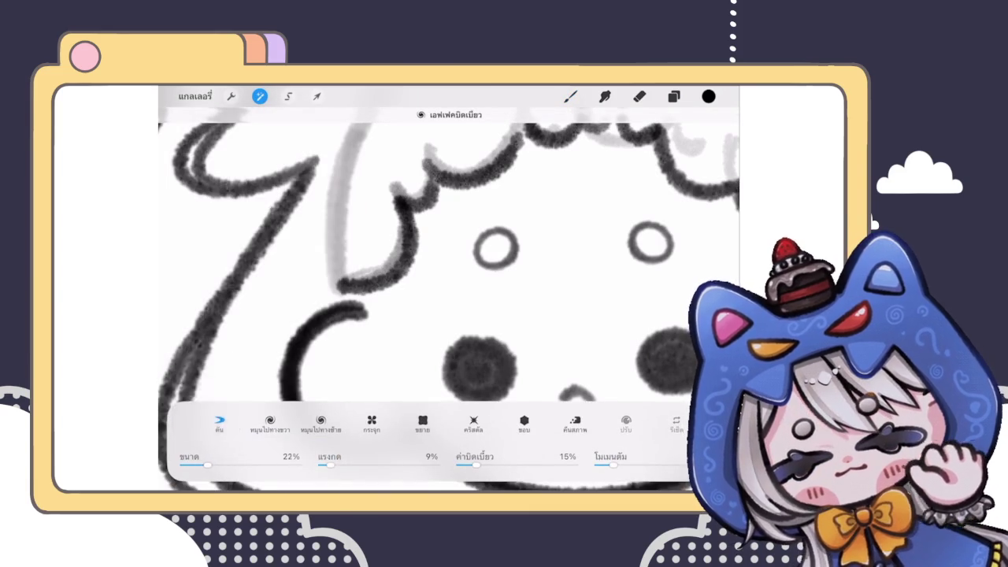
drag(347, 285, 362, 288)
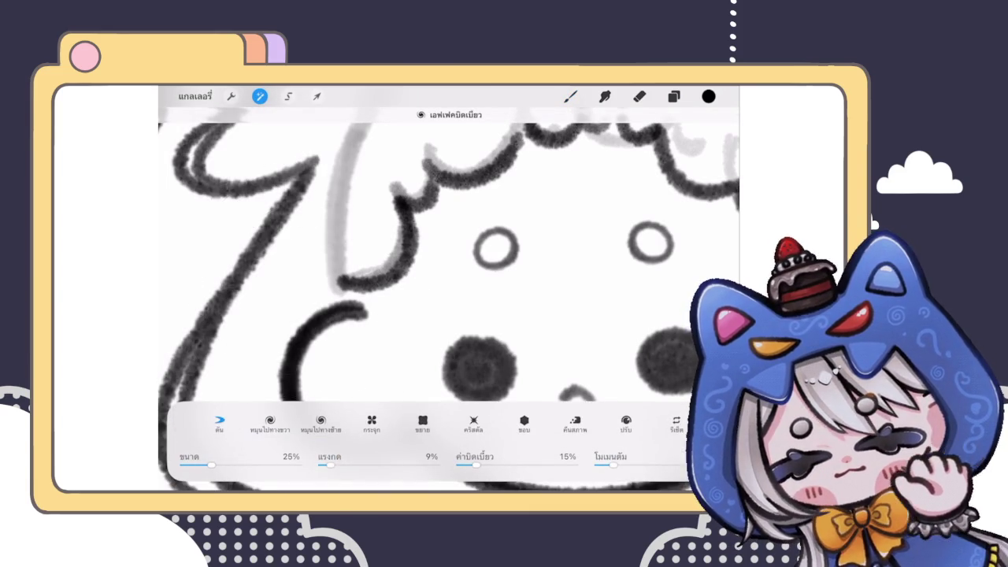
scroll(449, 283, down, 3)
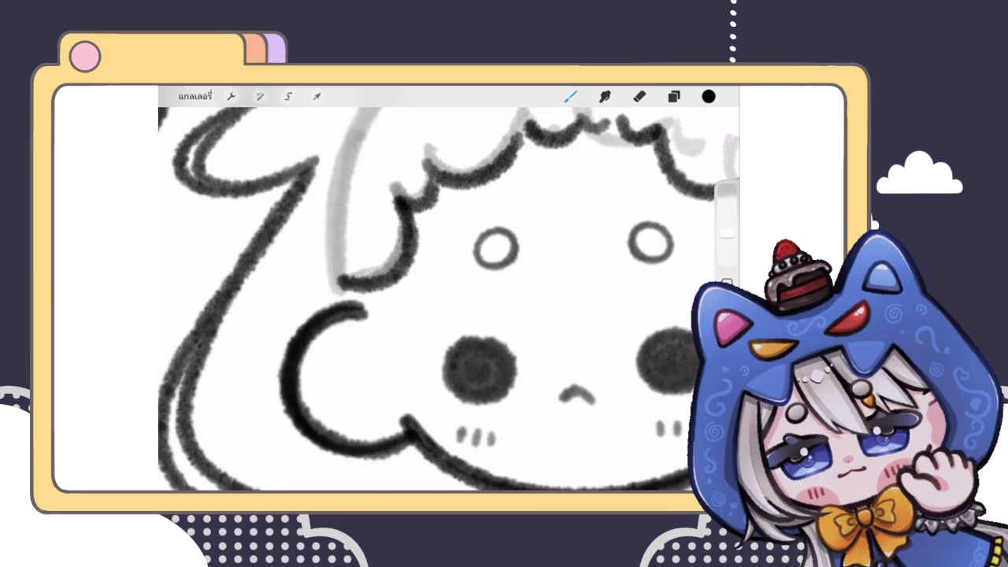
scroll(449, 283, down, 3)
click(571, 96)
scroll(410, 291, down, 2)
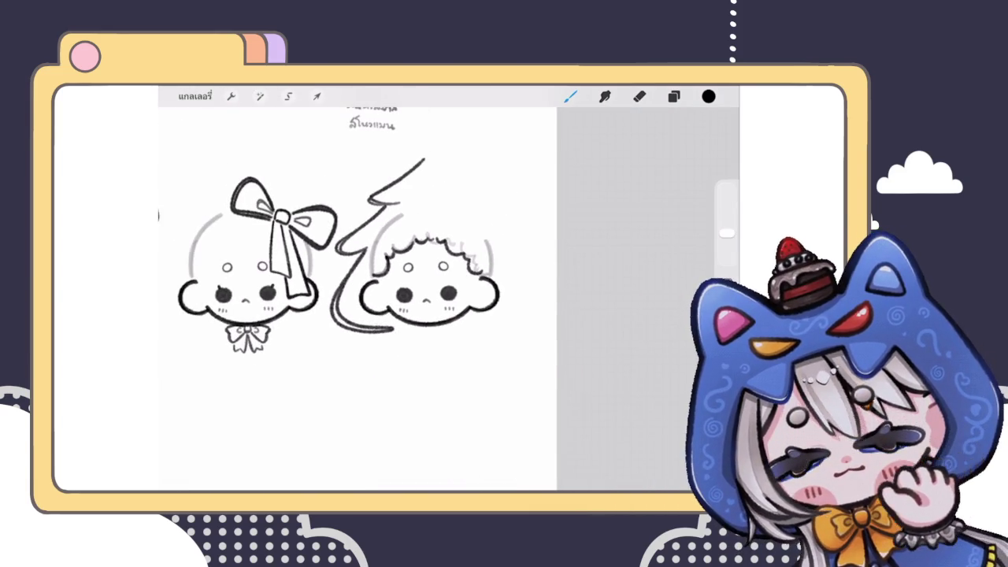
scroll(330, 260, up, 2)
Shrink the eraser to 3% and clean the grey sketch marks from the curls
click(674, 96)
click(673, 96)
click(639, 96)
drag(458, 217, 454, 240)
drag(727, 233, 727, 249)
mouse_move(483, 279)
mouse_down()
mouse_move(450, 225)
mouse_move(349, 232)
mouse_move(339, 271)
mouse_up()
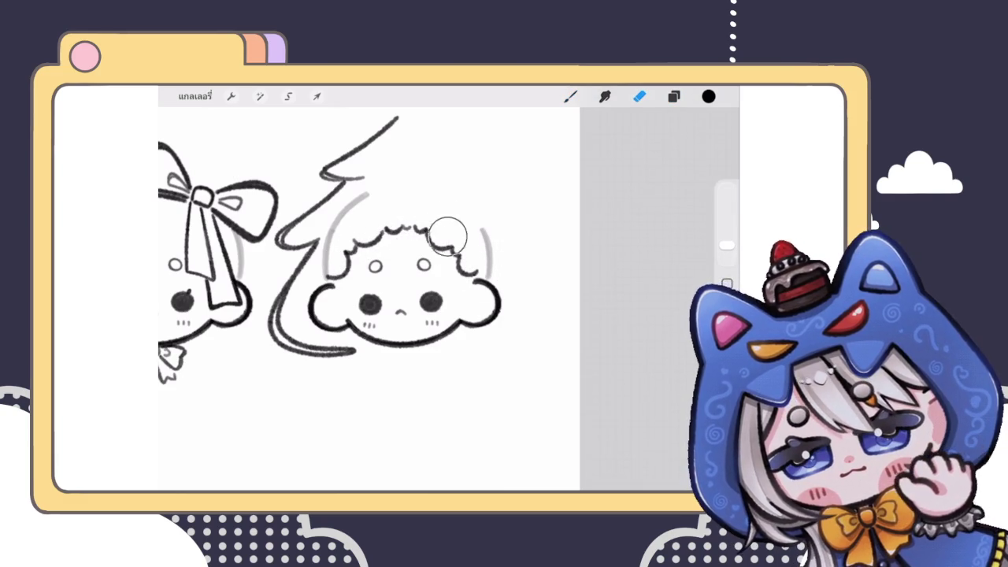
Duplicate the half-tree layer 40
click(674, 96)
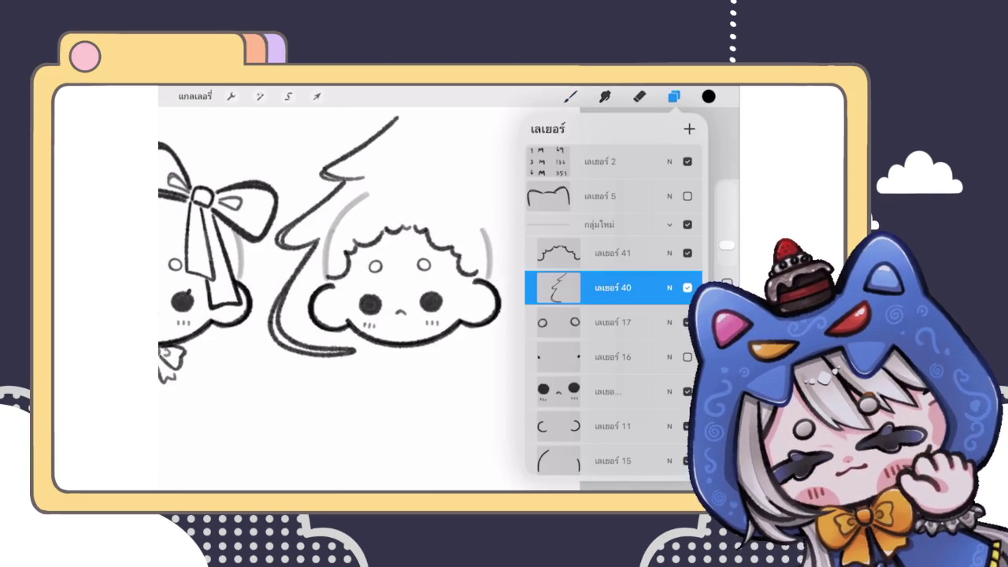
drag(662, 287, 568, 287)
click(612, 287)
scroll(331, 276, down, 3)
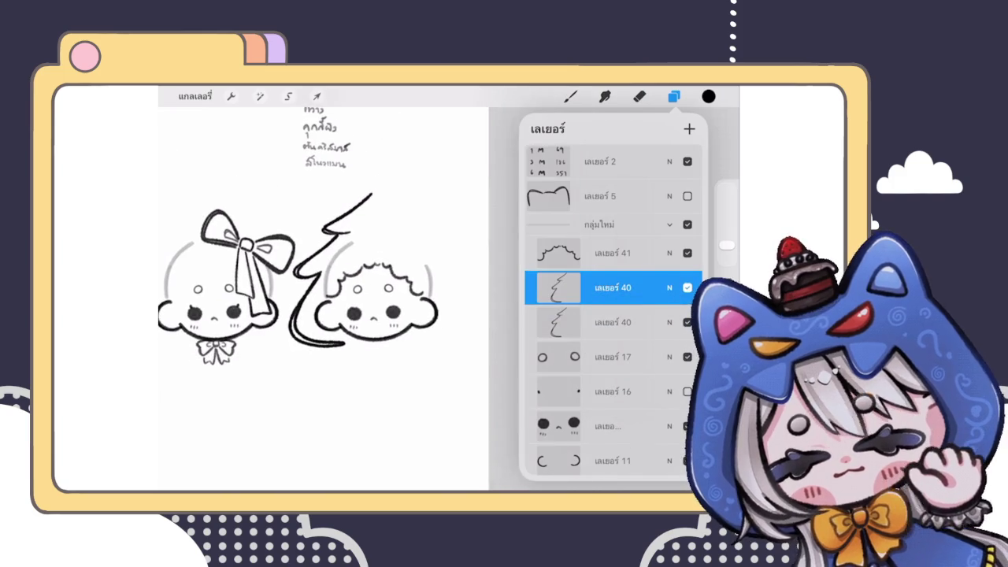
scroll(331, 276, up, 3)
Flip the copy horizontally, slide it right to complete the tree, and merge it into layer 40
click(317, 96)
click(432, 435)
click(370, 435)
drag(375, 315, 437, 315)
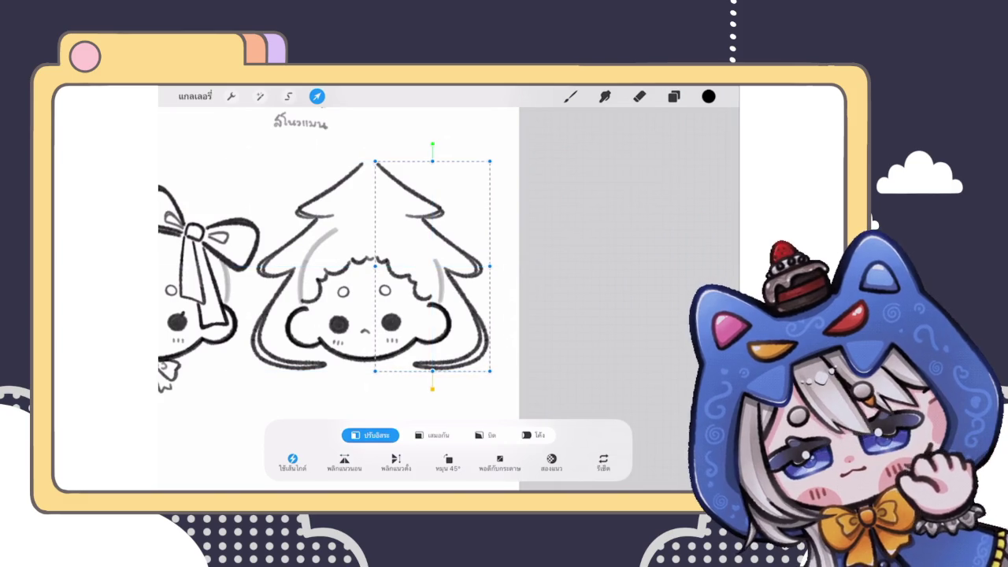
click(673, 97)
click(615, 287)
click(453, 372)
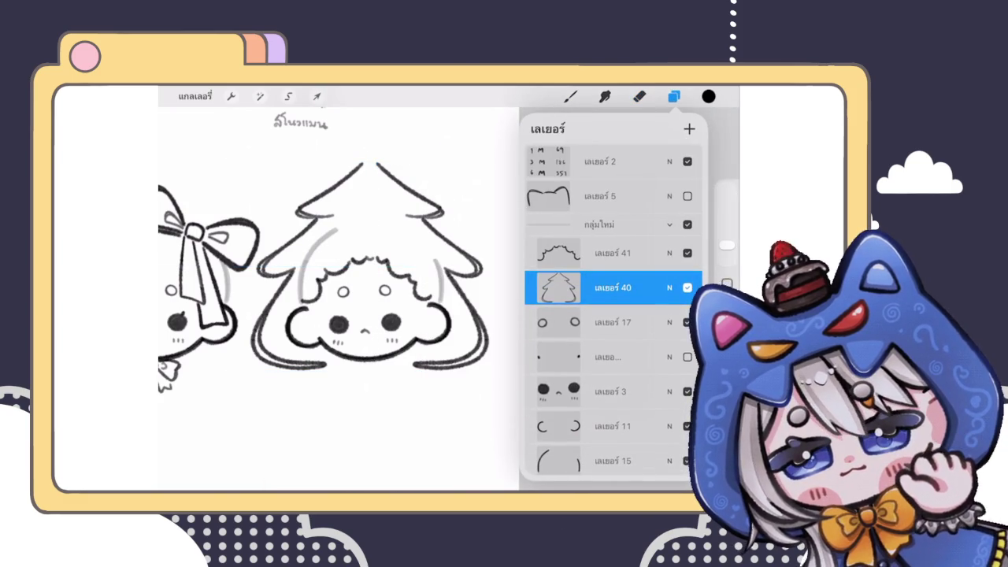
Adjust the whole tree hood's placement with Transform and commit its position
click(317, 96)
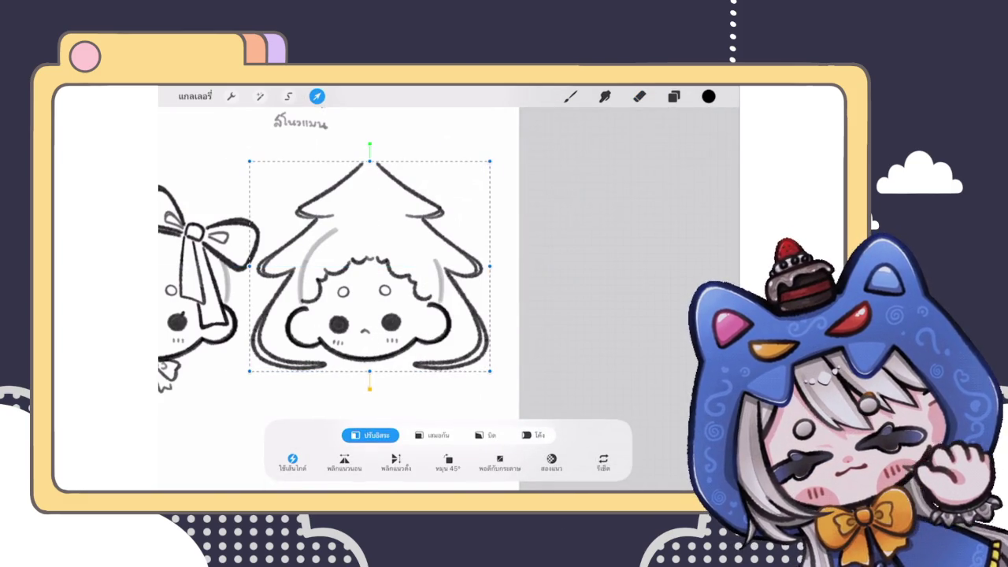
scroll(409, 268, up, 1)
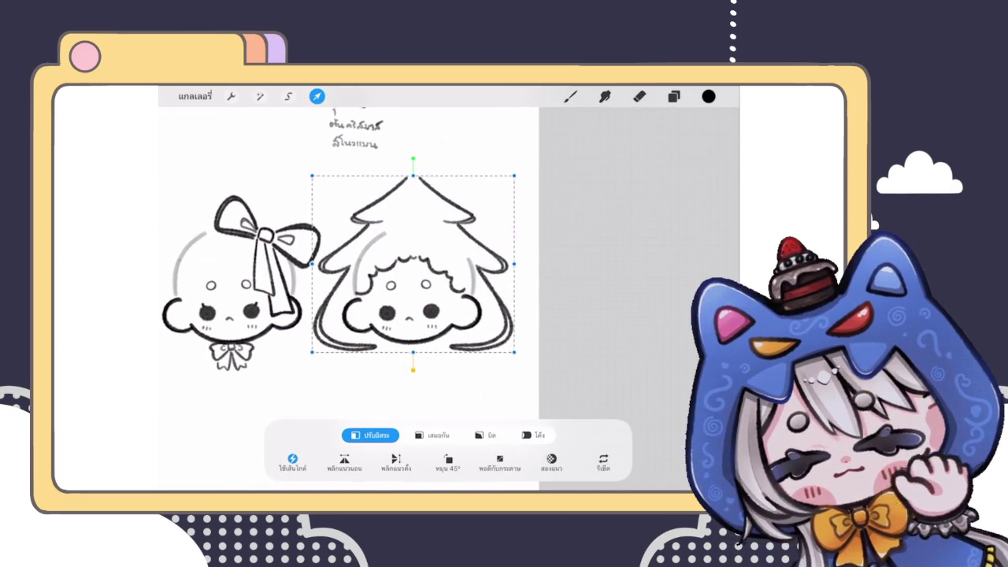
scroll(410, 268, up, 1)
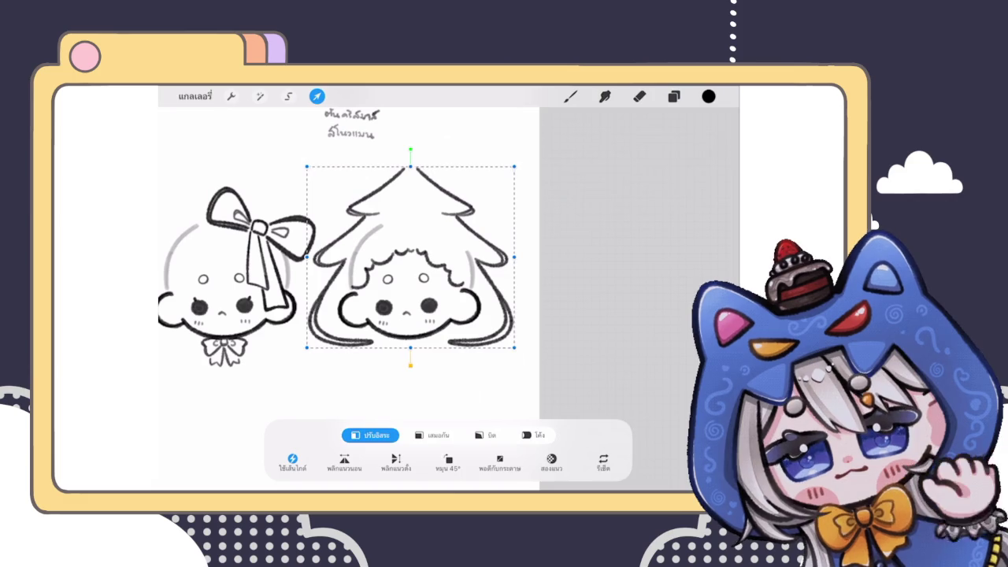
click(673, 96)
click(640, 96)
scroll(347, 268, down, 1)
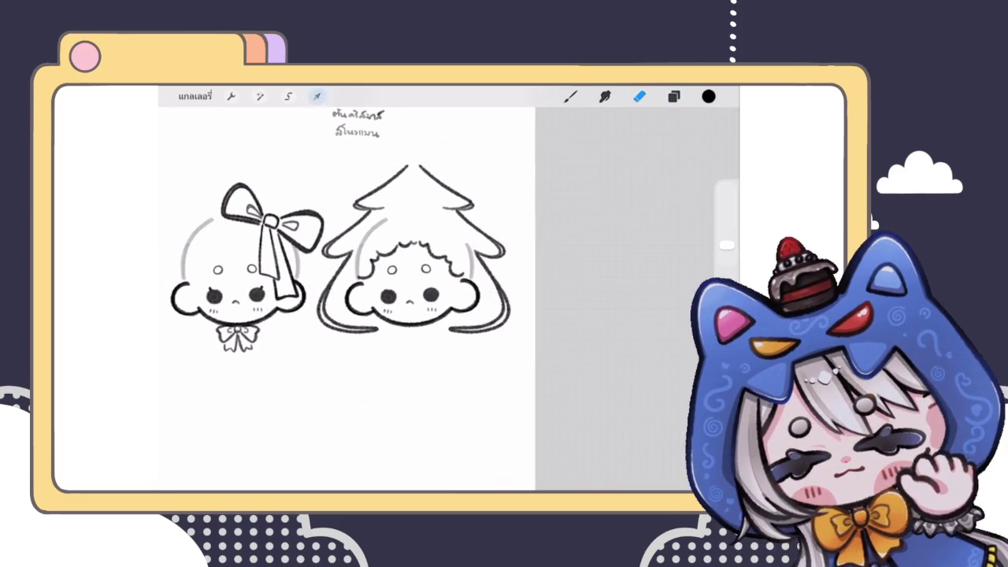
click(317, 96)
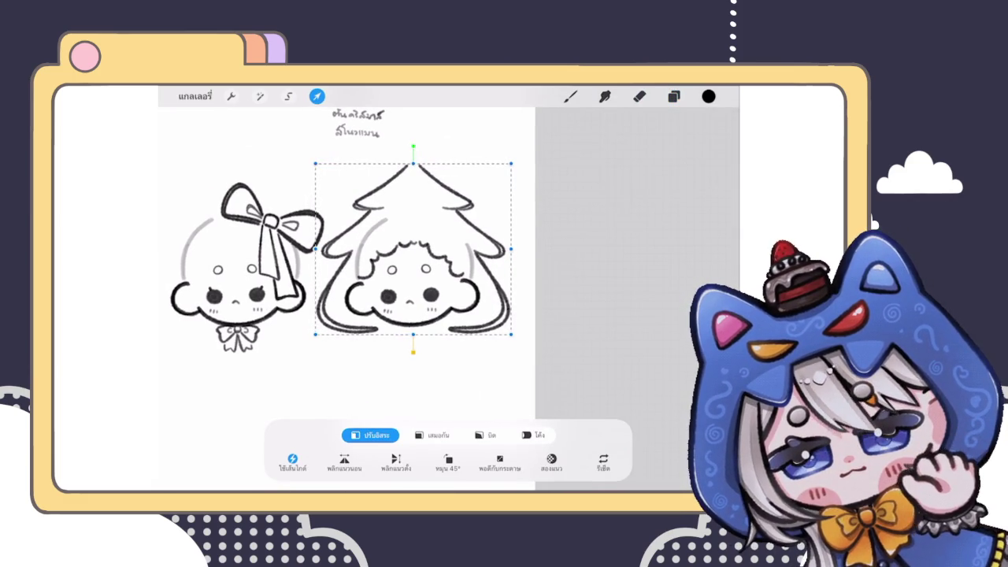
key(b)
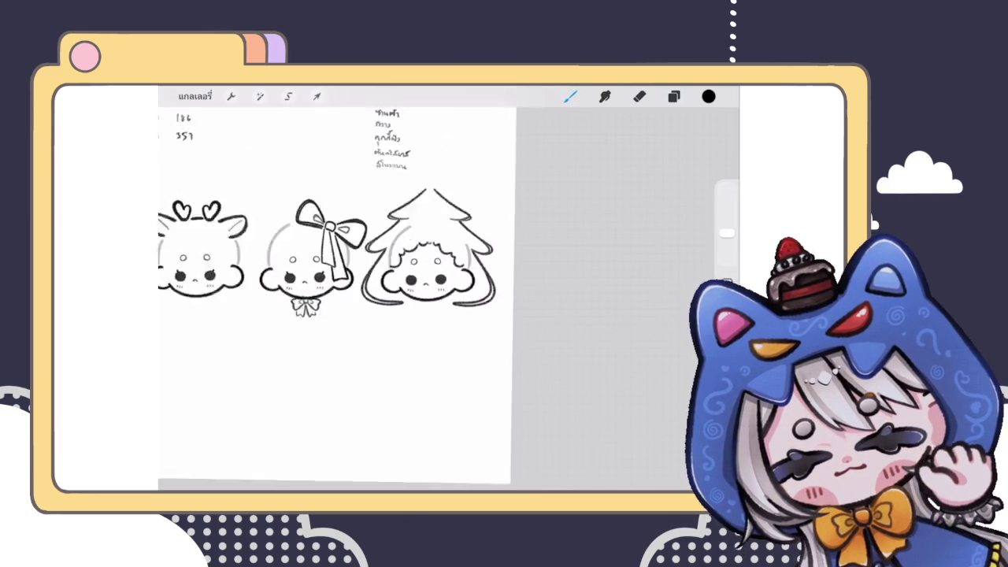
scroll(333, 290, up, 3)
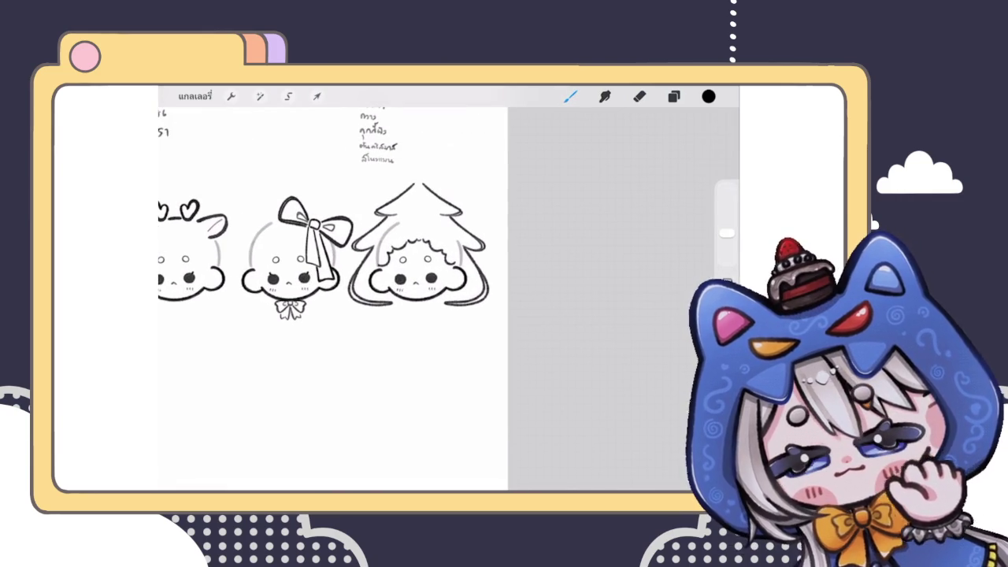
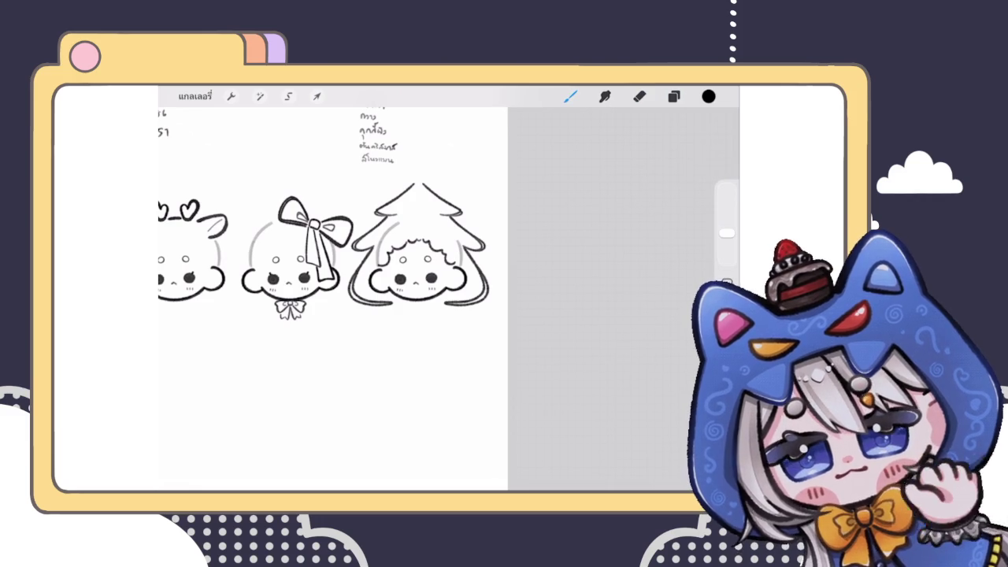
Try a fluffy stroke under the tree-hood character's face, then undo it
scroll(331, 290, down, 3)
scroll(331, 290, up, 4)
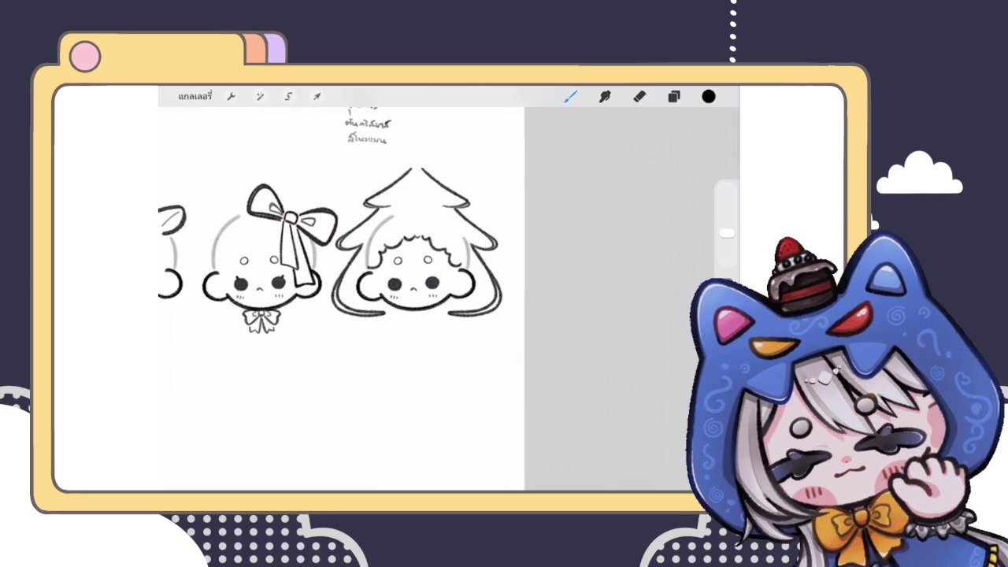
click(673, 96)
scroll(401, 308, up, 5)
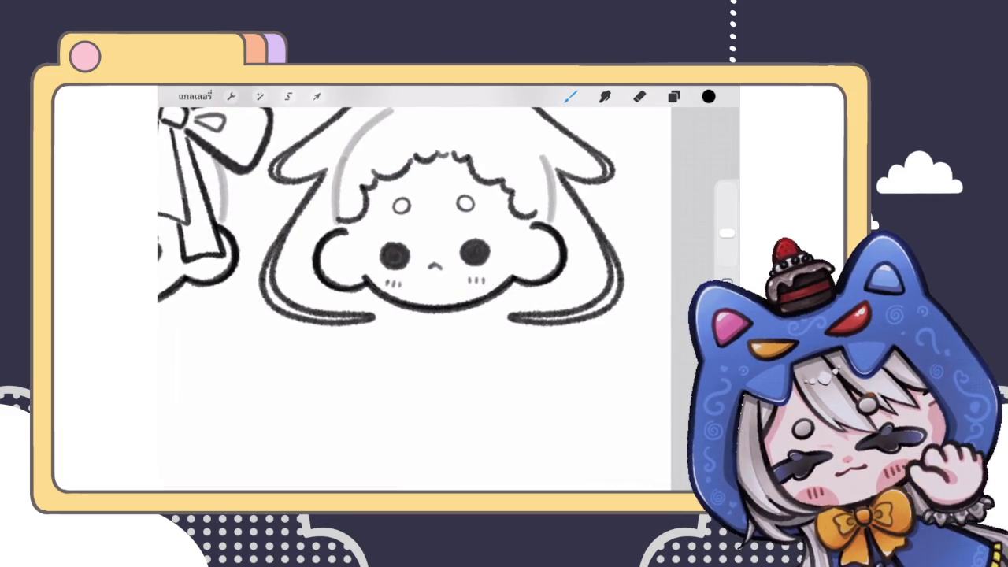
scroll(372, 319, up, 5)
key(ctrl+z)
mouse_move(372, 313)
mouse_down()
mouse_move(473, 331)
mouse_move(586, 323)
mouse_up()
scroll(449, 299, down, 5)
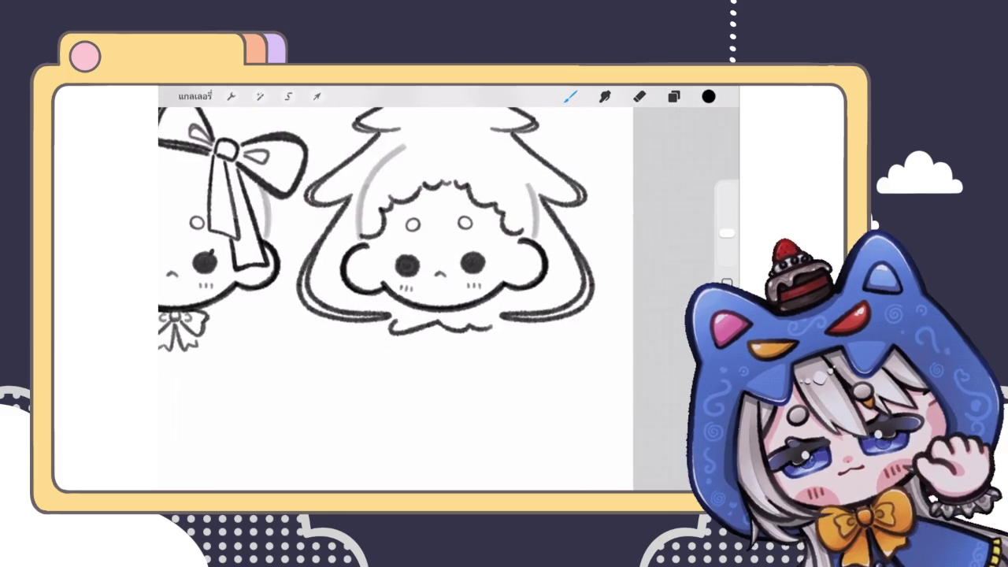
scroll(394, 292, down, 3)
scroll(394, 291, up, 3)
scroll(433, 236, up, 3)
key(ctrl+z)
Redraw the fluffy ruffle under the chin until it sits between the hood strands
scroll(366, 239, up, 3)
drag(363, 331, 593, 290)
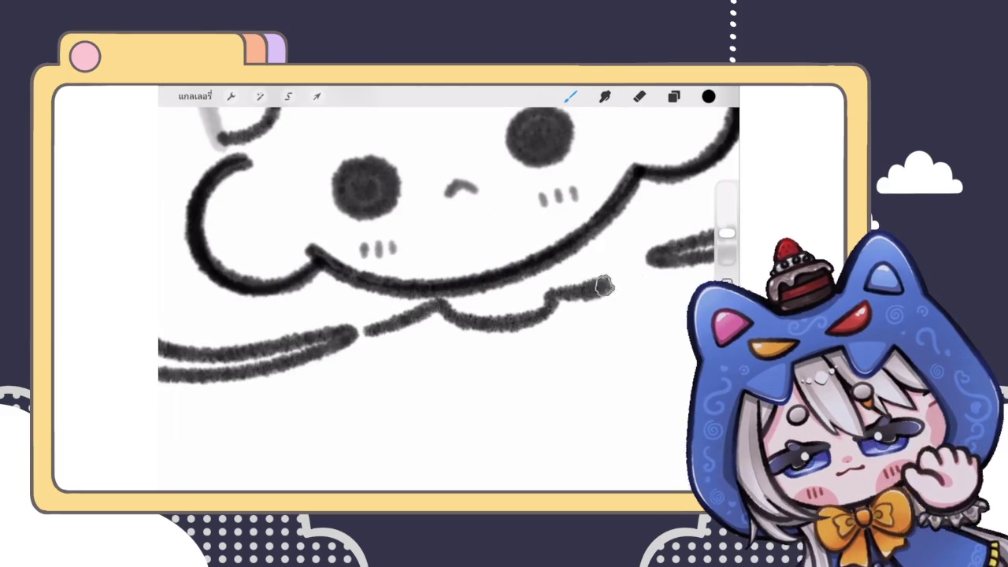
scroll(449, 252, down, 3)
key(ctrl+z)
scroll(449, 252, up, 2)
drag(386, 342, 590, 238)
Zoom around to check the ruffle and bring up the Layers panel
scroll(449, 252, down, 3)
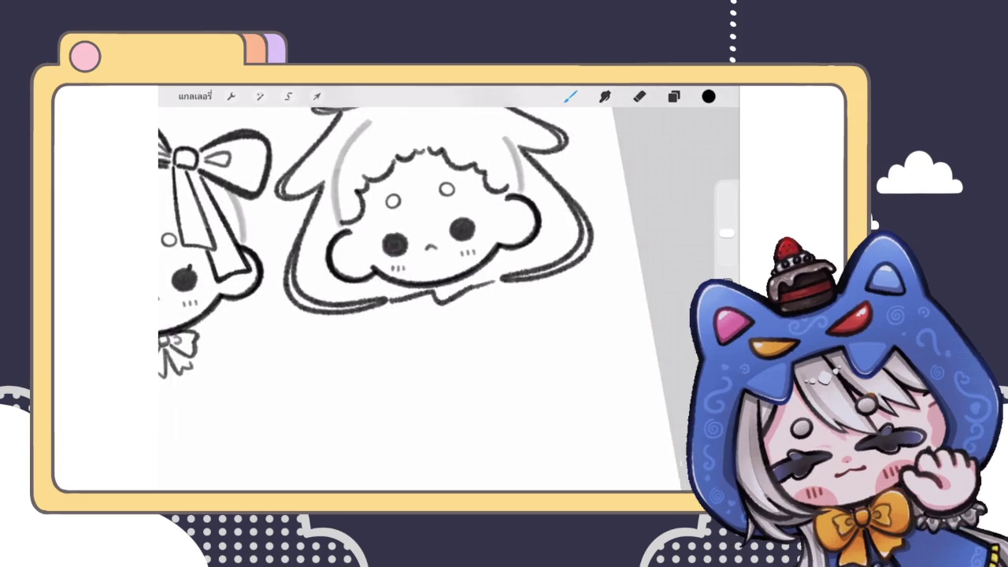
scroll(370, 236, down, 3)
scroll(370, 236, up, 1)
scroll(371, 236, up, 2)
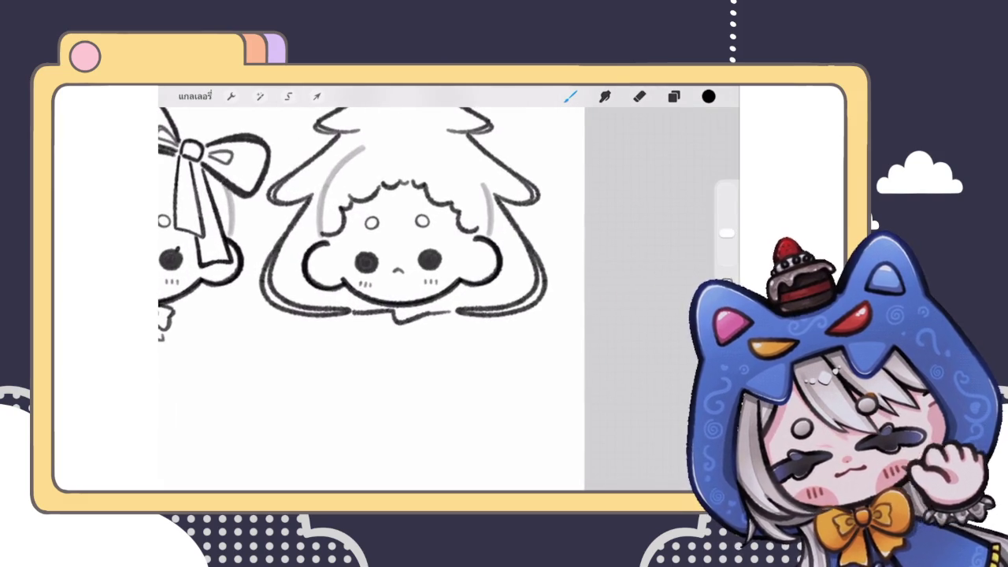
scroll(371, 236, down, 3)
scroll(370, 237, up, 2)
scroll(370, 236, down, 3)
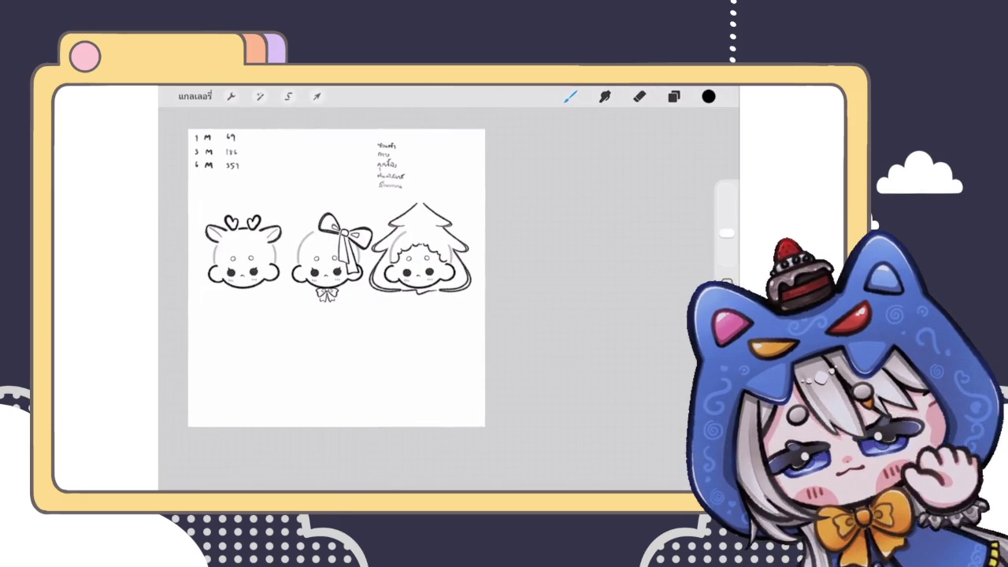
scroll(370, 252, up, 2)
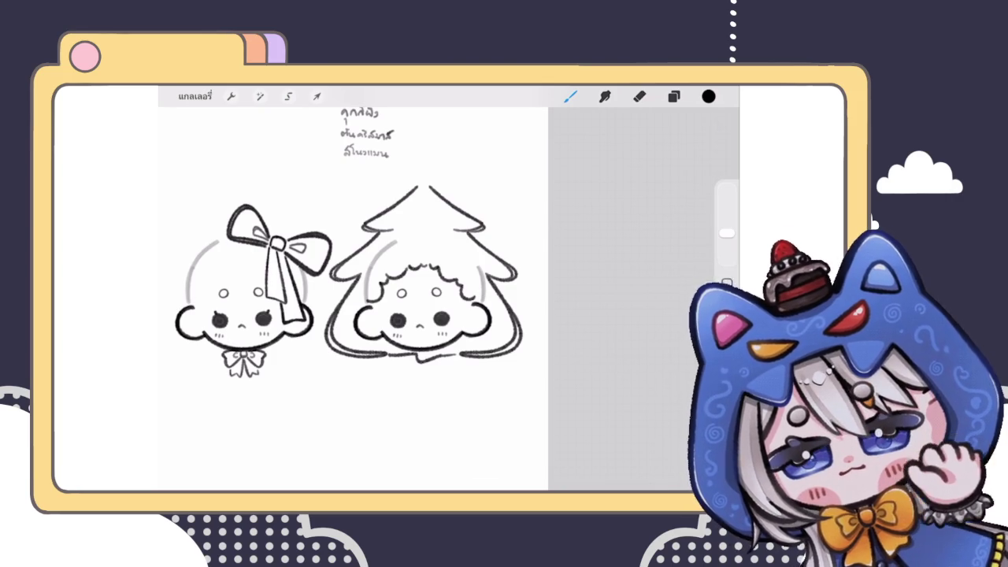
scroll(425, 283, up, 2)
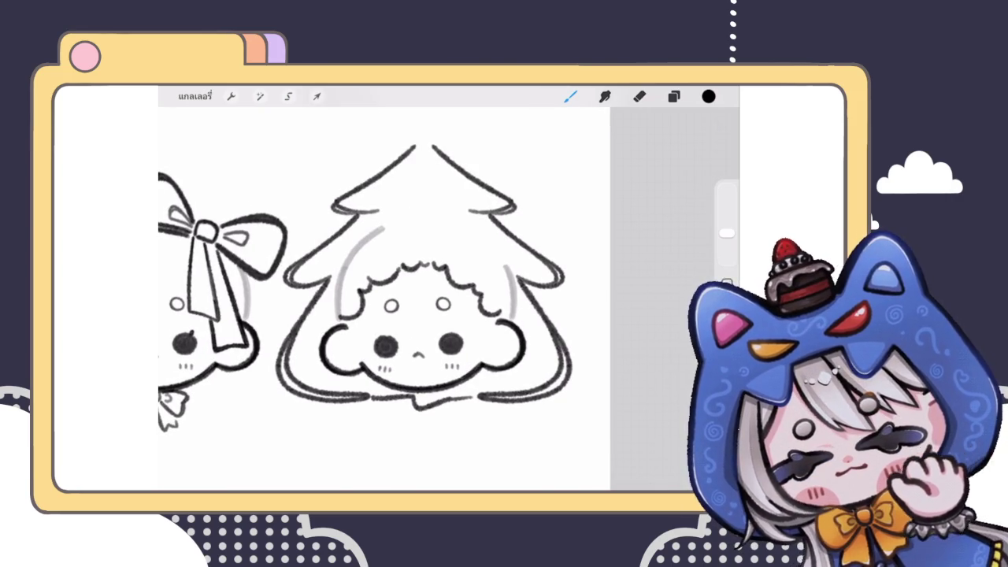
scroll(425, 299, up, 2)
click(674, 96)
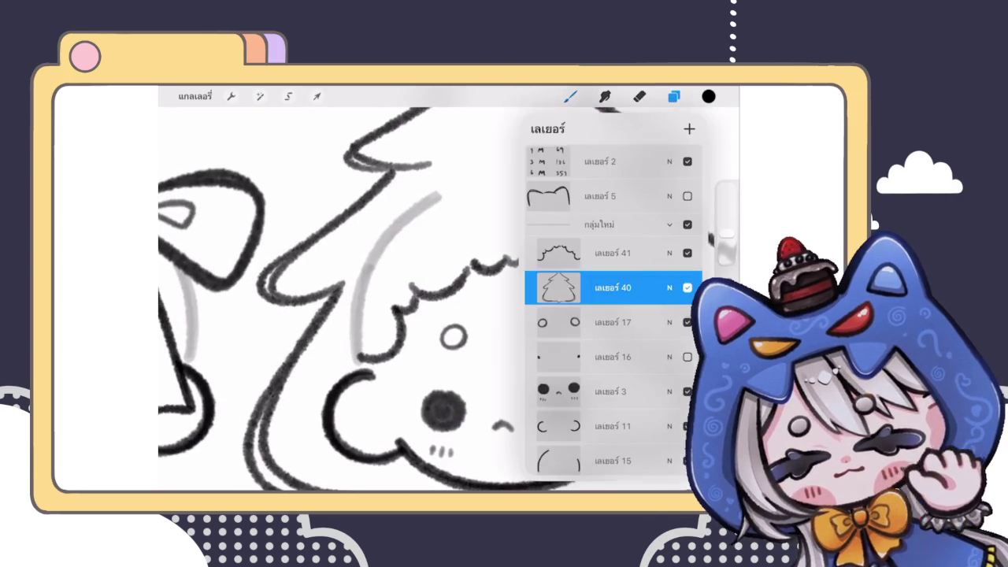
click(674, 96)
click(571, 96)
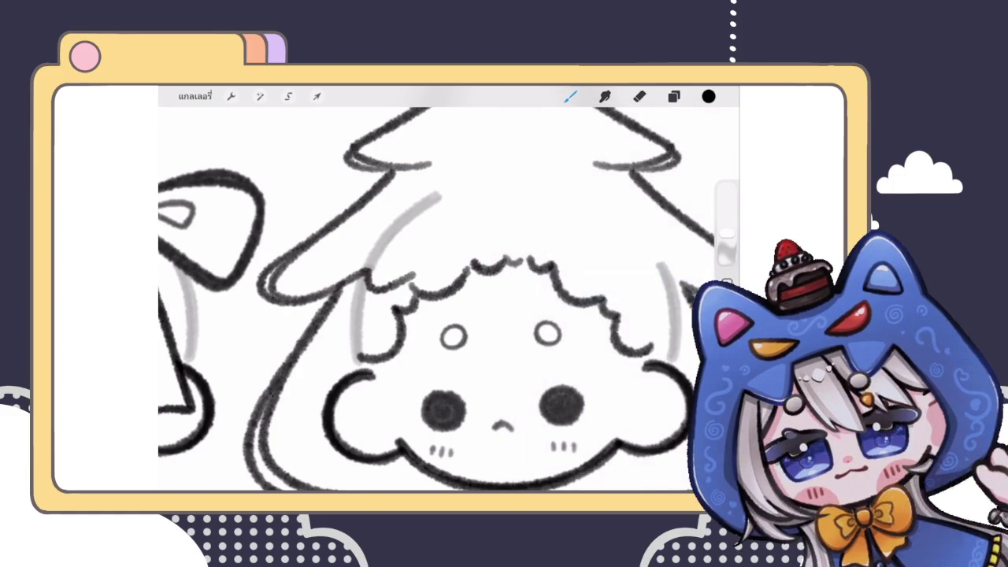
scroll(425, 299, down, 2)
scroll(410, 300, down, 1)
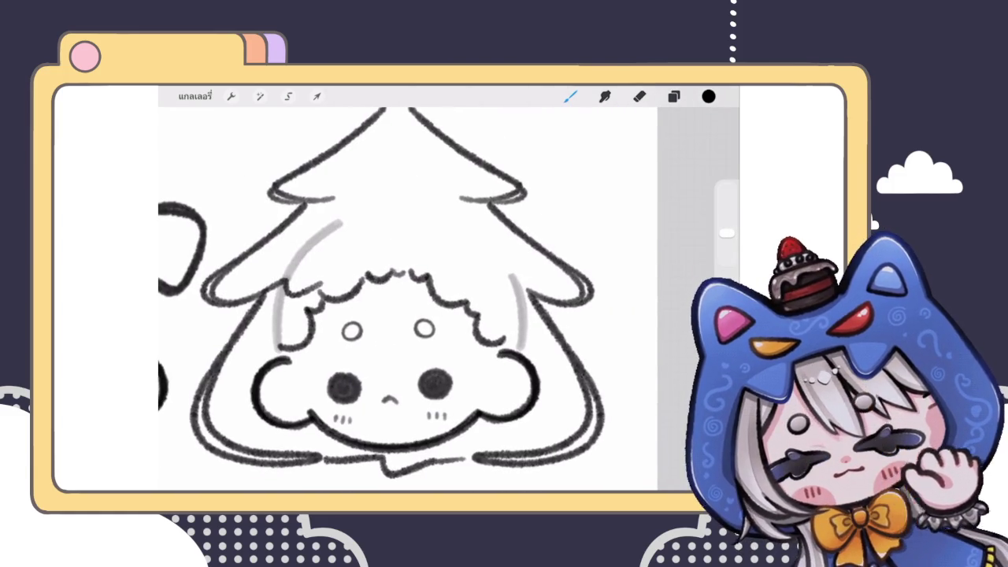
scroll(480, 315, up, 3)
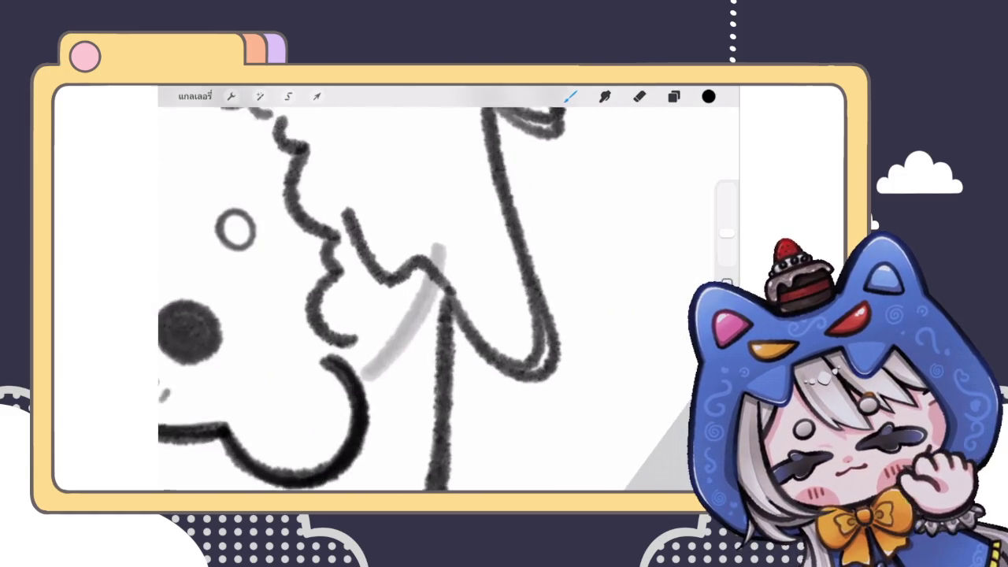
mouse_move(437, 278)
mouse_down()
mouse_move(483, 341)
mouse_move(556, 386)
mouse_up()
key(ctrl+z)
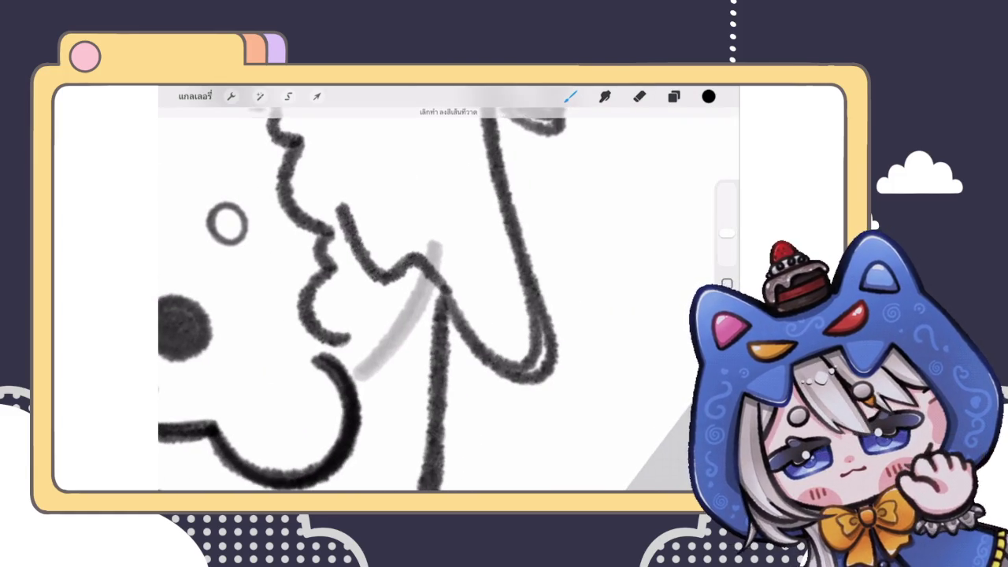
drag(461, 267, 425, 323)
key(ctrl+z)
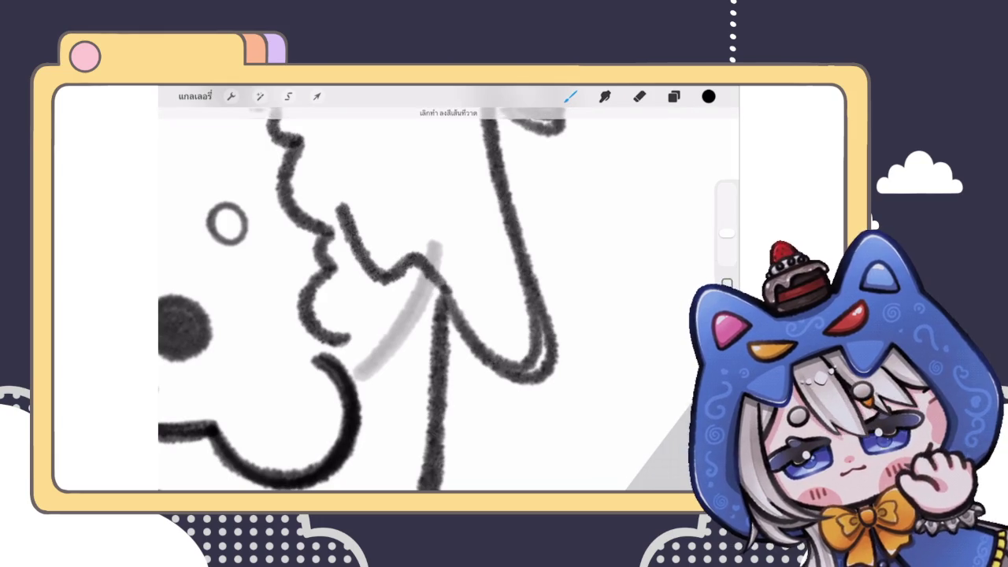
drag(432, 276, 438, 293)
scroll(433, 283, down, 2)
scroll(434, 284, up, 2)
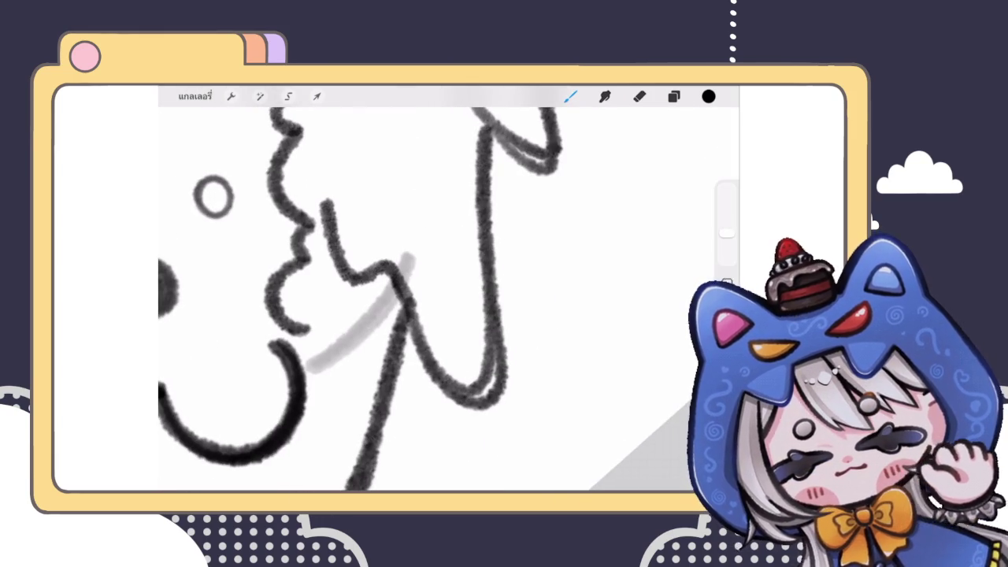
click(639, 96)
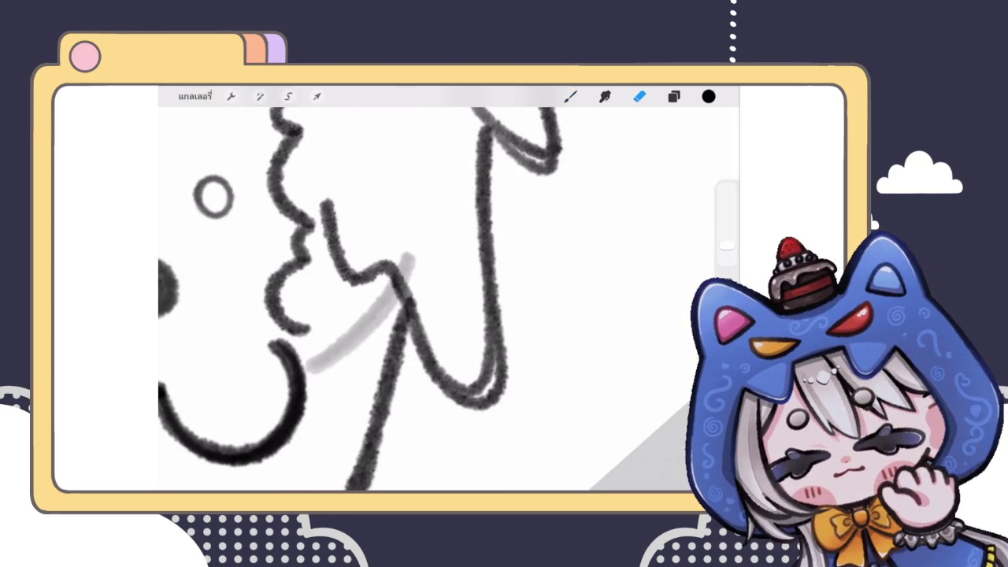
drag(727, 232, 727, 253)
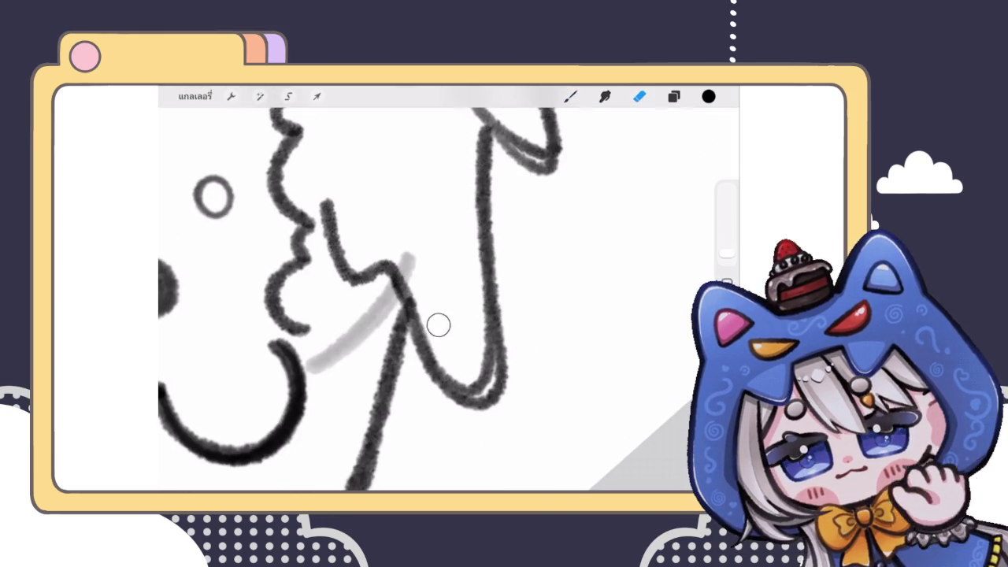
drag(727, 253, 726, 233)
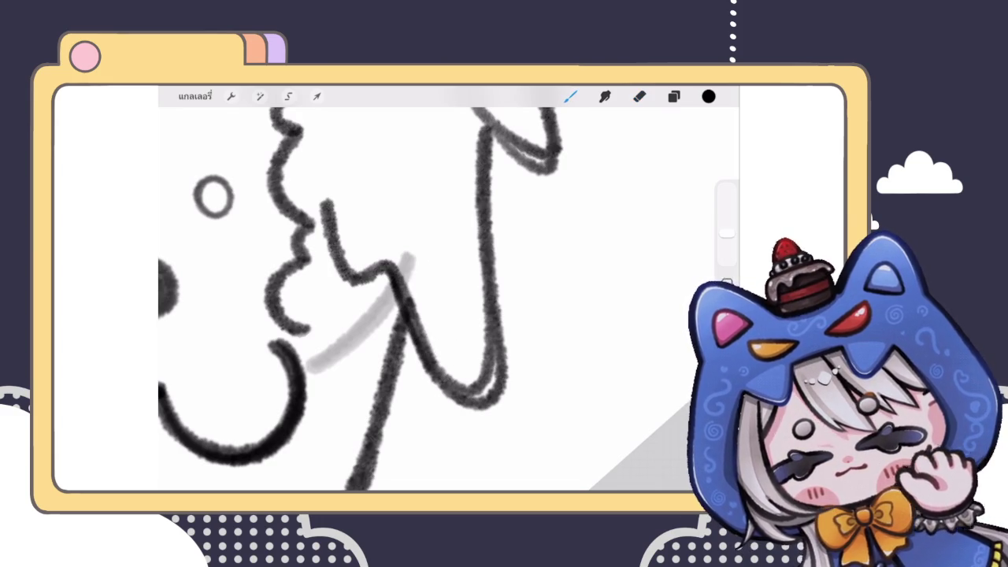
click(640, 96)
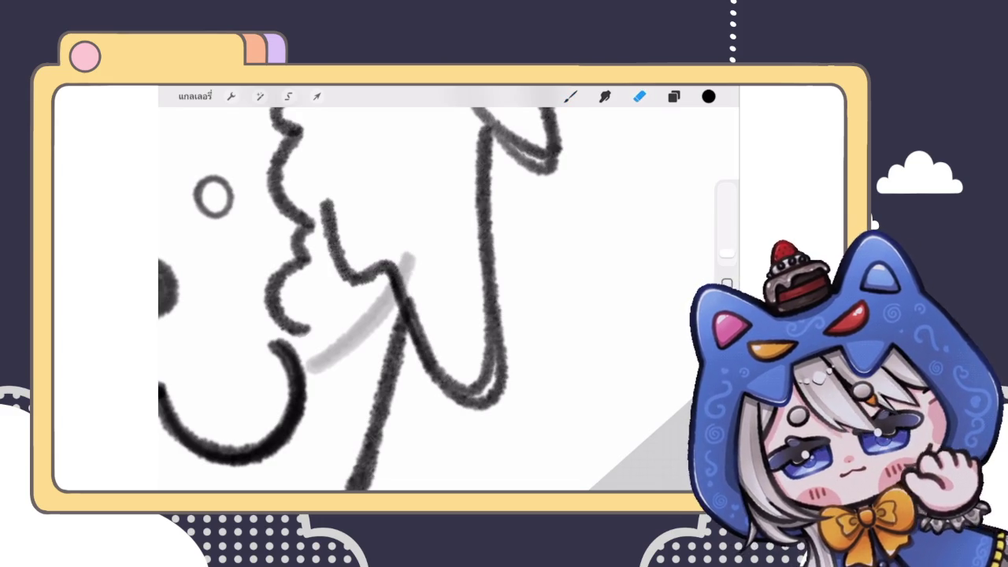
click(570, 96)
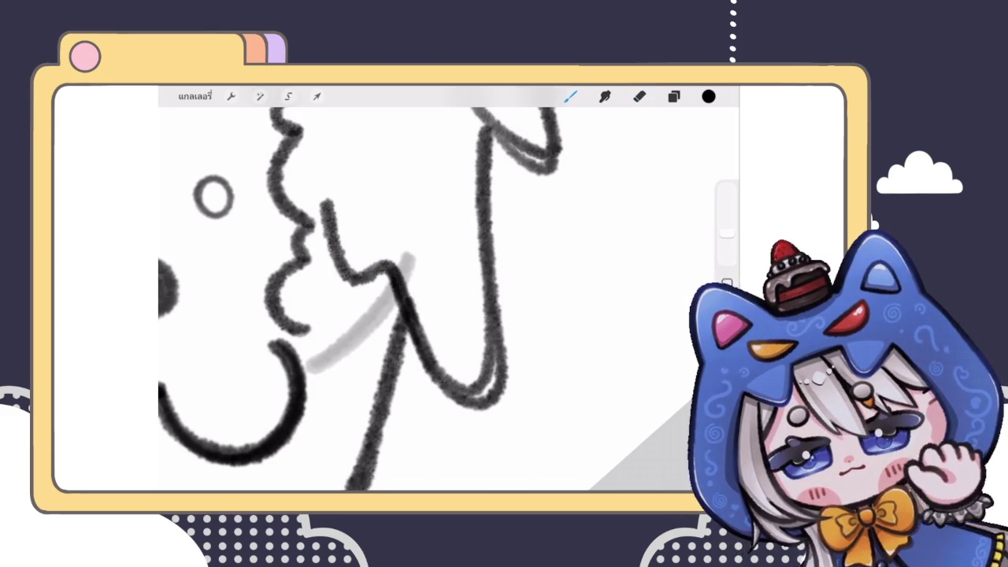
scroll(449, 292, down, 5)
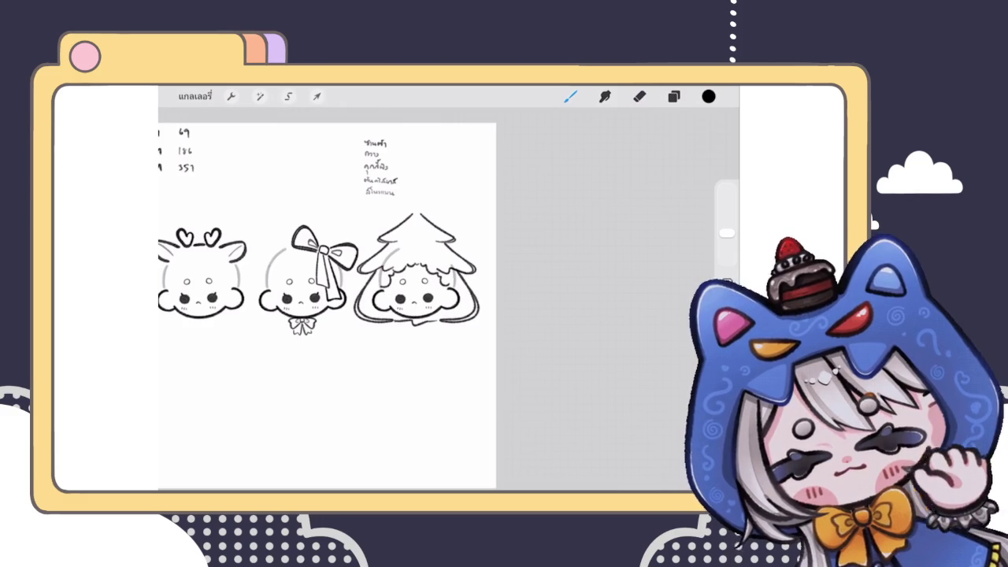
Draw a wavy garland line under the upper tier of the tree hood
scroll(418, 268, up, 3)
scroll(417, 267, up, 5)
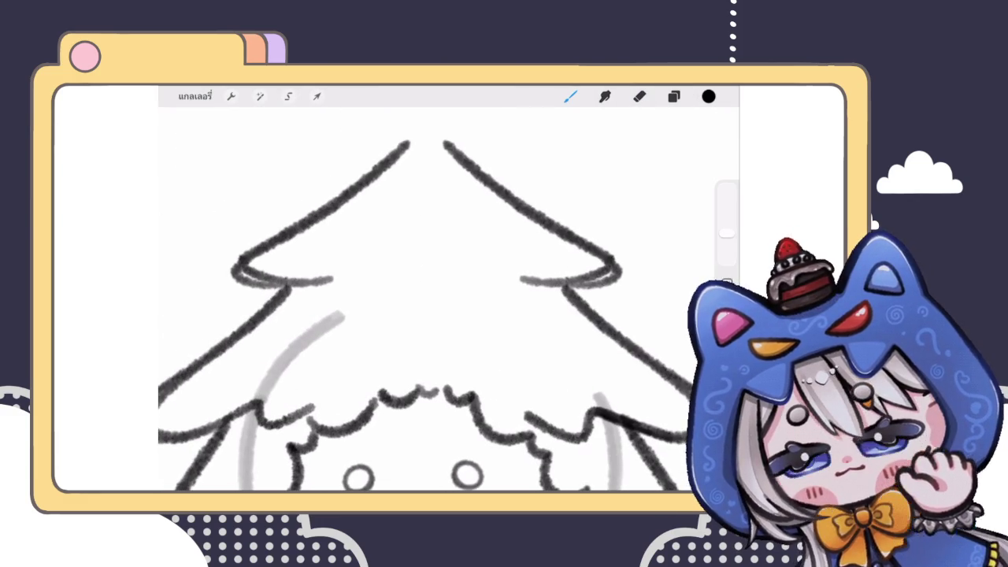
mouse_move(358, 281)
mouse_down()
mouse_move(411, 285)
mouse_move(433, 305)
mouse_move(453, 286)
mouse_move(504, 296)
mouse_up()
scroll(425, 299, down, 2)
scroll(426, 299, down, 3)
scroll(425, 299, down, 1)
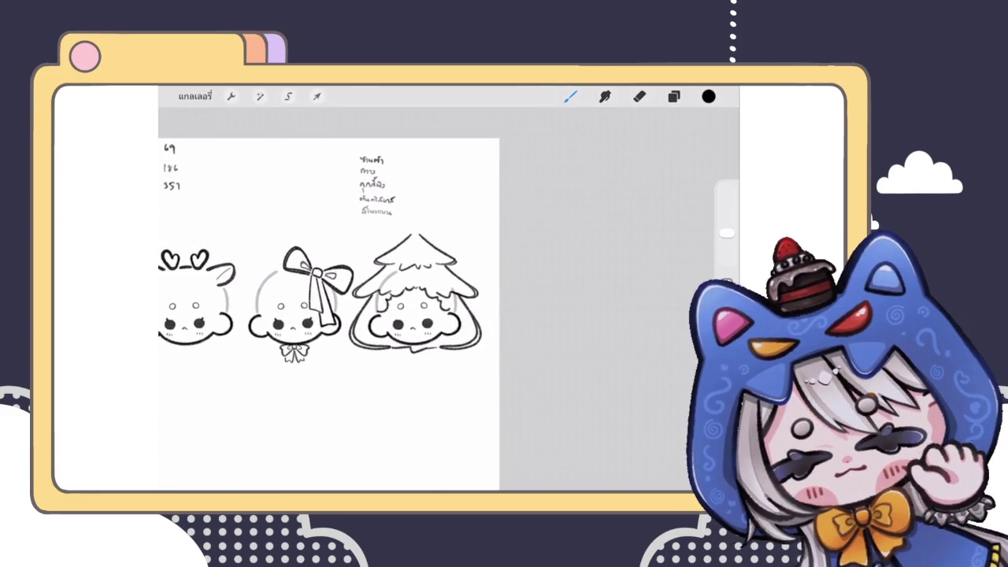
scroll(394, 299, up, 3)
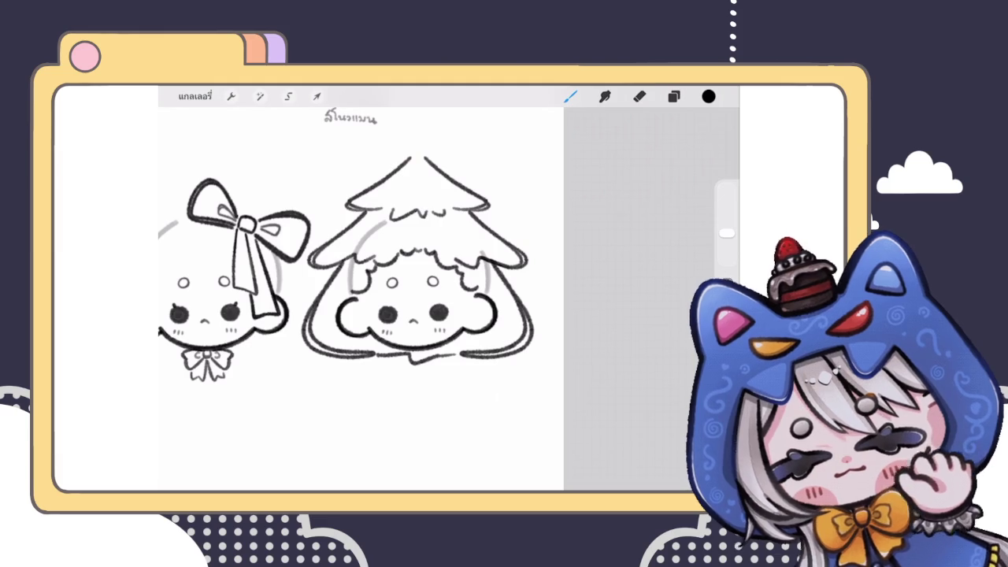
scroll(425, 299, up, 2)
scroll(426, 300, up, 2)
scroll(425, 299, up, 2)
scroll(426, 300, up, 2)
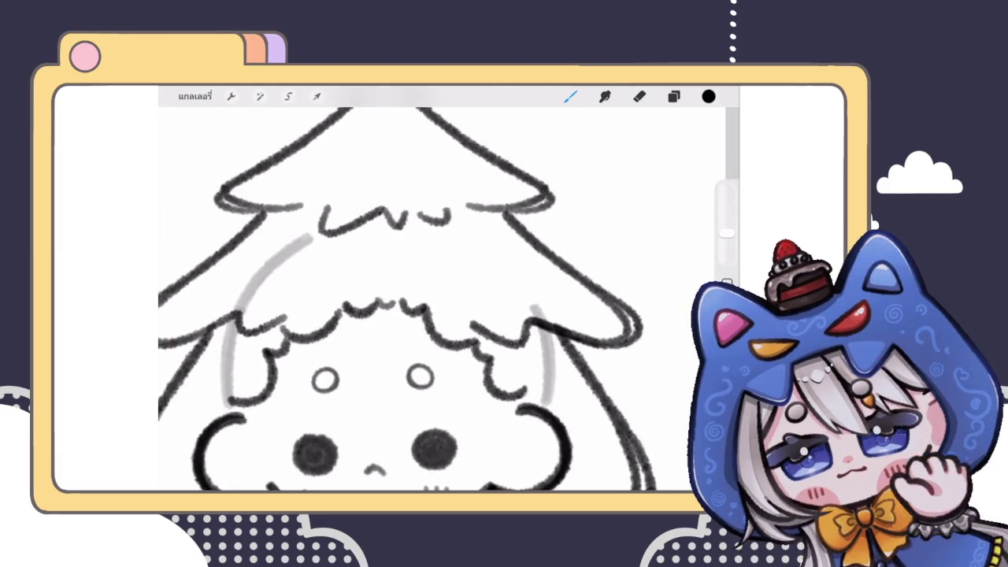
scroll(426, 300, up, 2)
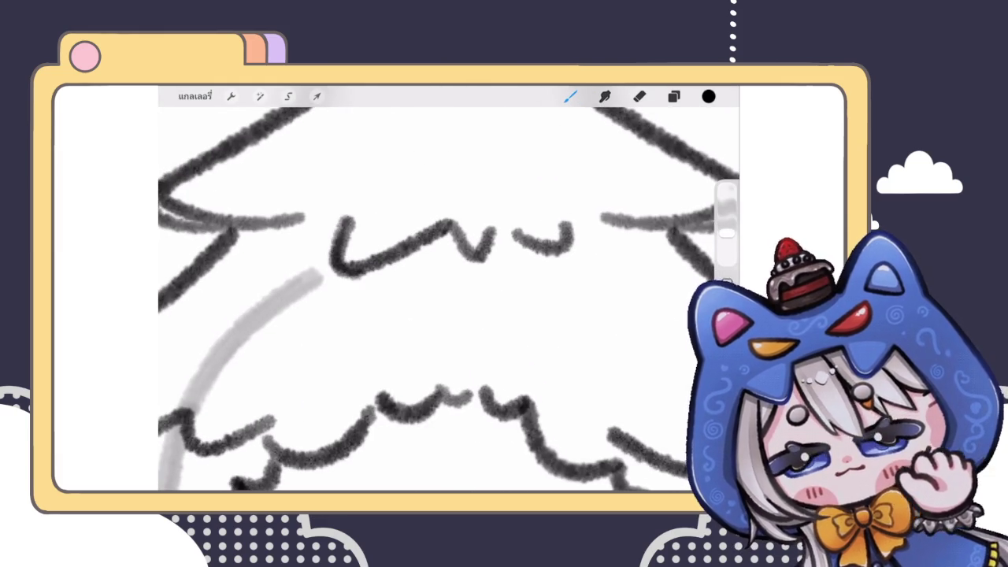
Zoom around the drawing to review it and bring up the Layers panel
scroll(425, 299, down, 2)
scroll(426, 299, down, 2)
scroll(426, 299, down, 1)
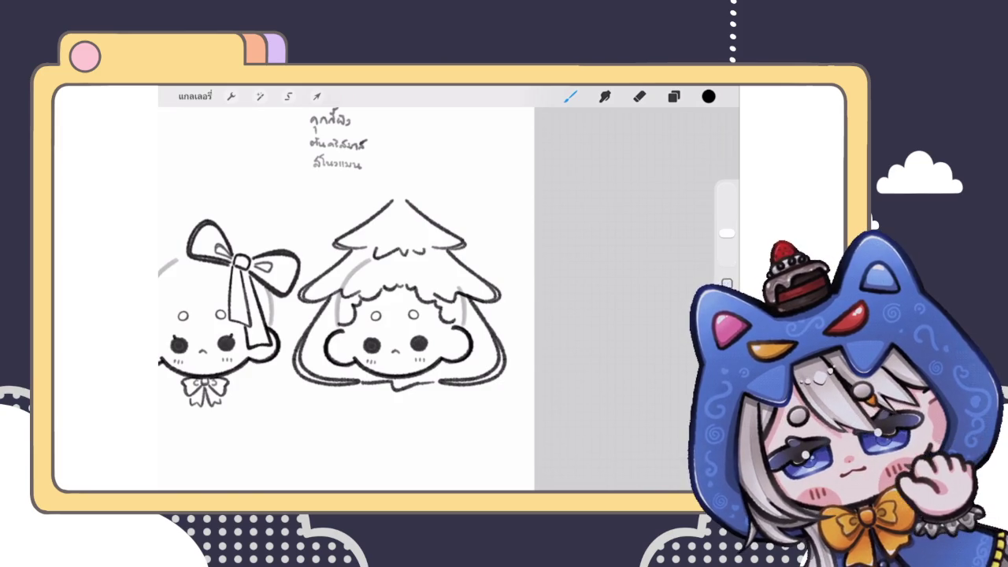
scroll(394, 300, up, 1)
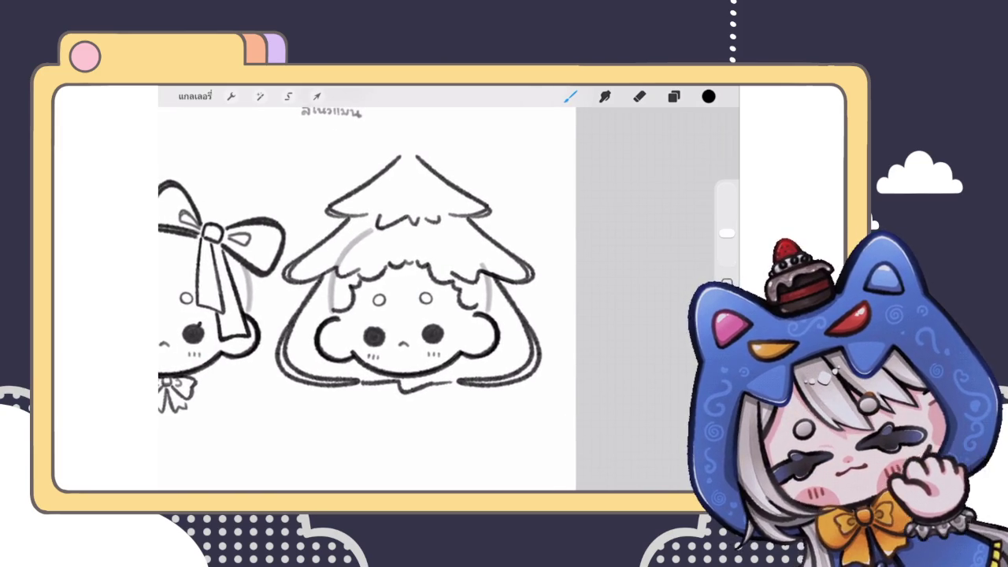
scroll(394, 299, up, 1)
scroll(394, 300, up, 1)
scroll(370, 292, down, 2)
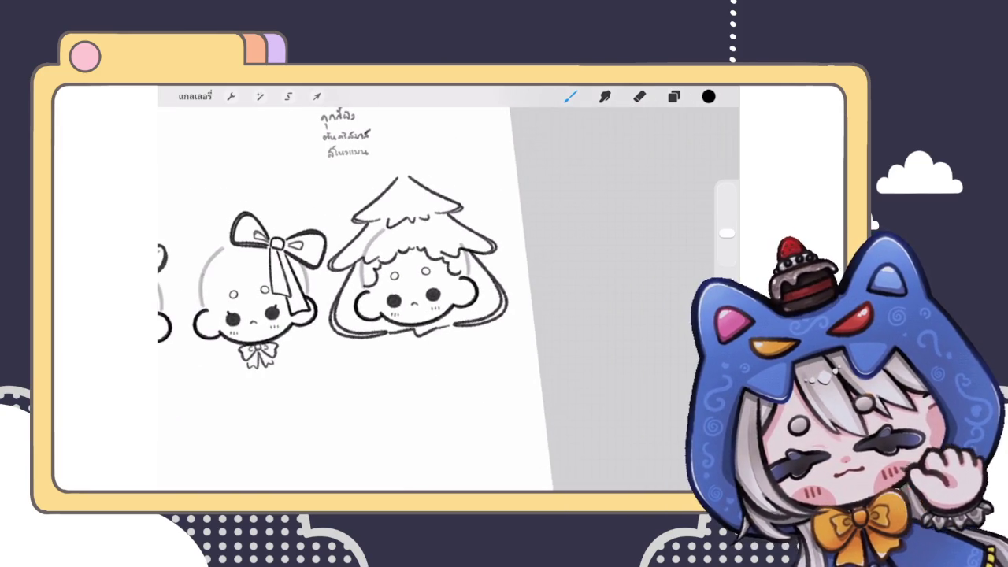
scroll(355, 300, down, 3)
scroll(425, 252, up, 2)
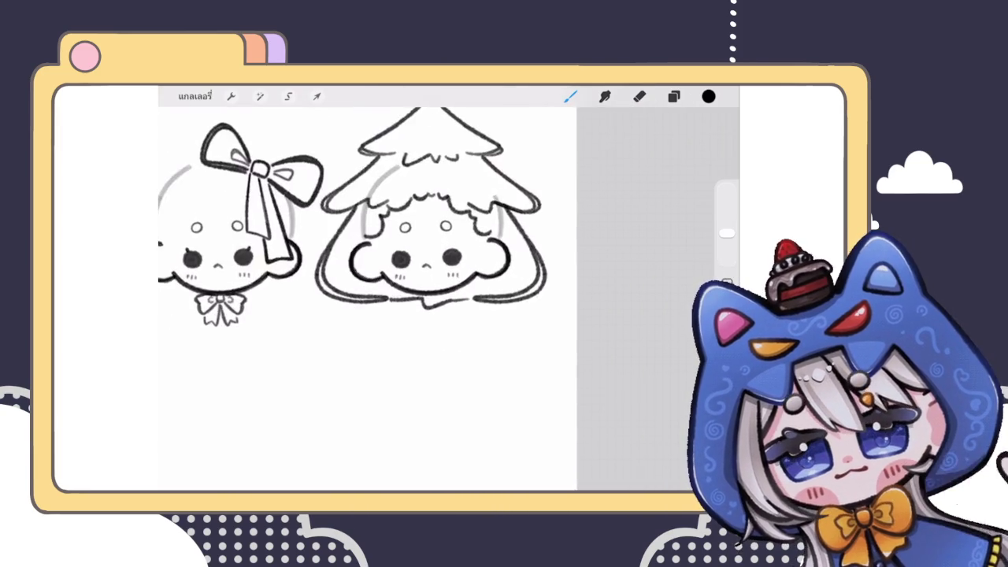
scroll(425, 252, up, 2)
click(673, 96)
On the lower layer, erase part of the old lower outline and extend its left end
click(608, 322)
click(640, 96)
mouse_move(378, 311)
mouse_down()
mouse_move(384, 291)
mouse_move(403, 309)
mouse_move(475, 302)
mouse_up()
scroll(441, 237, up, 2)
key(b)
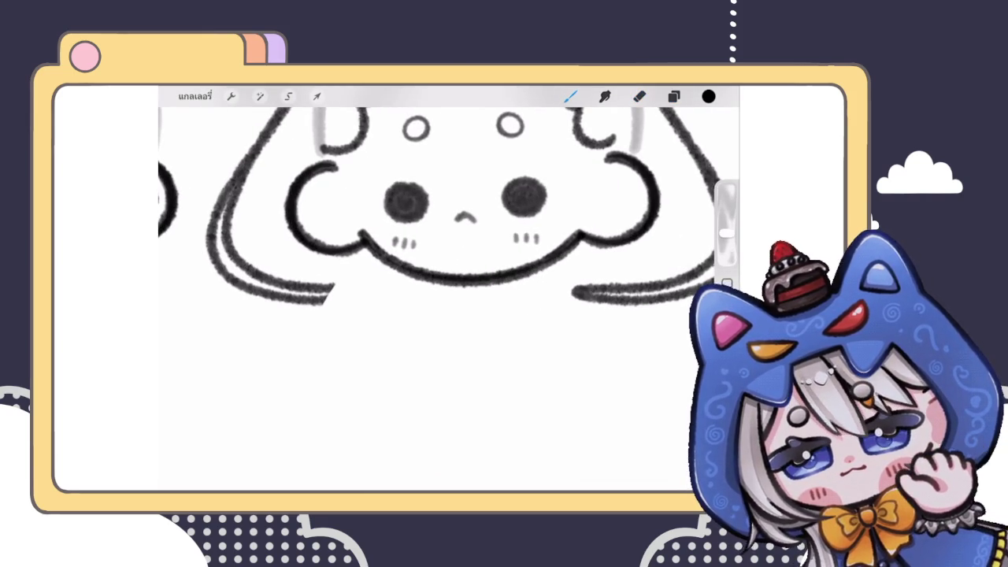
mouse_move(322, 302)
mouse_down()
mouse_move(339, 288)
mouse_move(314, 298)
mouse_move(347, 324)
mouse_move(564, 296)
mouse_up()
key(e)
key(b)
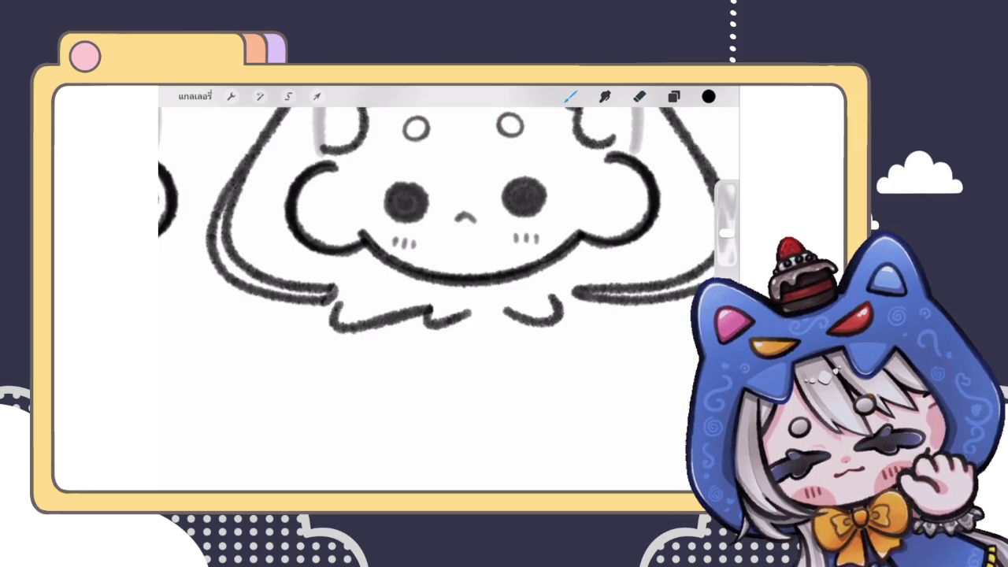
Replace the last stroke with a jagged fringe at the lower right of the face
scroll(441, 299, down, 5)
scroll(434, 260, up, 3)
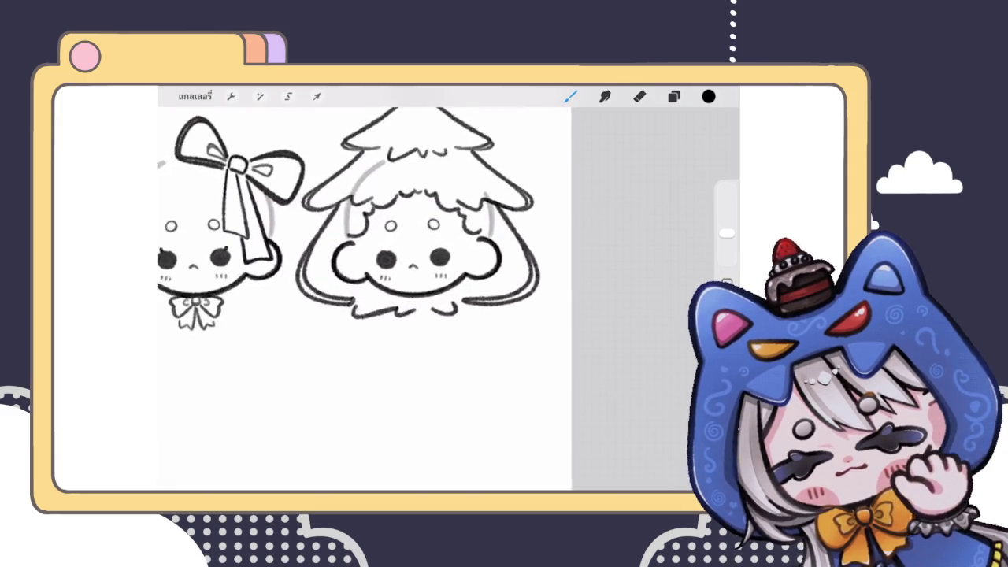
scroll(434, 260, up, 3)
key(ctrl+z)
drag(417, 325, 478, 317)
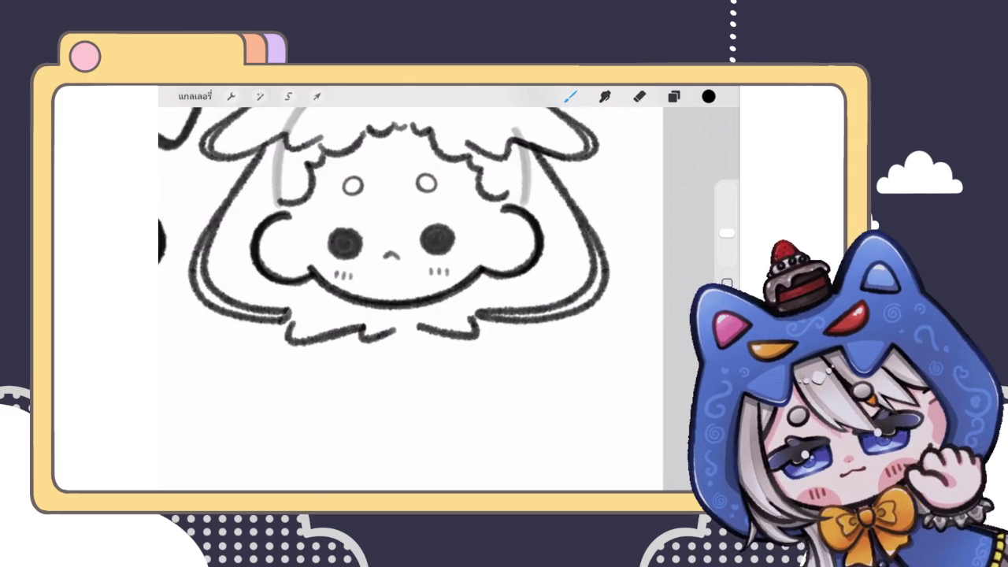
scroll(409, 291, down, 5)
scroll(410, 267, up, 5)
Try inking the hood's lower-left hair edge, then undo the misplaced strokes
mouse_move(371, 238)
mouse_down()
mouse_move(326, 323)
mouse_move(412, 323)
mouse_up()
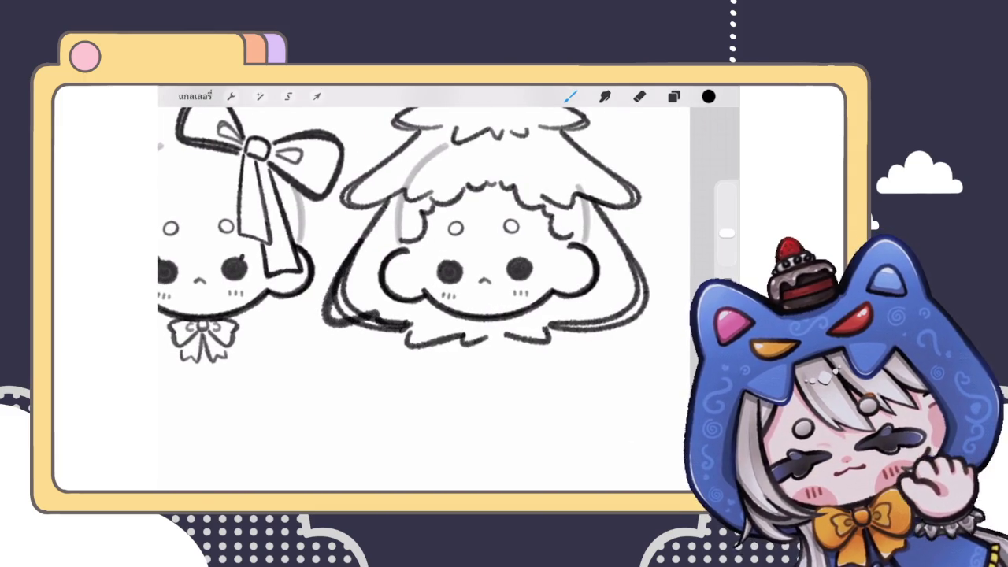
scroll(425, 299, down, 5)
scroll(425, 237, up, 5)
mouse_move(408, 180)
mouse_down()
mouse_move(410, 305)
mouse_move(431, 309)
mouse_move(371, 295)
mouse_move(360, 243)
mouse_move(386, 212)
mouse_move(397, 309)
mouse_up()
scroll(449, 236, up, 3)
key(ctrl+z)
click(640, 96)
click(570, 96)
key(ctrl+z)
Draw a long diagonal for the tree's lower-left edge, ending in a short hook
drag(371, 197, 315, 319)
drag(394, 335, 449, 323)
scroll(441, 299, down, 5)
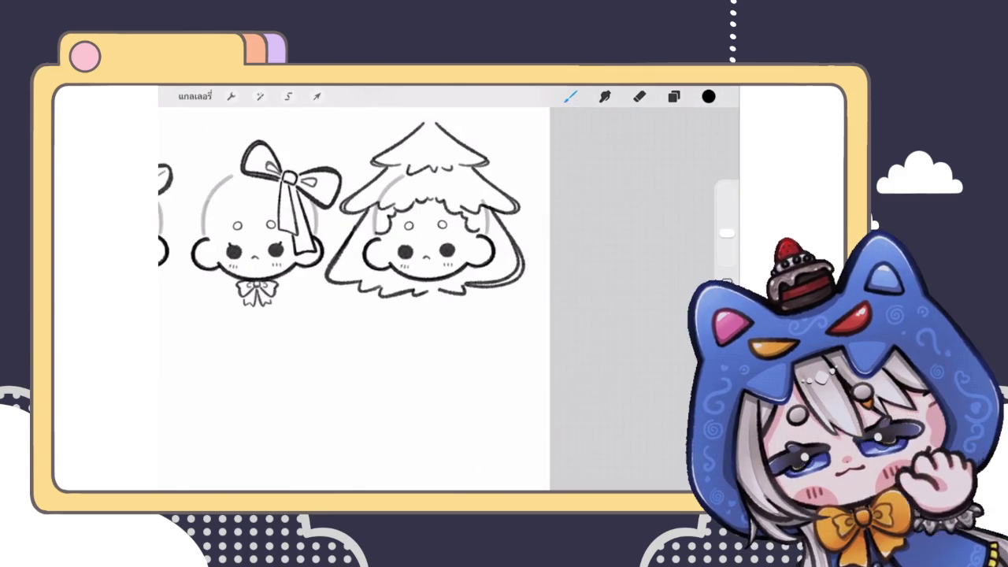
scroll(354, 291, down, 5)
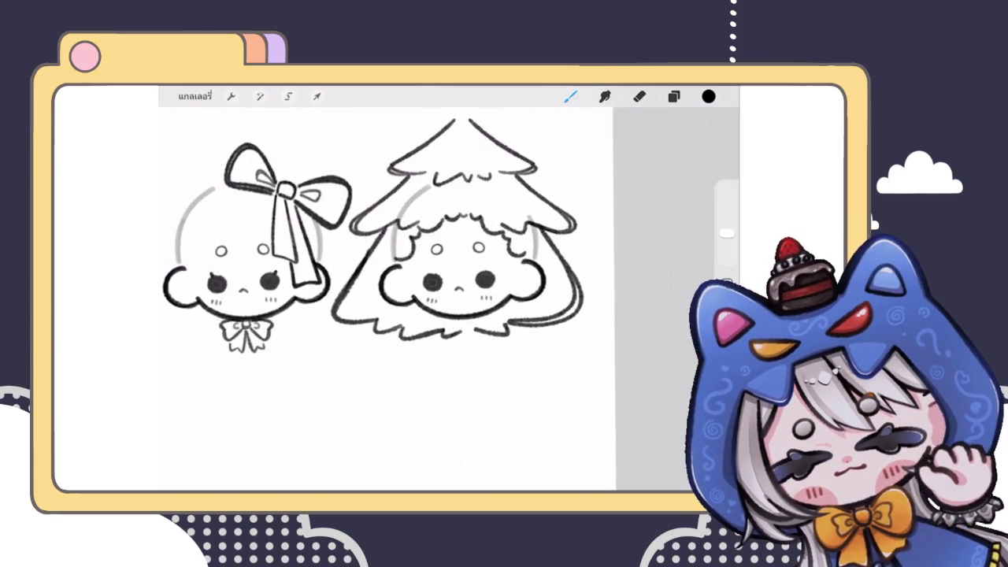
scroll(354, 292, up, 5)
key(ctrl+z)
scroll(352, 297, up, 3)
key(ctrl+z)
drag(386, 207, 374, 307)
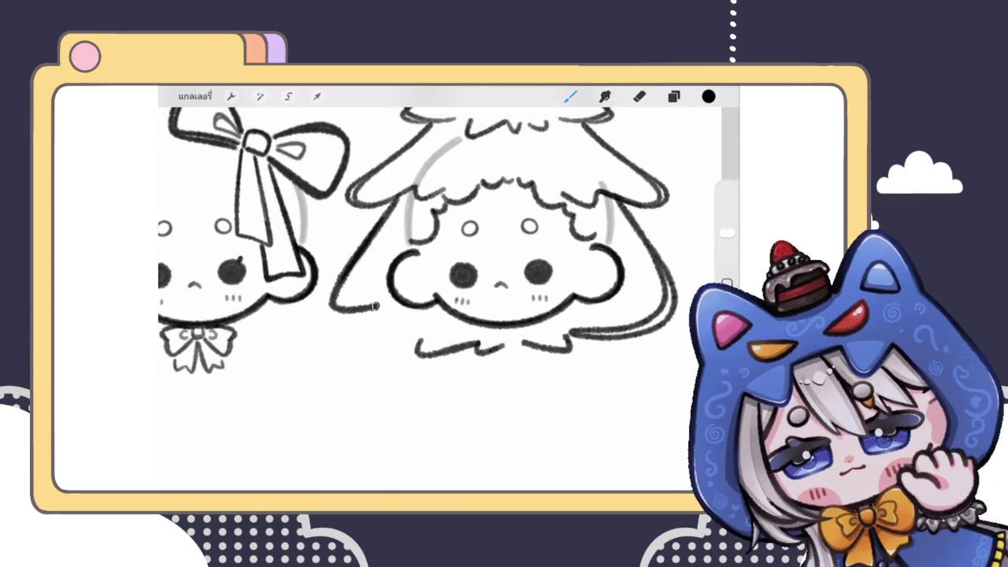
key(ctrl+z)
drag(392, 203, 370, 323)
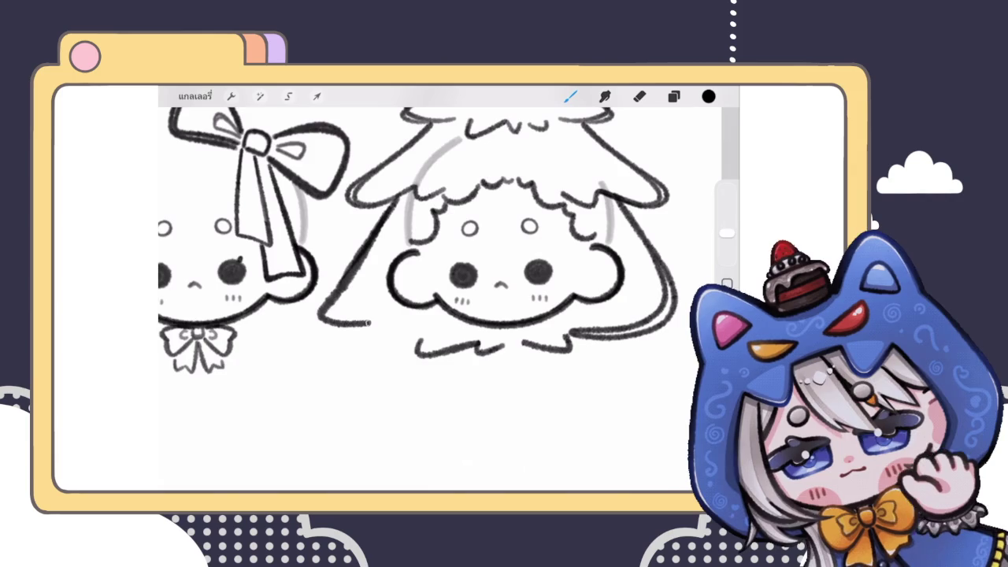
Zoom in and out to review the redrawn left diagonal and fringe
scroll(441, 292, down, 3)
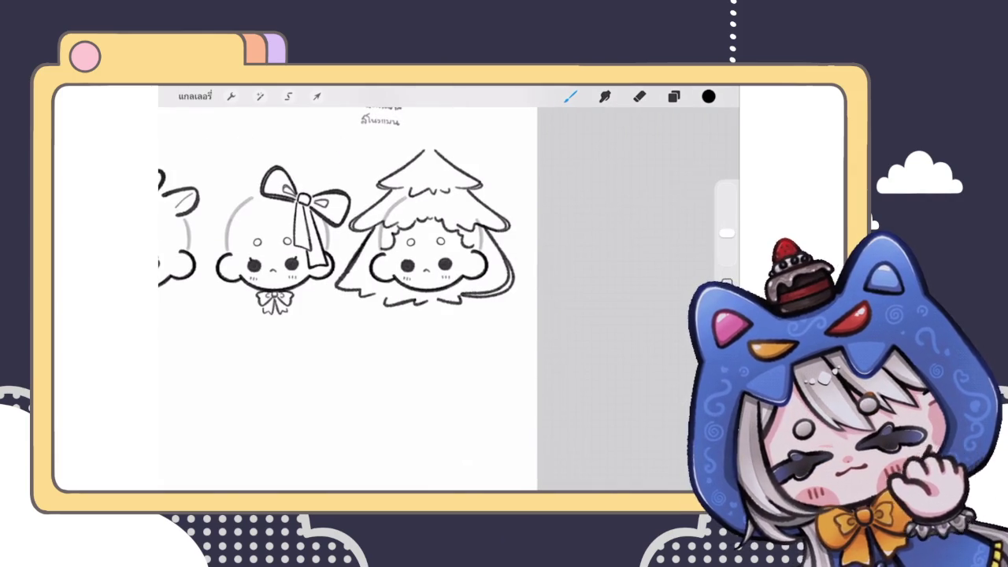
scroll(347, 291, down, 3)
scroll(378, 237, up, 5)
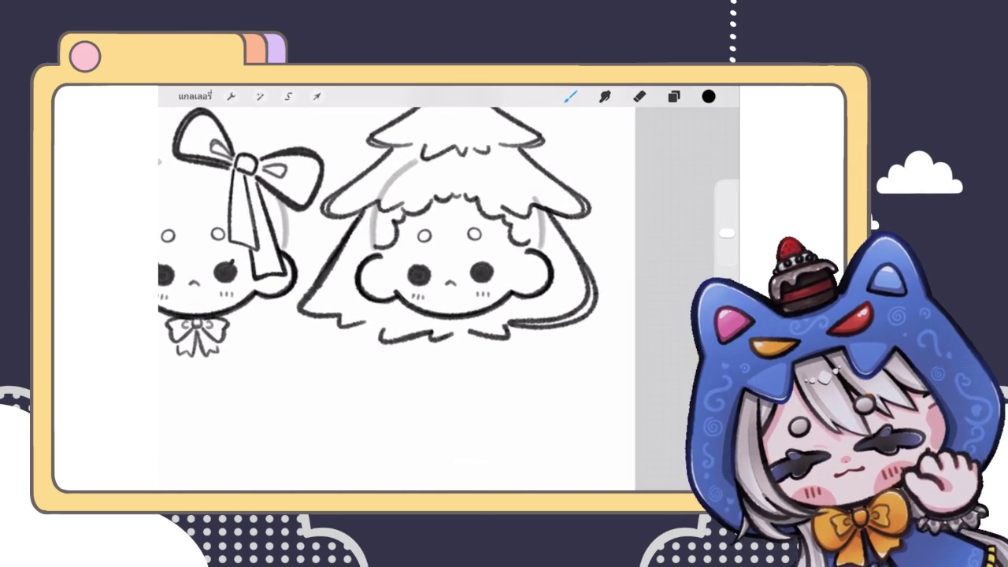
scroll(329, 321, up, 3)
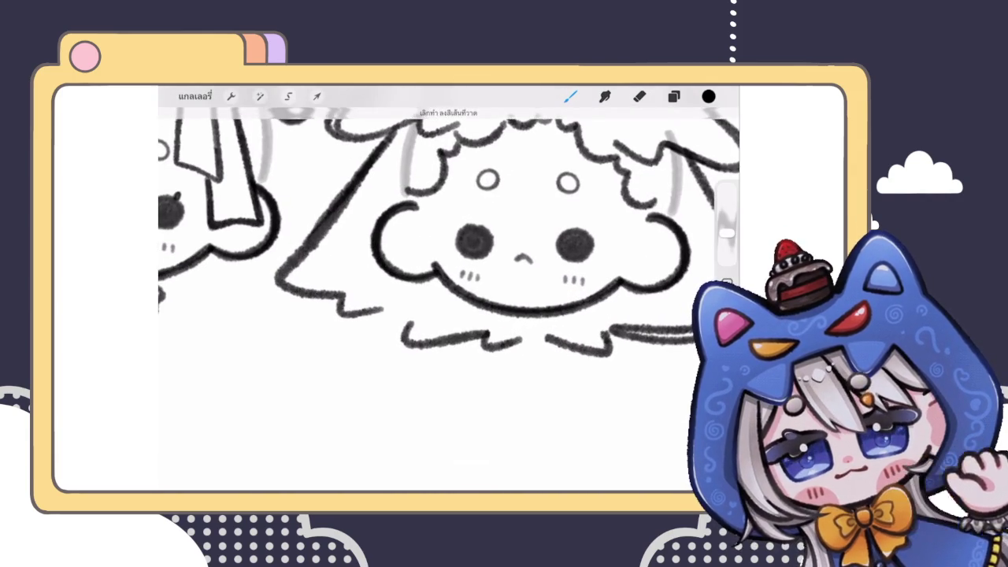
scroll(449, 292, down, 3)
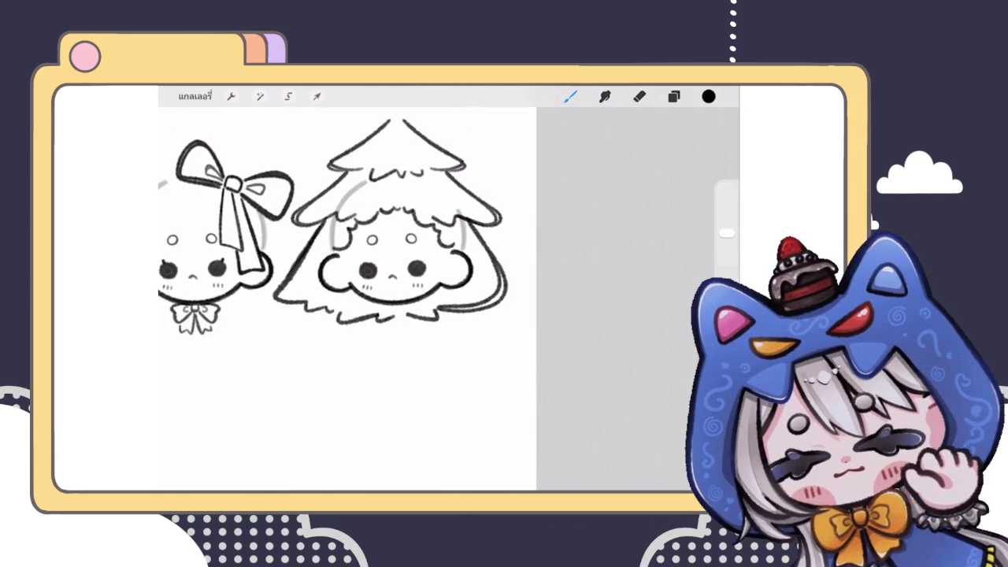
scroll(347, 237, up, 2)
scroll(363, 268, down, 3)
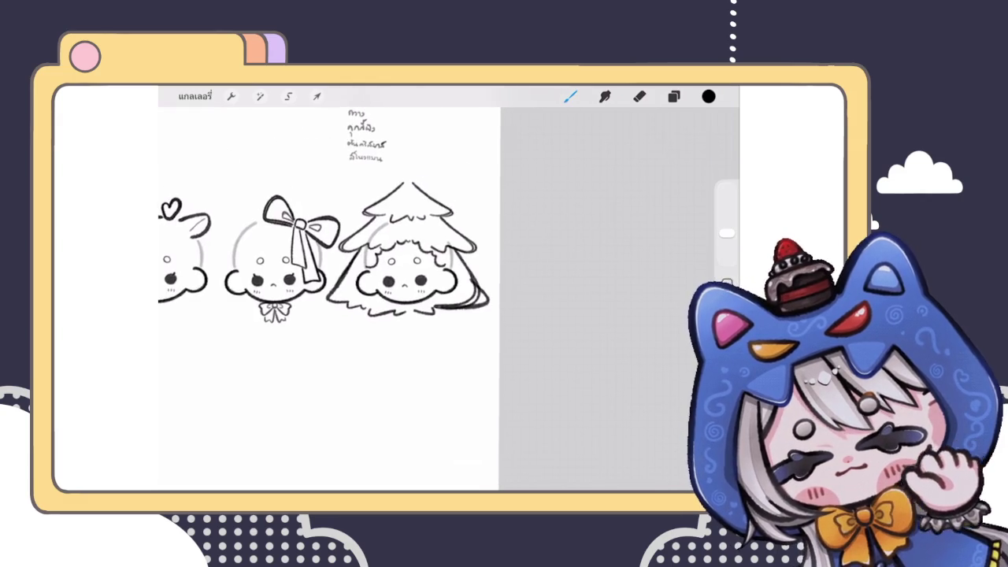
scroll(363, 268, down, 2)
scroll(370, 268, down, 2)
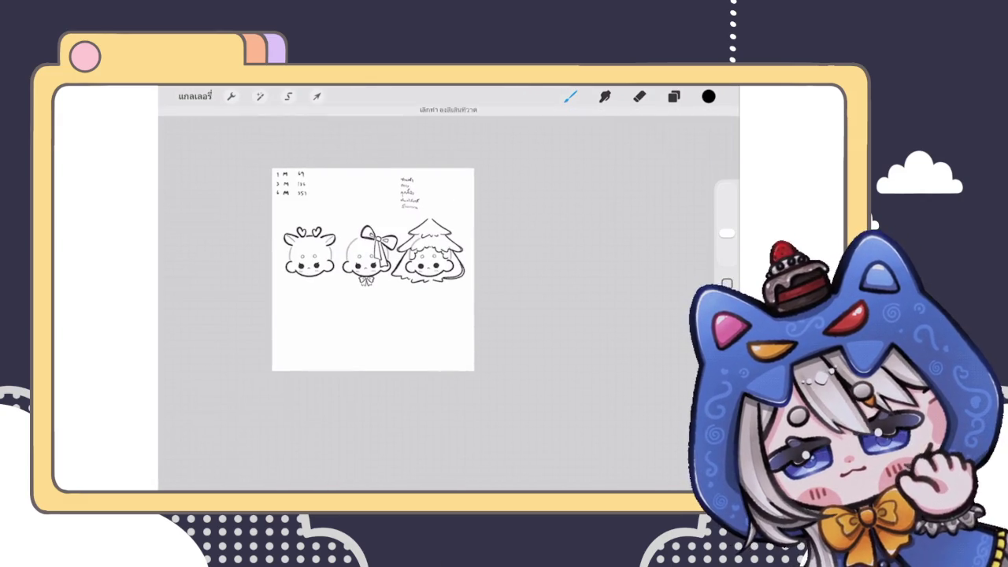
scroll(425, 260, up, 3)
scroll(425, 260, up, 2)
Use Liquify with a larger size to push the tree's lower-left outline outward
click(260, 96)
click(217, 455)
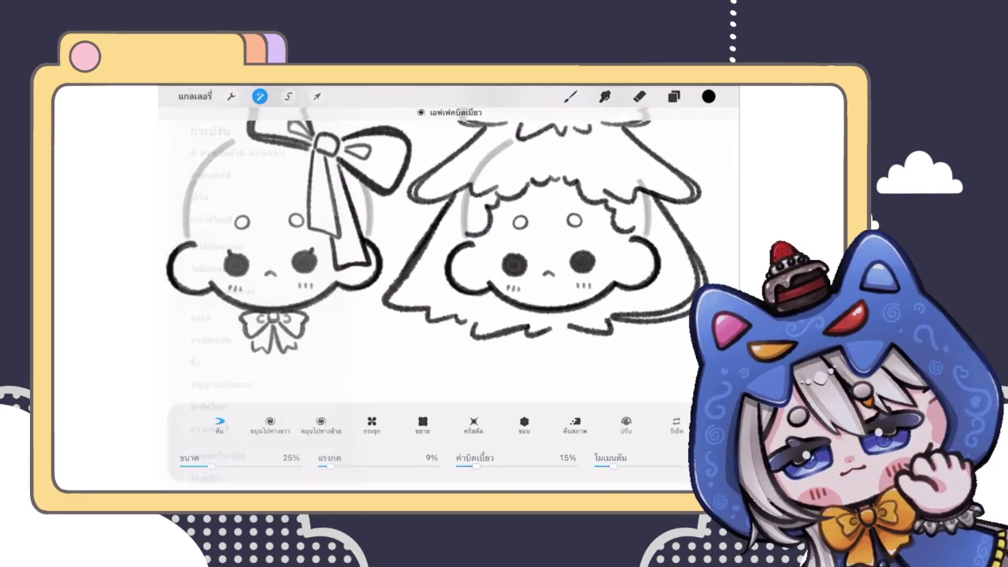
drag(392, 298, 370, 304)
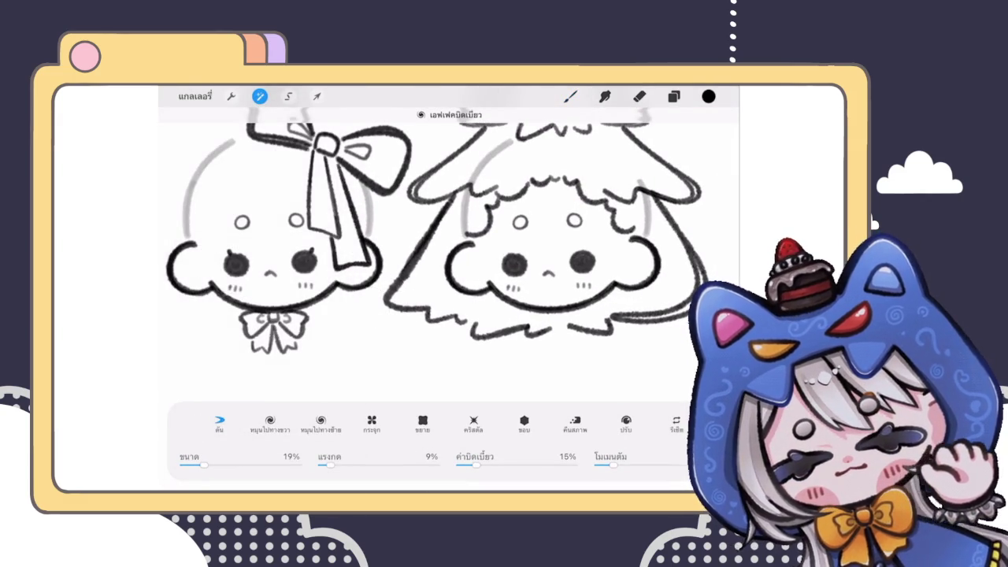
drag(204, 465, 212, 464)
drag(373, 323, 413, 236)
drag(402, 284, 387, 303)
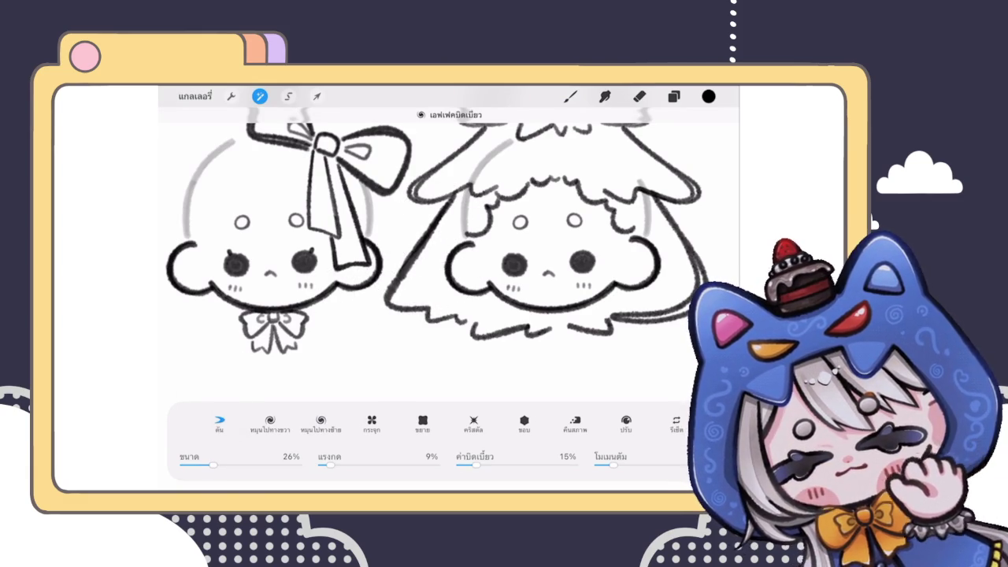
click(571, 96)
Reopen Liquify, nudge the lower-left outline a few more times, and apply it
scroll(449, 283, down, 5)
scroll(363, 247, up, 3)
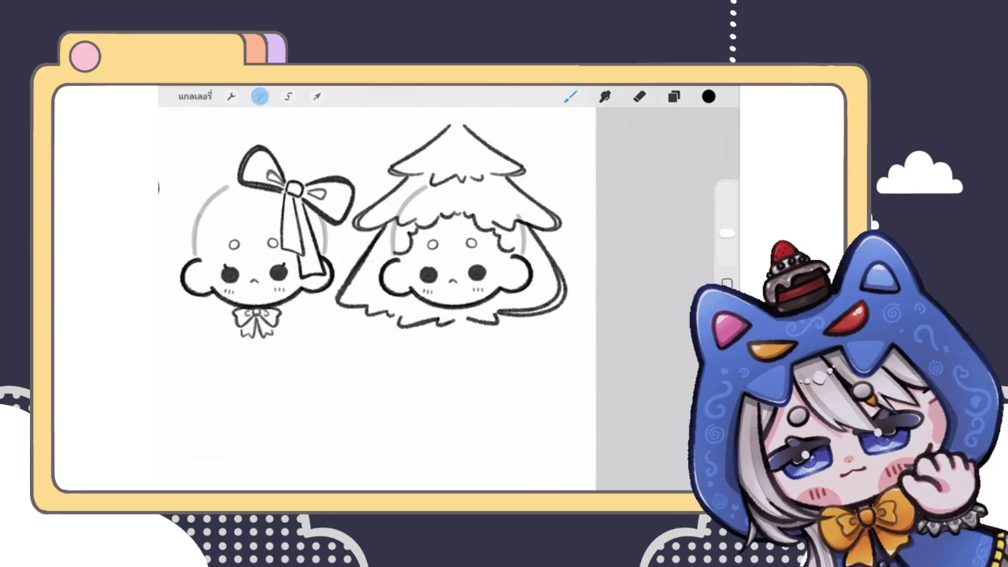
click(260, 96)
click(226, 456)
drag(350, 268, 344, 304)
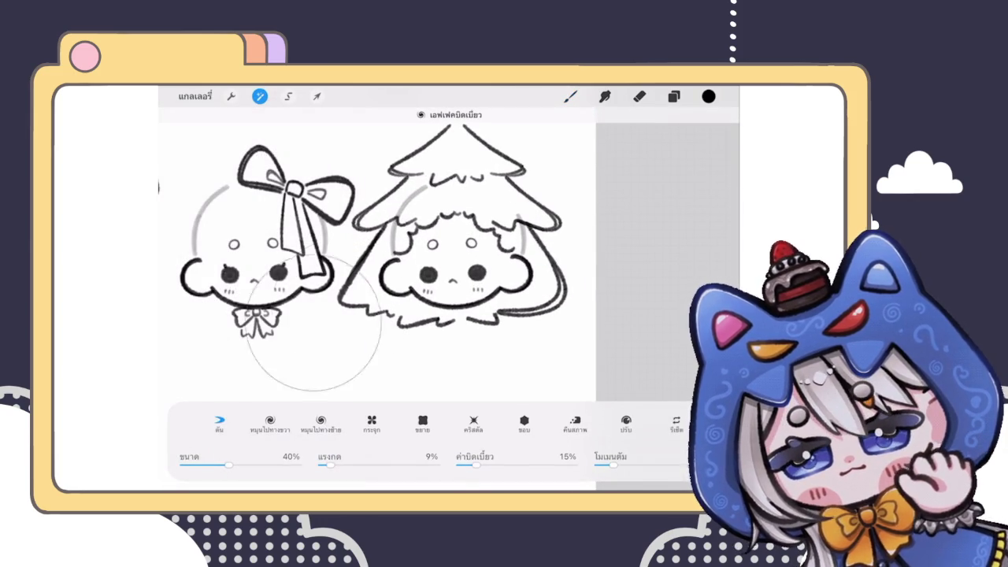
drag(362, 237, 347, 291)
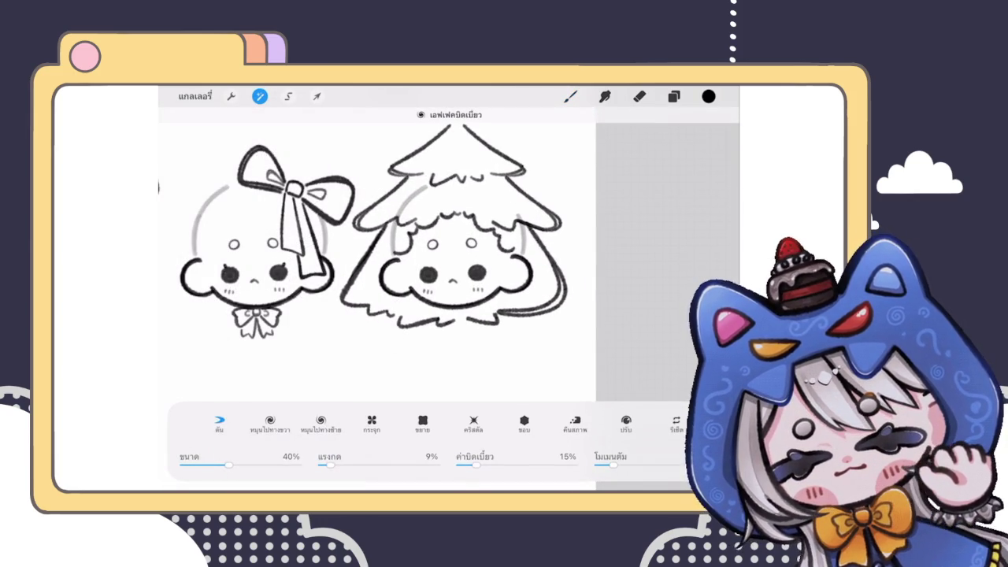
drag(292, 331, 350, 293)
drag(369, 344, 370, 311)
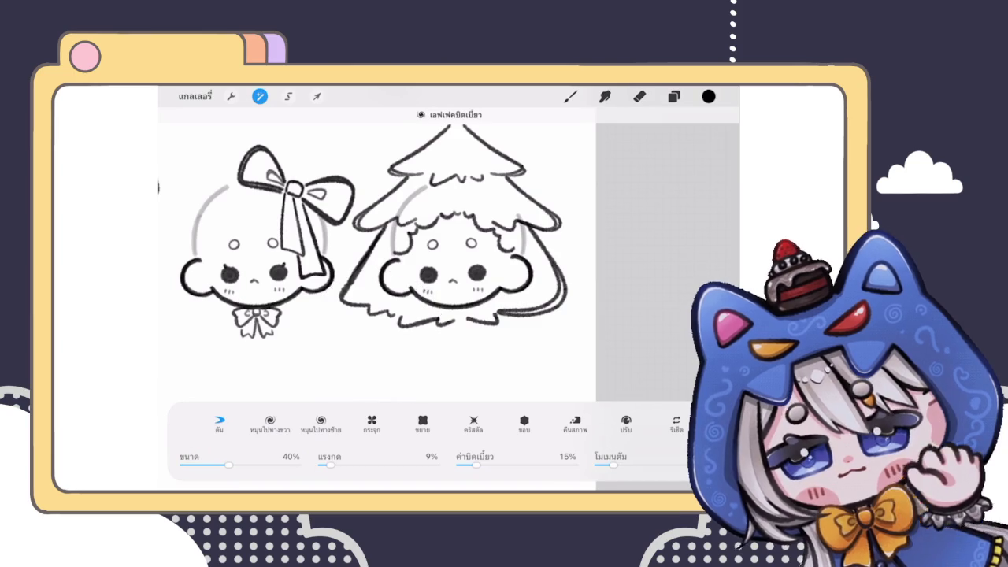
click(571, 96)
Erase the tree hood's old left diagonal edge and trim the fringe's left end under the chin
scroll(377, 290, down, 5)
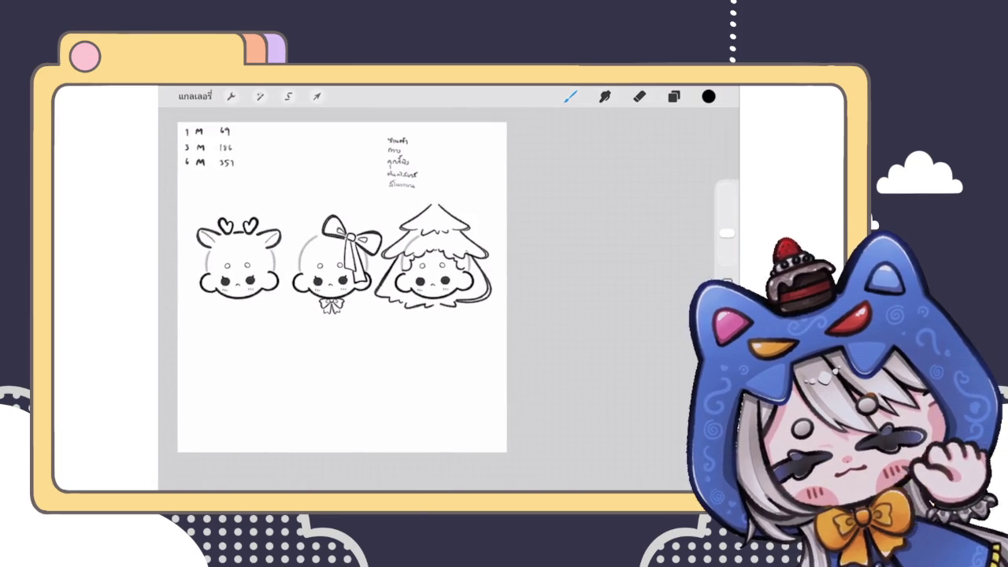
scroll(426, 303, up, 3)
scroll(427, 304, up, 2)
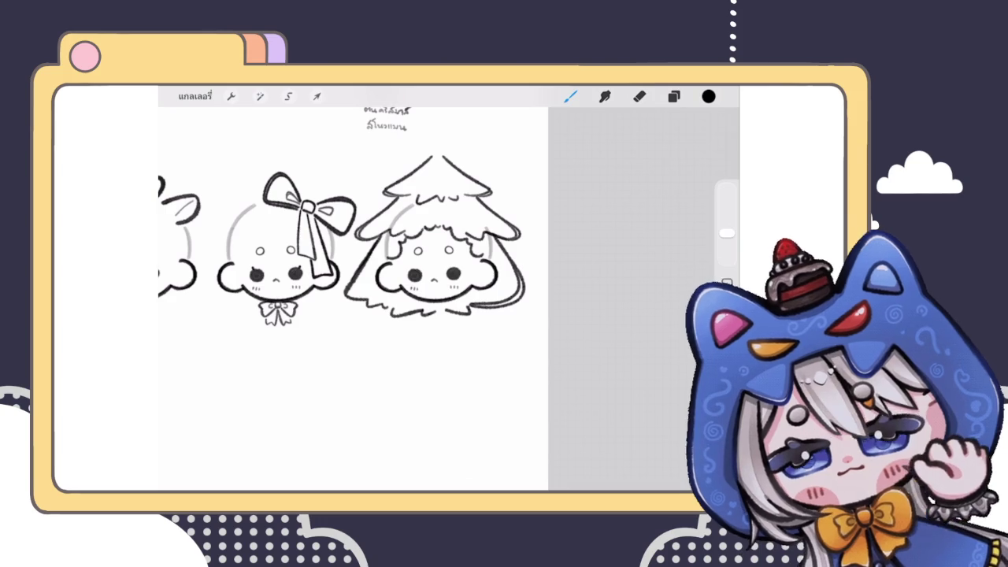
scroll(344, 260, up, 3)
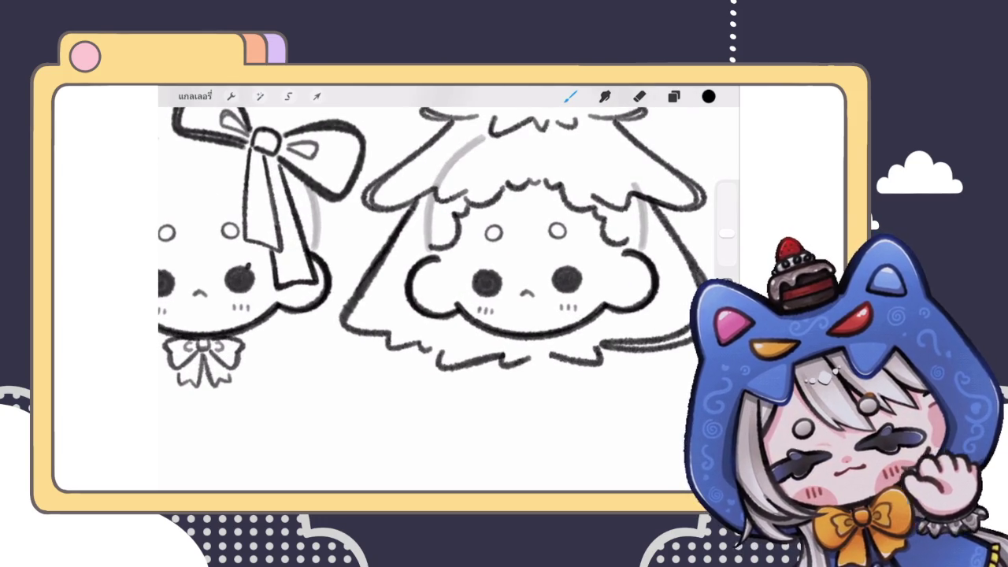
drag(416, 203, 339, 319)
scroll(449, 253, up, 2)
key(ctrl+z)
click(639, 96)
mouse_move(320, 338)
mouse_down()
mouse_move(405, 213)
mouse_move(392, 241)
mouse_up()
drag(355, 339, 372, 341)
Redraw the tree hood's left diagonal edge with long brush strokes, undoing a failed attempt
mouse_move(429, 180)
mouse_down()
mouse_move(394, 230)
mouse_move(347, 344)
mouse_up()
key(ctrl+z)
mouse_move(430, 180)
mouse_down()
mouse_move(329, 316)
mouse_move(386, 320)
mouse_up()
scroll(449, 291, down, 5)
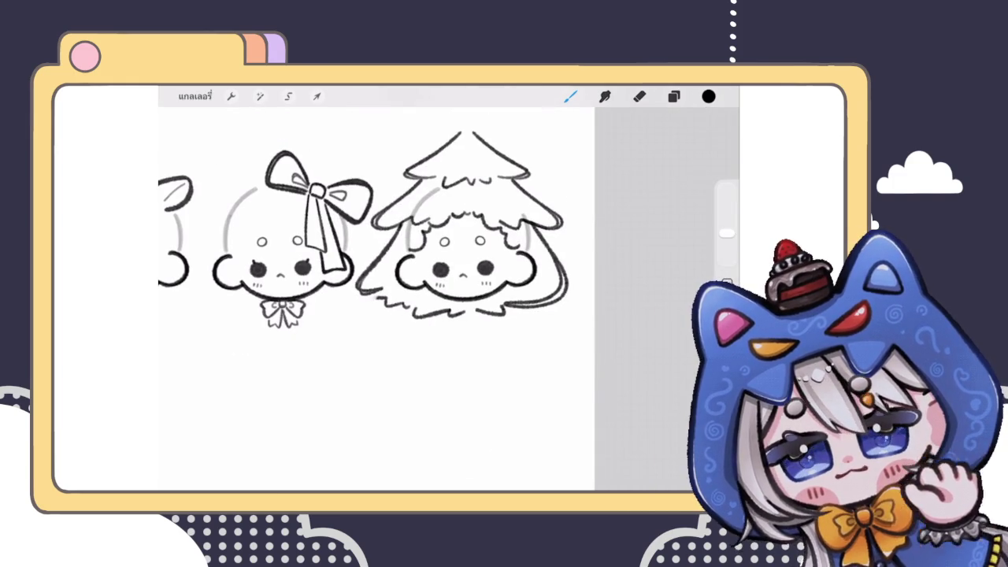
scroll(449, 291, up, 5)
drag(440, 197, 357, 327)
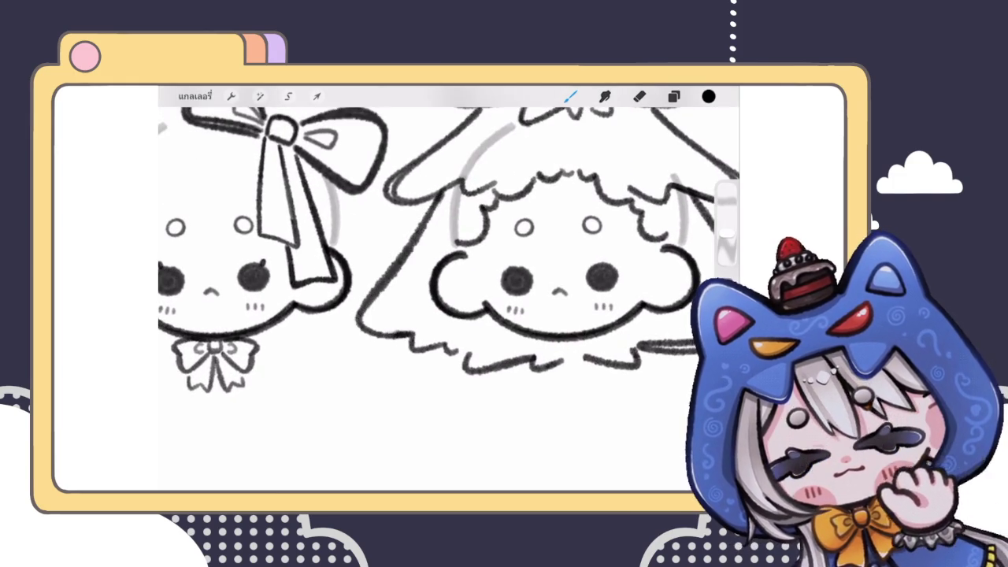
scroll(449, 292, down, 5)
scroll(449, 291, down, 3)
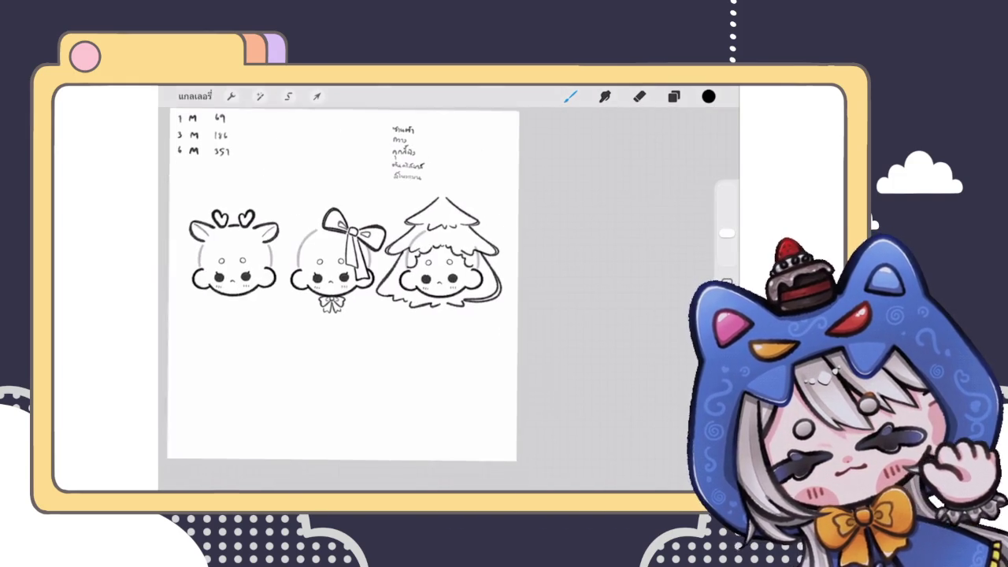
scroll(449, 291, up, 3)
scroll(449, 292, up, 5)
Retrace the lower-left section of the tree hood's edge, redoing the first try
mouse_move(398, 240)
mouse_down()
mouse_move(347, 323)
mouse_move(397, 335)
mouse_up()
scroll(449, 292, up, 3)
key(ctrl+z)
mouse_move(397, 229)
mouse_down()
mouse_move(347, 315)
mouse_move(438, 343)
mouse_up()
scroll(449, 291, down, 5)
scroll(386, 291, down, 3)
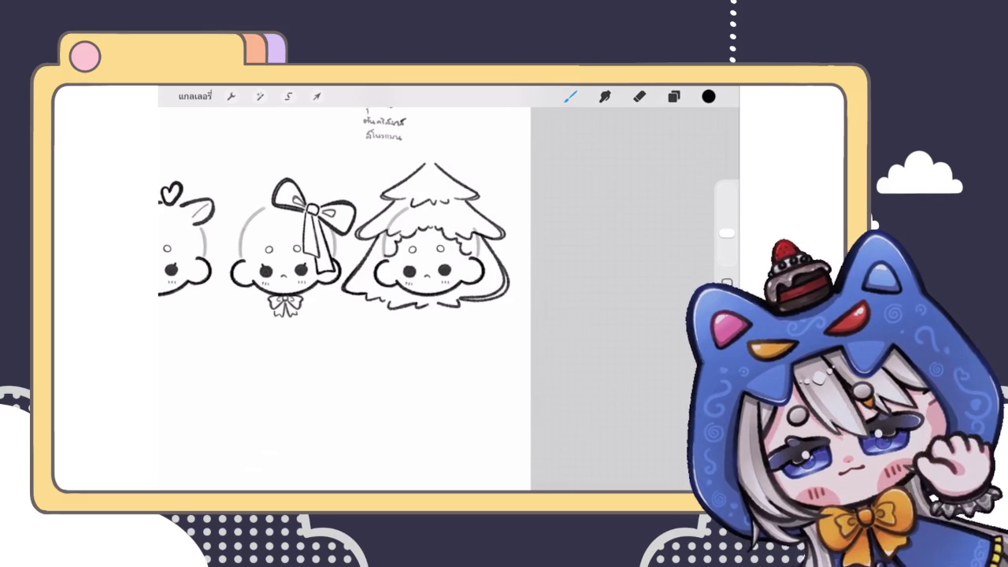
click(639, 96)
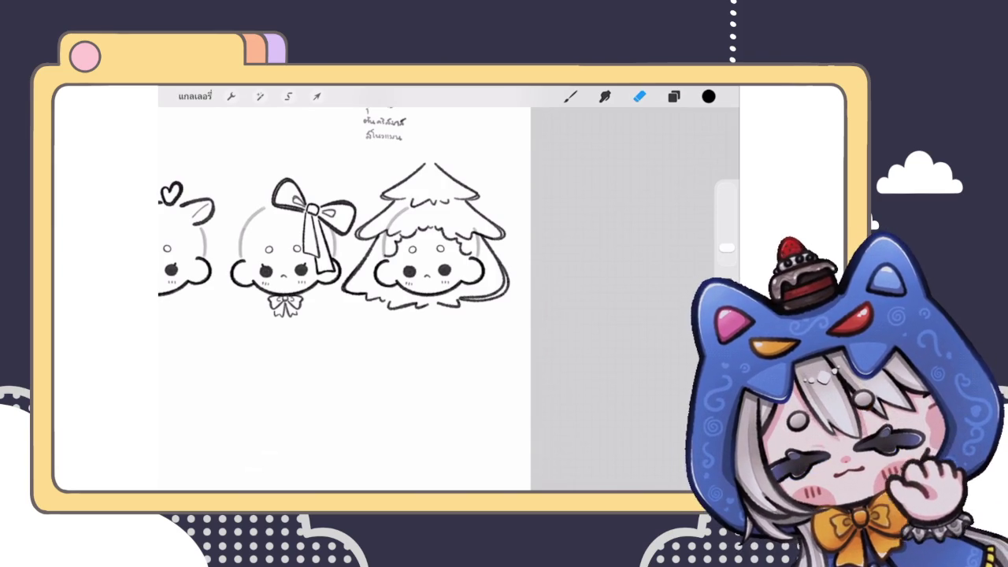
Rub out the lower-right hair line beside the tree-hood girl's face, undoing a stray stroke
scroll(354, 236, up, 3)
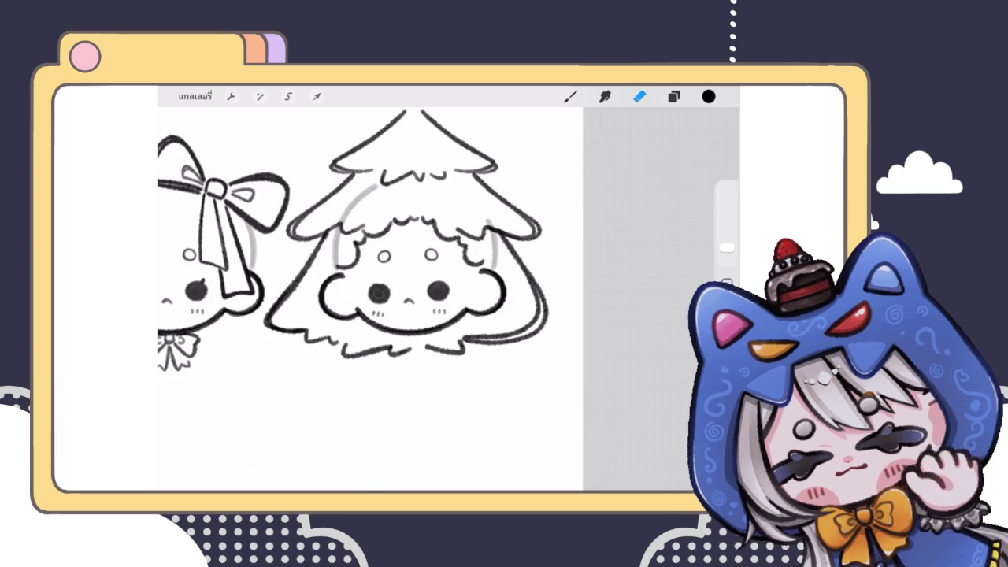
click(673, 96)
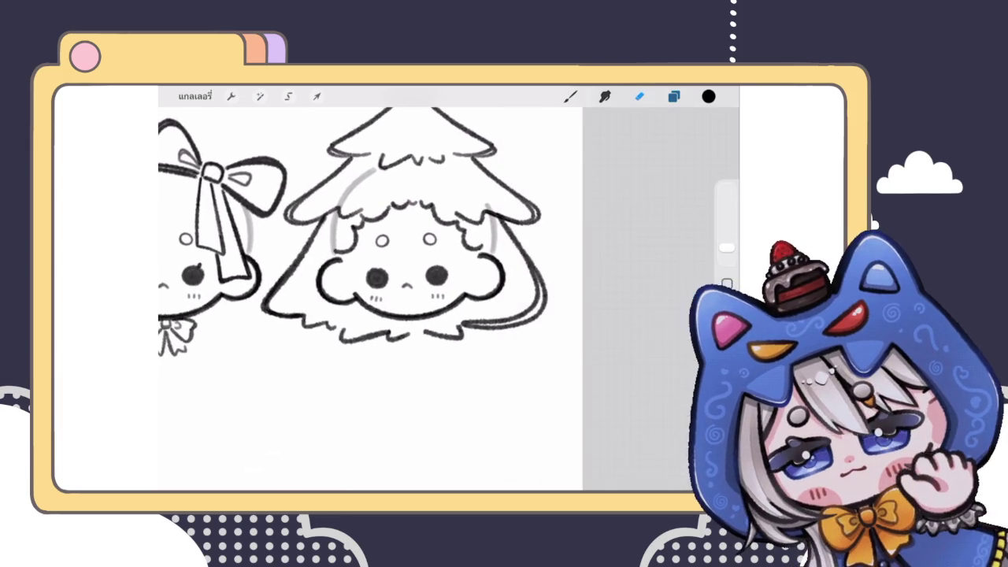
mouse_move(510, 329)
mouse_down()
mouse_move(475, 317)
mouse_move(531, 294)
mouse_move(509, 318)
mouse_move(566, 285)
mouse_move(519, 247)
mouse_up()
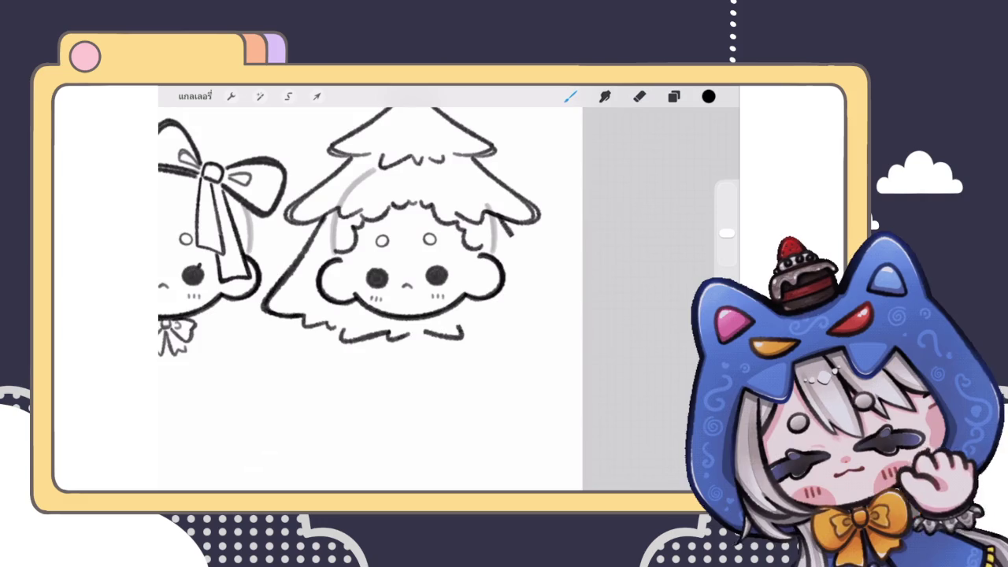
scroll(360, 237, up, 2)
drag(520, 230, 587, 353)
scroll(370, 275, up, 2)
key(ctrl+z)
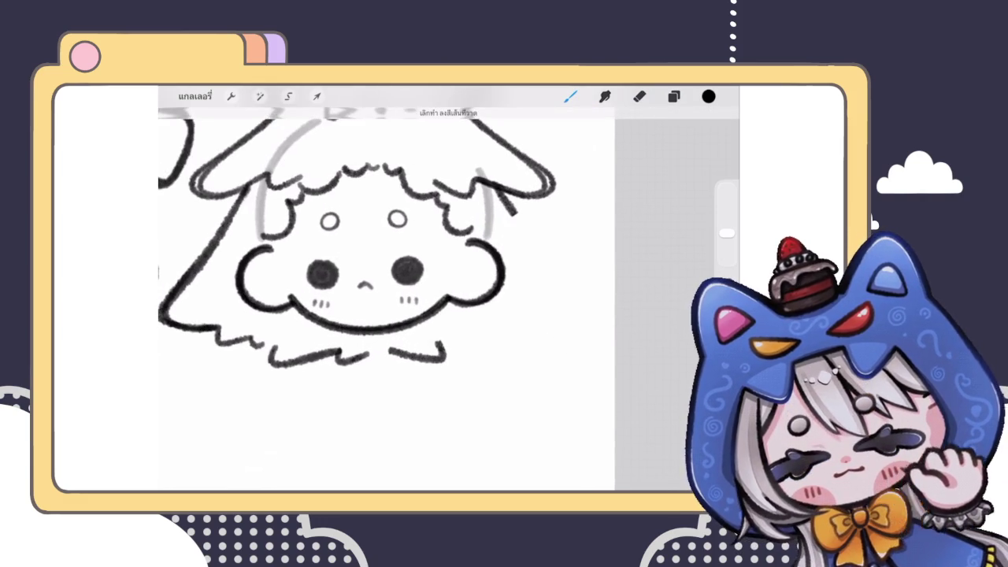
Draw the tree hood's right edge curving inward at the bottom, erasing and redoing attempts
drag(504, 195, 520, 356)
scroll(386, 237, up, 2)
click(639, 96)
mouse_move(518, 247)
mouse_down()
mouse_move(523, 254)
mouse_move(524, 240)
mouse_move(378, 346)
mouse_up()
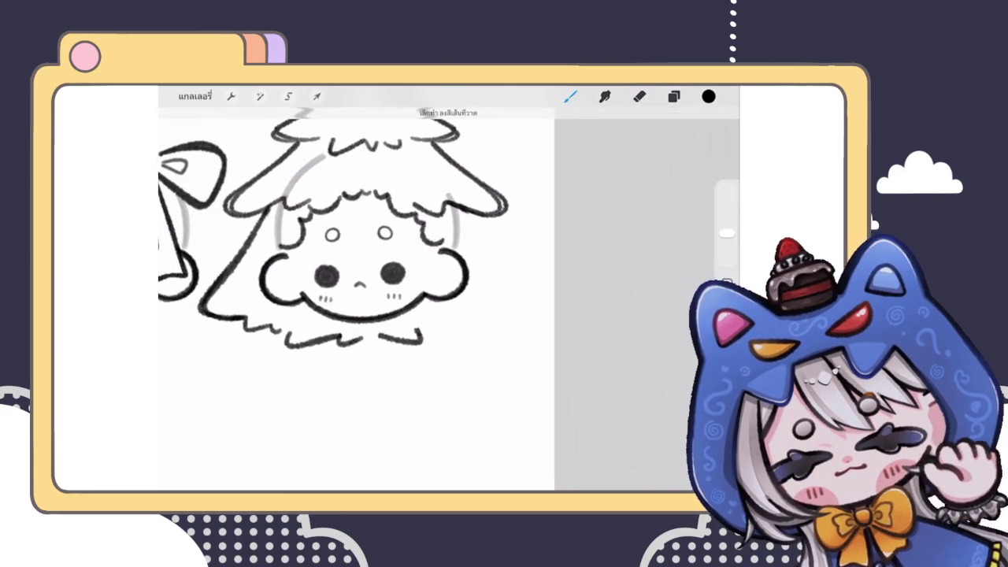
drag(471, 234, 494, 326)
click(639, 96)
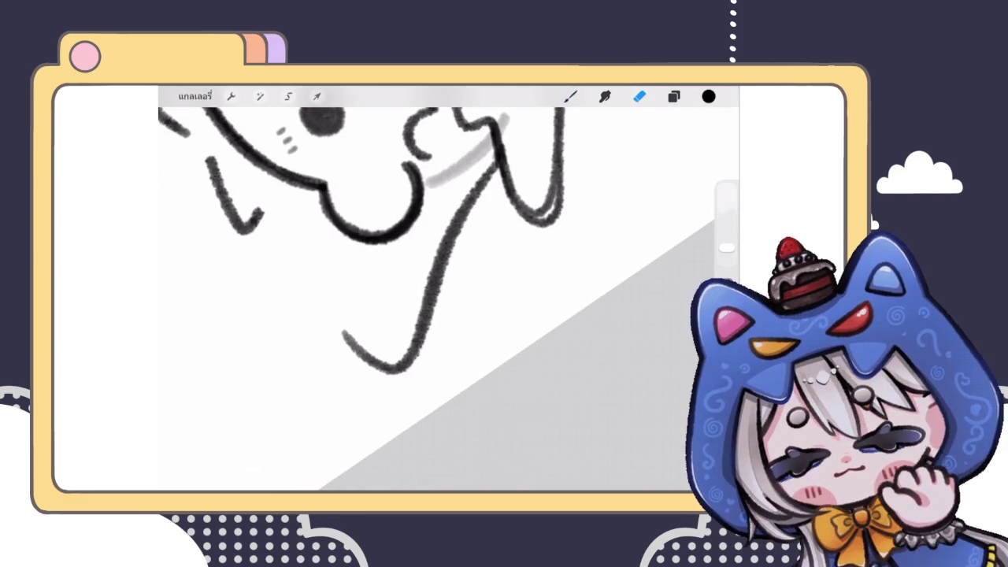
drag(504, 146, 440, 256)
key(ctrl+z)
drag(727, 248, 726, 233)
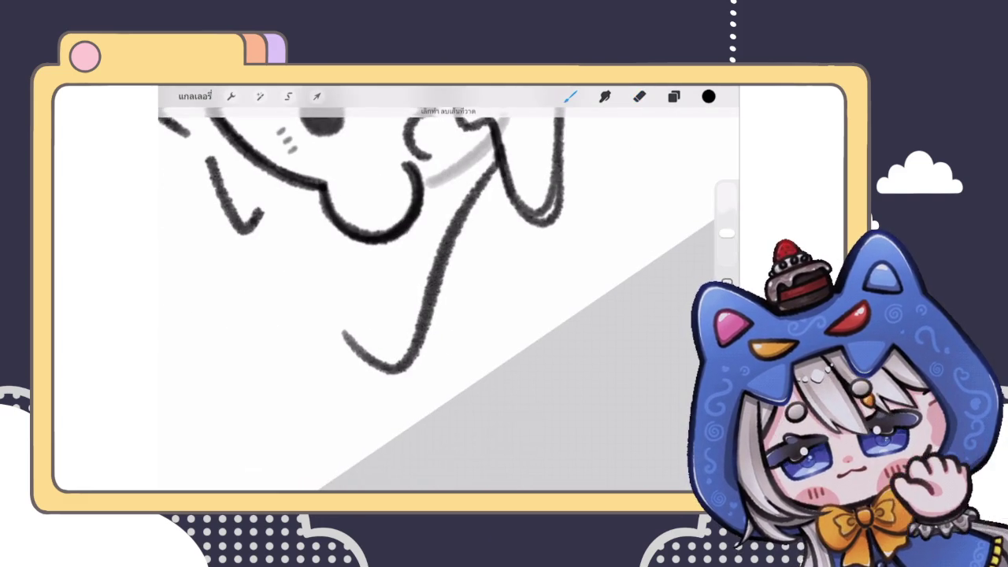
click(572, 96)
key(ctrl+z)
mouse_move(441, 315)
mouse_down()
mouse_move(331, 237)
mouse_move(354, 229)
mouse_up()
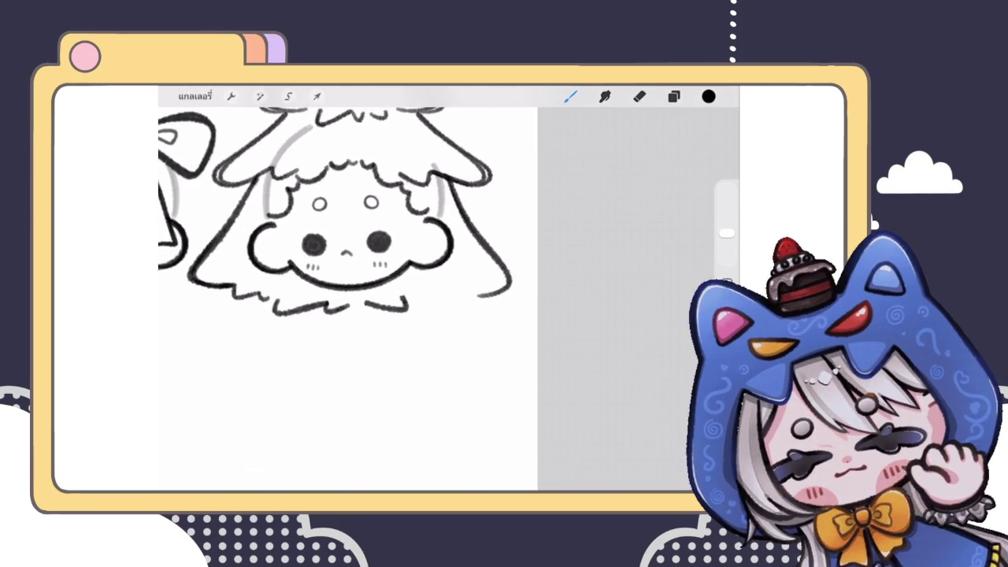
Push the right line's end into shape with Liquify at 27% size
click(260, 96)
click(236, 455)
drag(229, 465, 214, 465)
drag(504, 236, 495, 260)
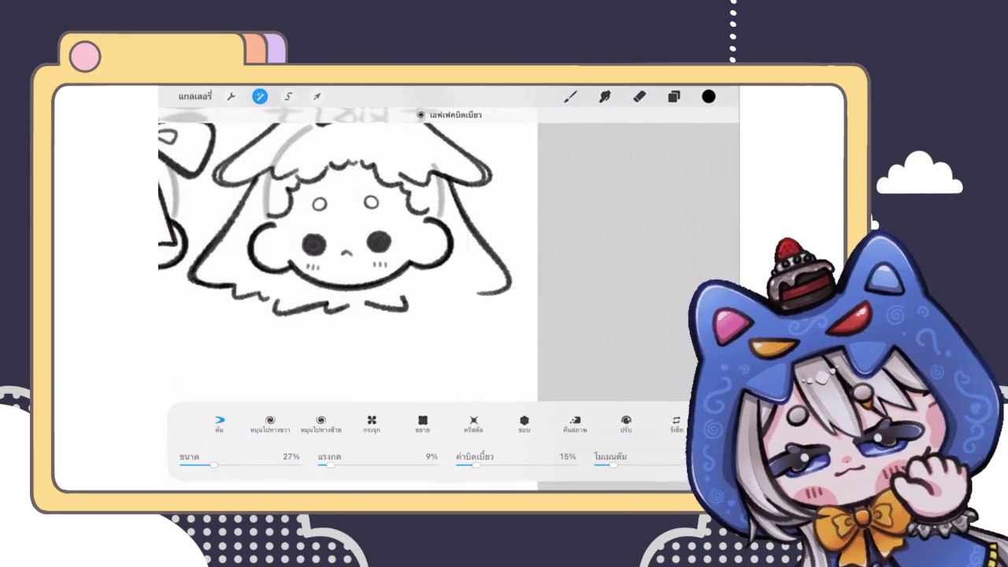
click(571, 96)
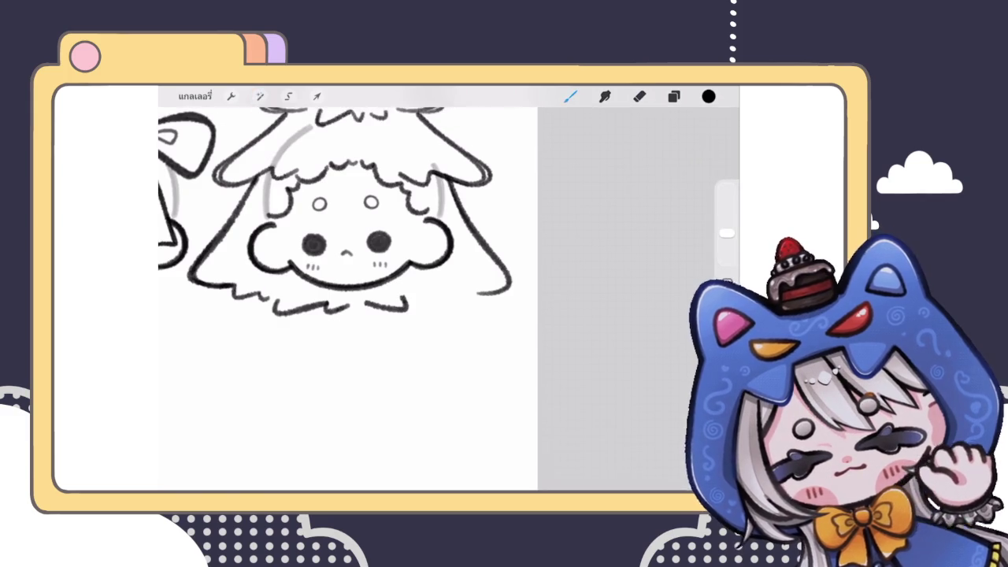
Add a bottom-right hair stroke under the face and try a curved strand, undoing it
scroll(354, 236, up, 3)
drag(418, 307, 532, 295)
scroll(355, 237, down, 3)
scroll(442, 236, up, 5)
scroll(442, 284, up, 5)
scroll(441, 284, up, 3)
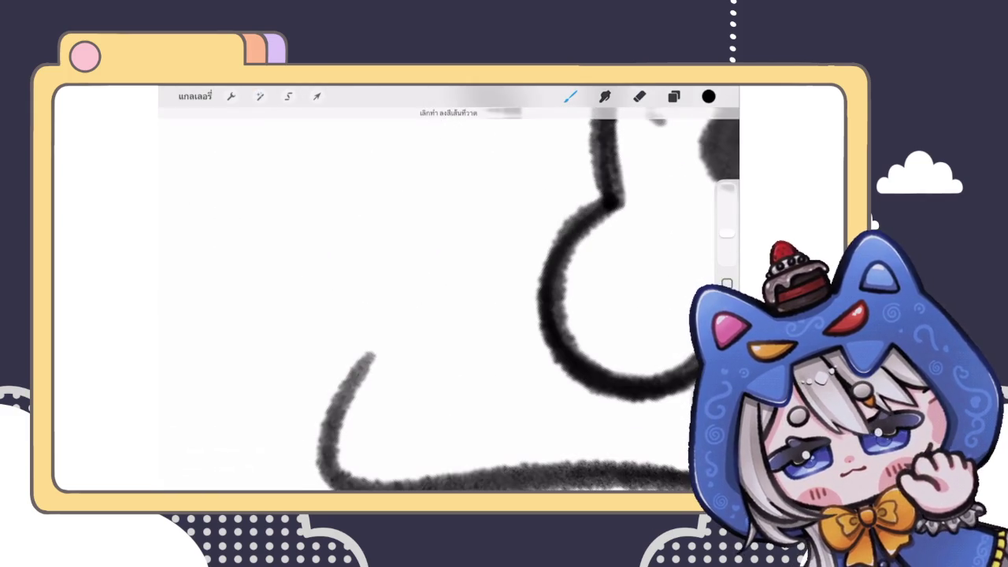
mouse_move(347, 379)
mouse_down()
mouse_move(394, 331)
mouse_move(382, 272)
mouse_up()
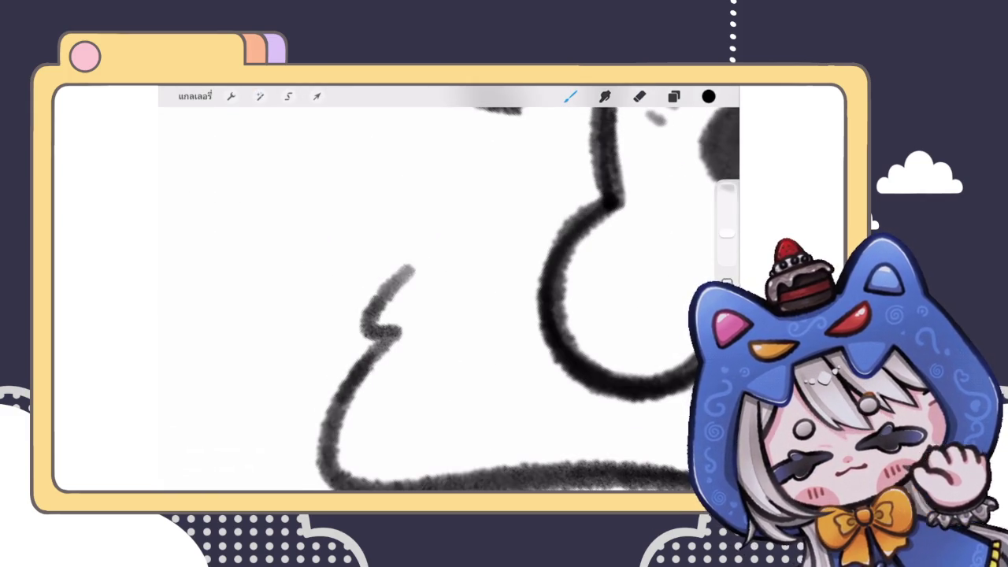
scroll(393, 315, down, 5)
scroll(394, 236, up, 3)
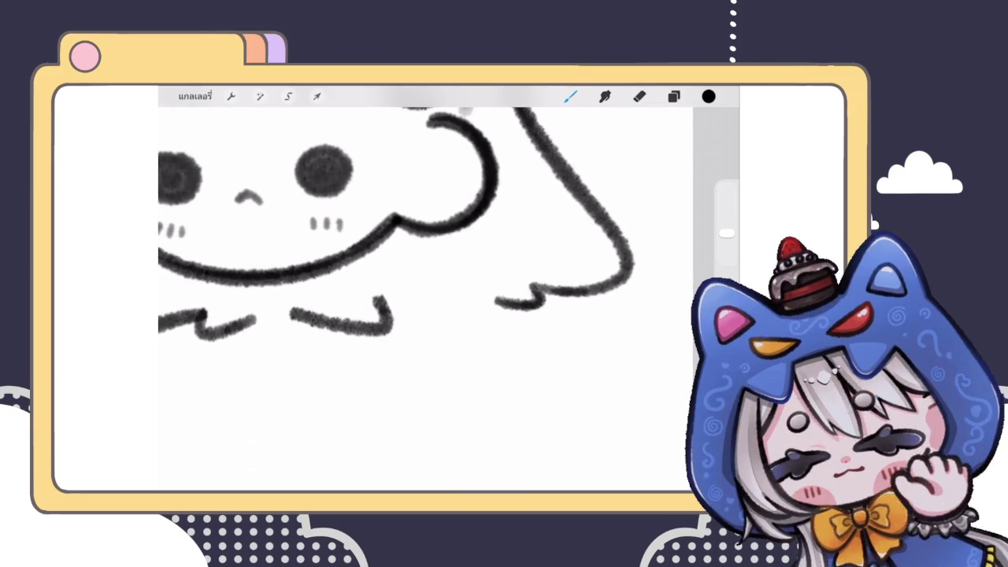
scroll(425, 291, down, 3)
scroll(425, 291, down, 3)
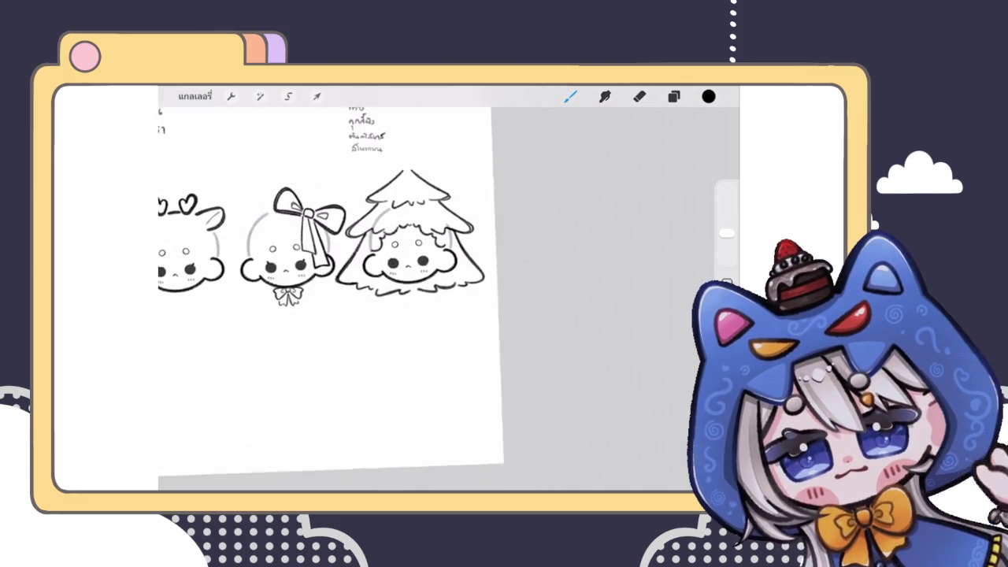
scroll(426, 291, up, 5)
scroll(426, 292, up, 5)
key(ctrl+z)
Redraw the left-edge hair strand and add a short jagged stroke at the fringe's bottom
drag(418, 206, 426, 316)
key(ctrl+z)
drag(418, 203, 390, 347)
scroll(441, 292, down, 3)
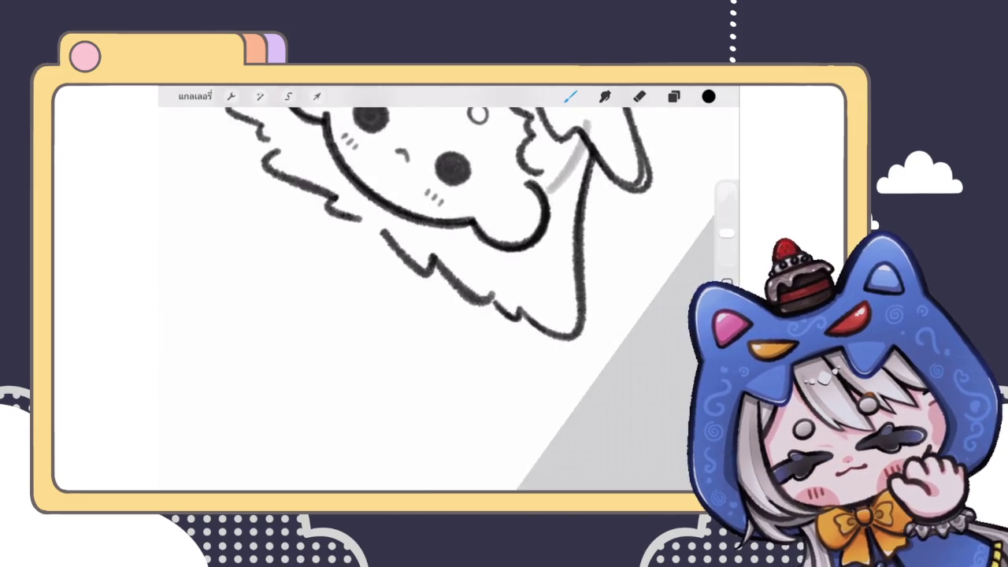
scroll(442, 292, down, 3)
scroll(371, 292, down, 3)
scroll(371, 292, down, 2)
scroll(370, 292, up, 5)
scroll(370, 292, up, 3)
scroll(425, 237, down, 1)
drag(420, 313, 445, 325)
scroll(425, 236, up, 2)
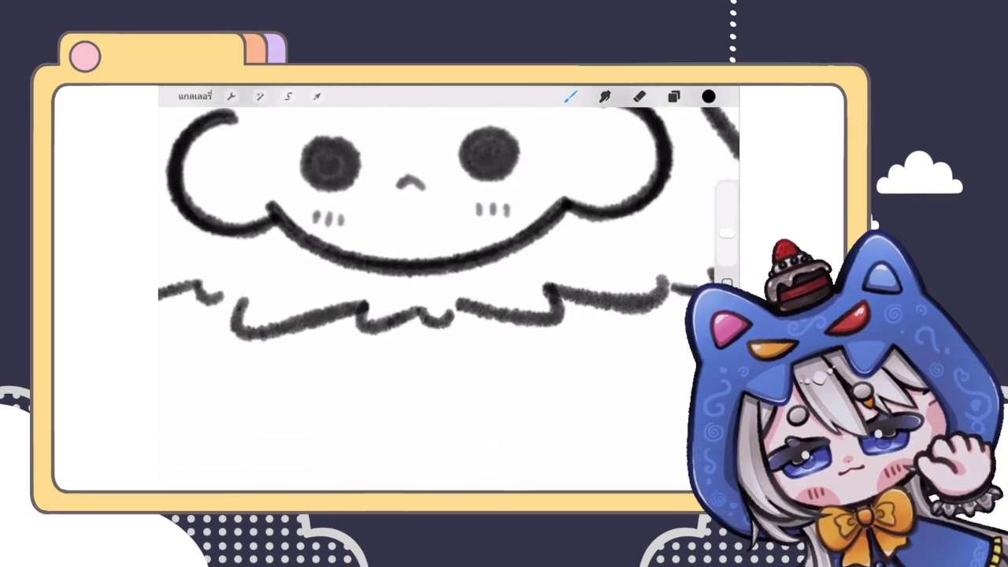
scroll(425, 236, down, 2)
scroll(425, 291, down, 3)
scroll(426, 291, down, 3)
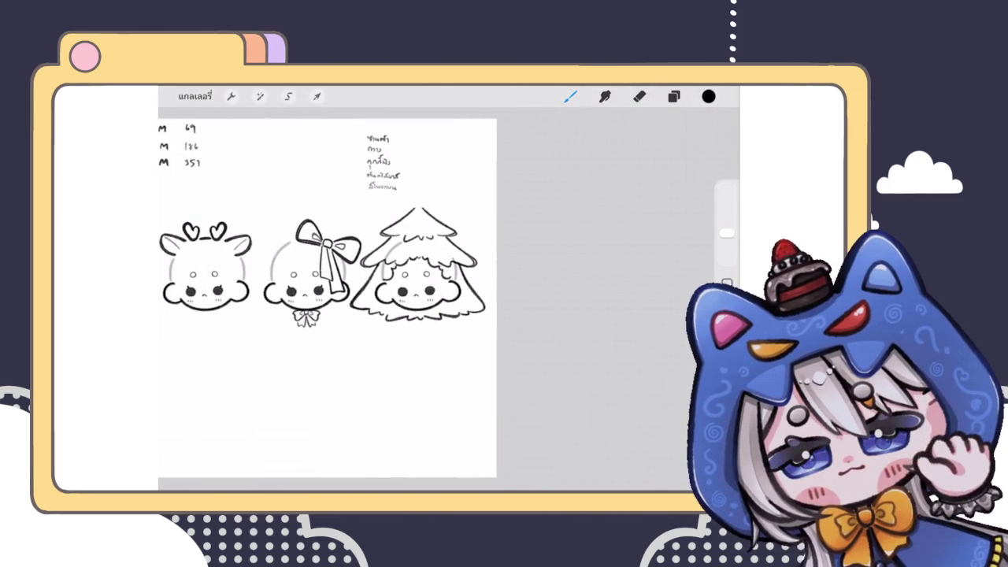
Select the top tree fringe layer and sketch a star above the hood's peak
scroll(327, 299, down, 2)
scroll(406, 279, down, 3)
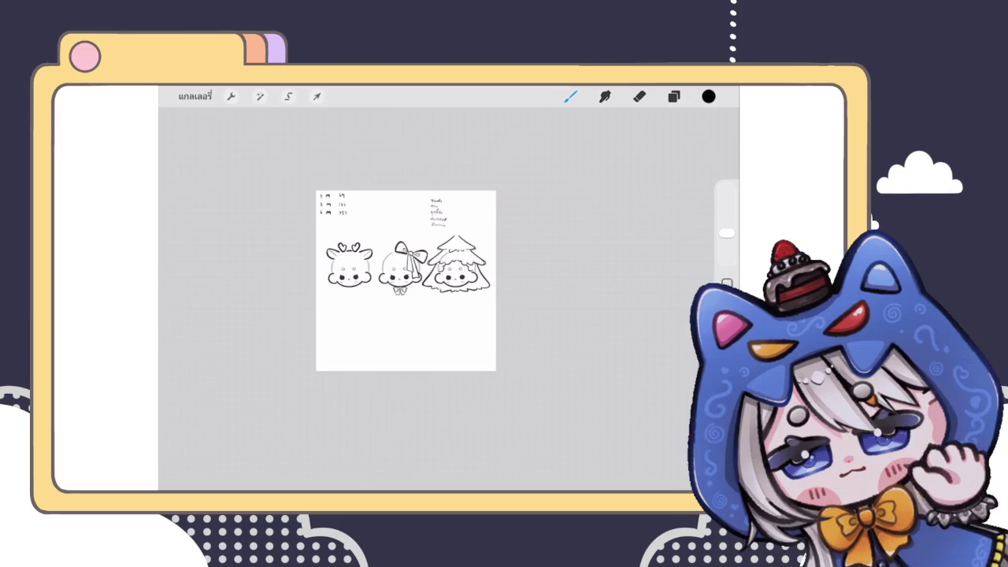
scroll(457, 268, up, 3)
scroll(457, 267, up, 3)
scroll(456, 267, up, 2)
scroll(457, 268, up, 1)
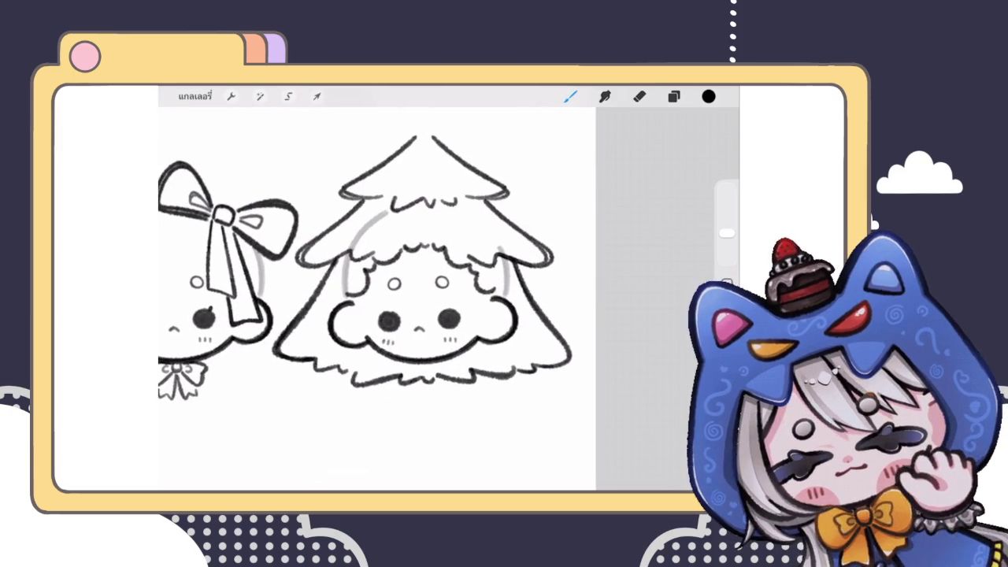
scroll(394, 236, up, 3)
click(674, 96)
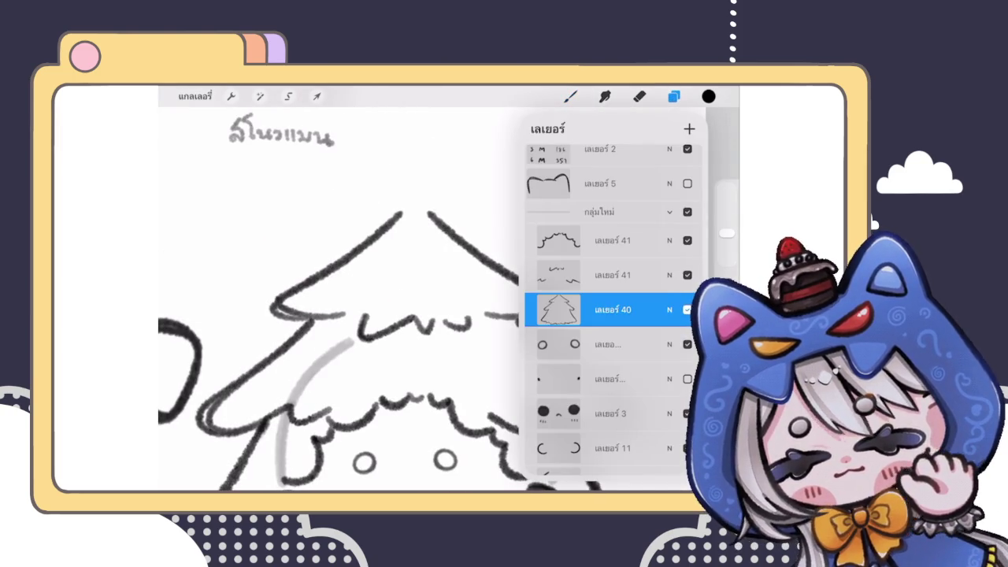
click(599, 241)
click(571, 96)
scroll(433, 331, up, 3)
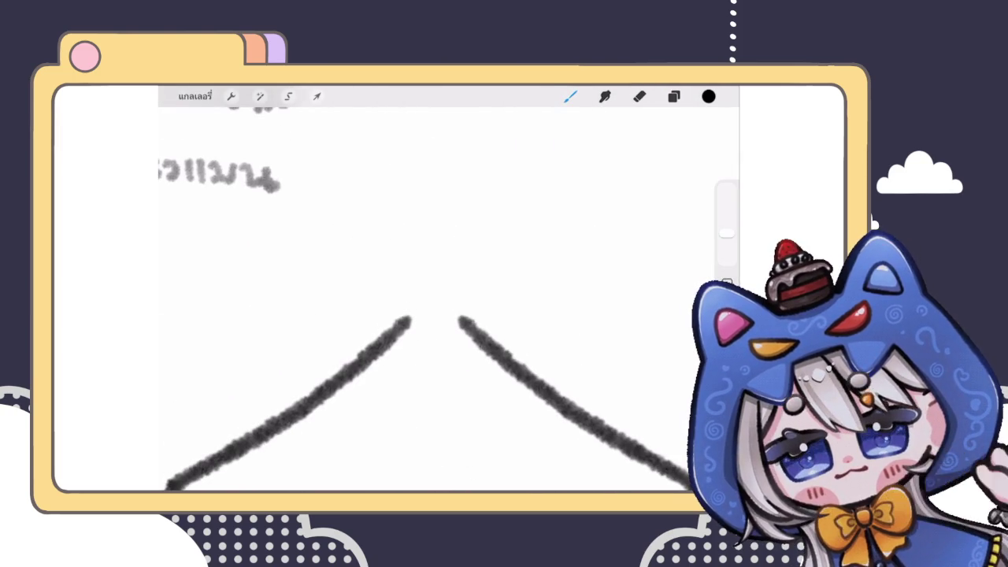
mouse_move(412, 300)
mouse_down()
mouse_move(440, 230)
mouse_move(406, 264)
mouse_move(413, 299)
mouse_move(402, 262)
mouse_move(408, 299)
mouse_up()
key(ctrl+z)
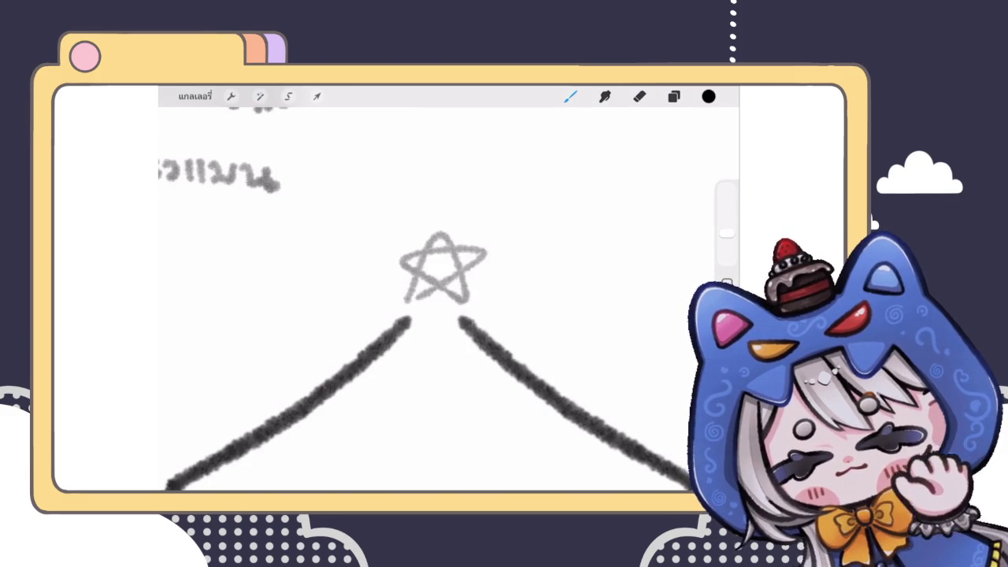
Thicken the star's top point and go over its right arm, undoing the arm strokes
click(673, 96)
mouse_move(425, 250)
mouse_down()
mouse_move(442, 225)
mouse_move(453, 250)
mouse_move(411, 292)
mouse_move(466, 303)
mouse_up()
mouse_move(453, 244)
mouse_down()
mouse_move(488, 277)
mouse_move(487, 257)
mouse_up()
key(ctrl+z)
Select the star layer and open the Liquify adjustment on it
click(674, 96)
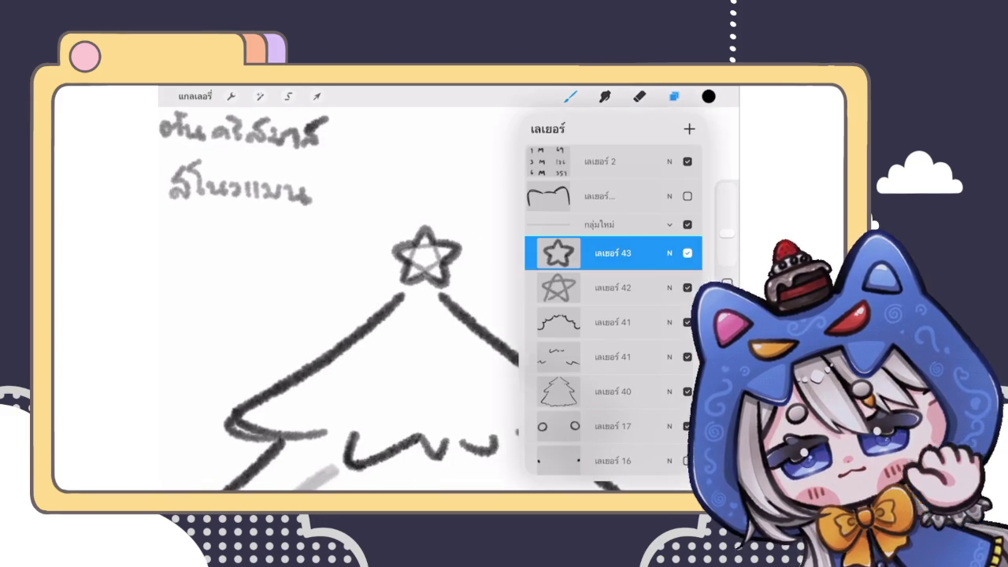
drag(646, 287, 567, 288)
click(317, 97)
click(260, 96)
click(236, 454)
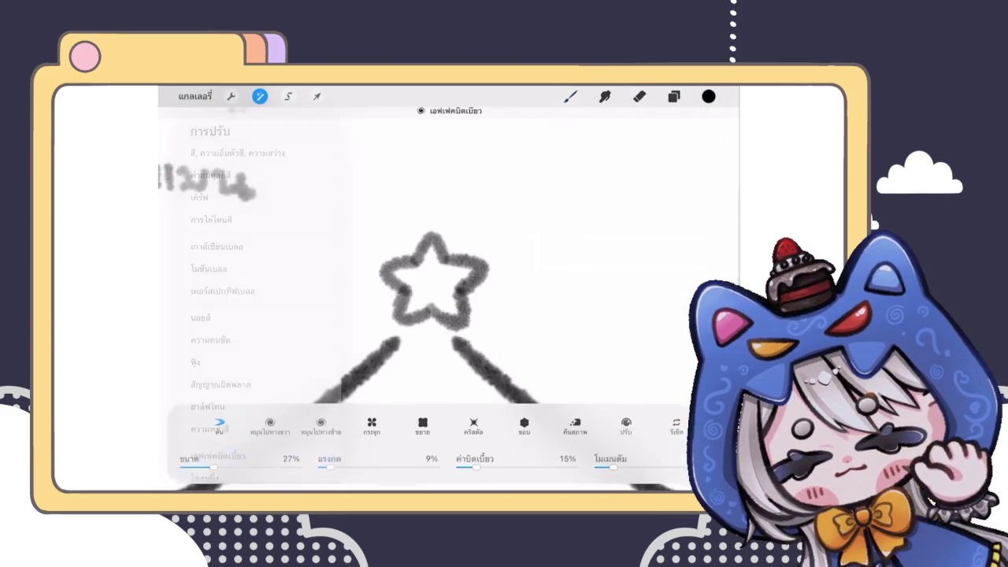
Reshape the star with Liquify at 16% size
drag(213, 465, 201, 464)
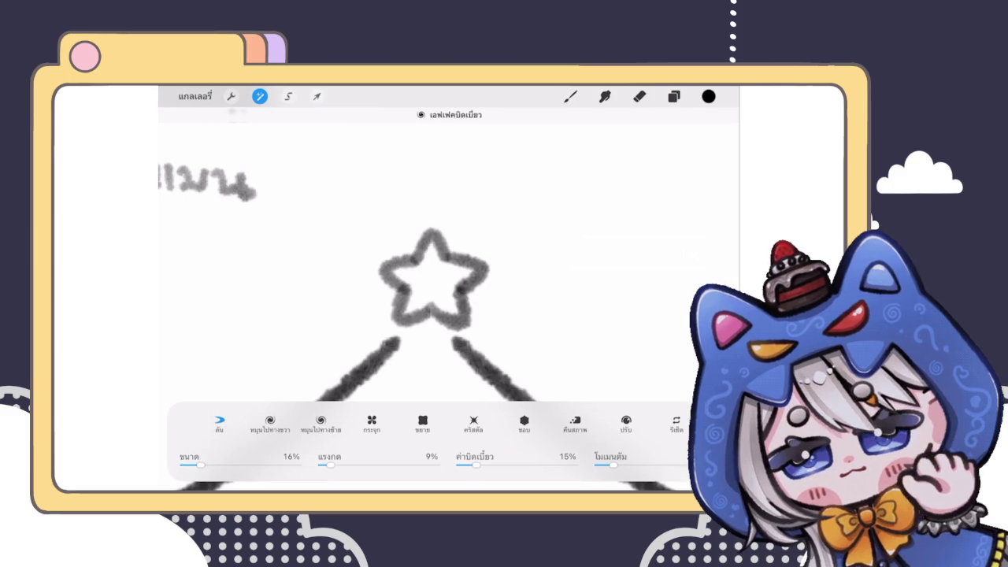
click(571, 96)
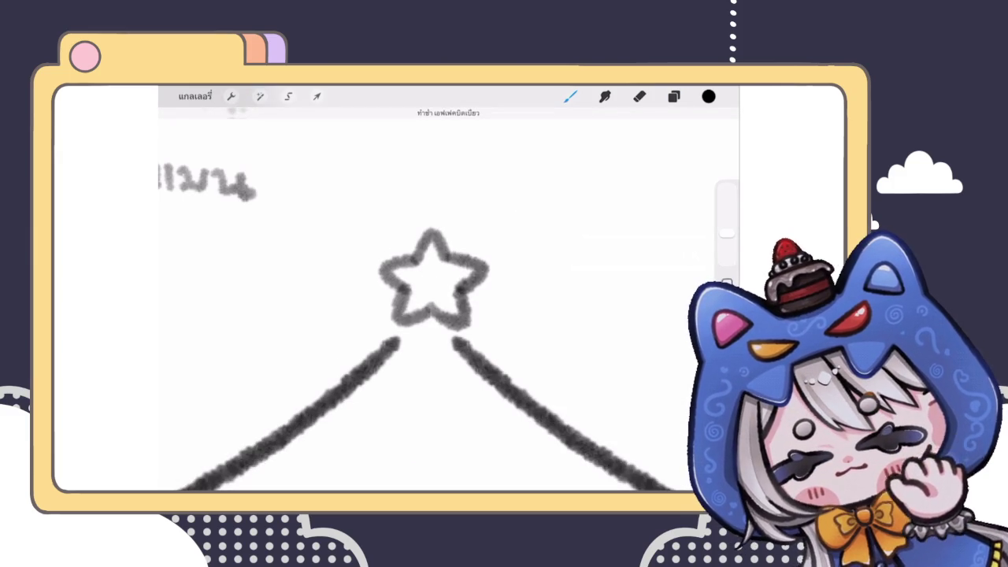
scroll(434, 315, down, 3)
scroll(433, 315, up, 2)
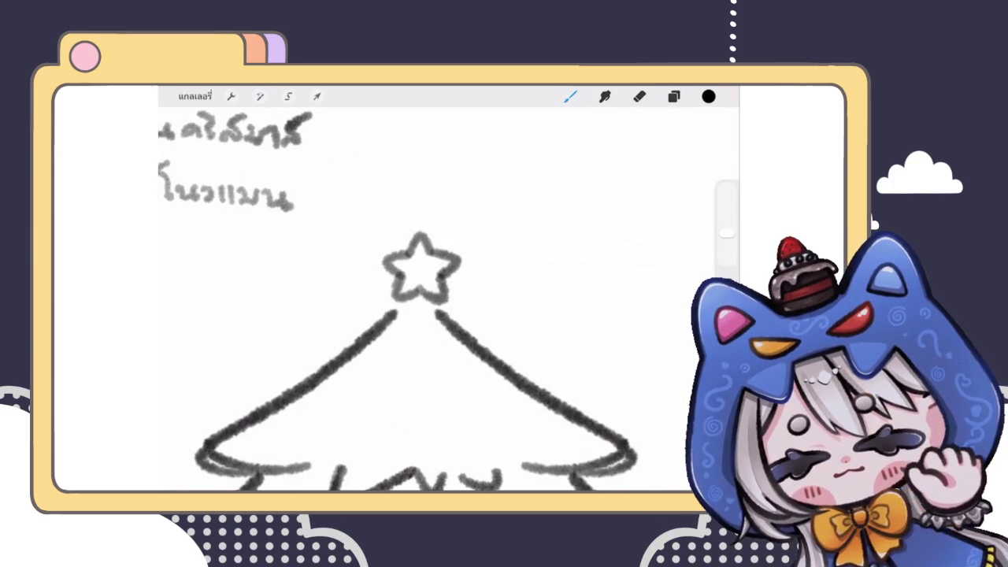
Enlarge the star slightly in Uniform transform mode and seat it on the peak
click(317, 97)
click(432, 435)
drag(380, 307, 372, 315)
mouse_move(468, 227)
mouse_down()
mouse_move(479, 197)
mouse_move(471, 218)
mouse_up()
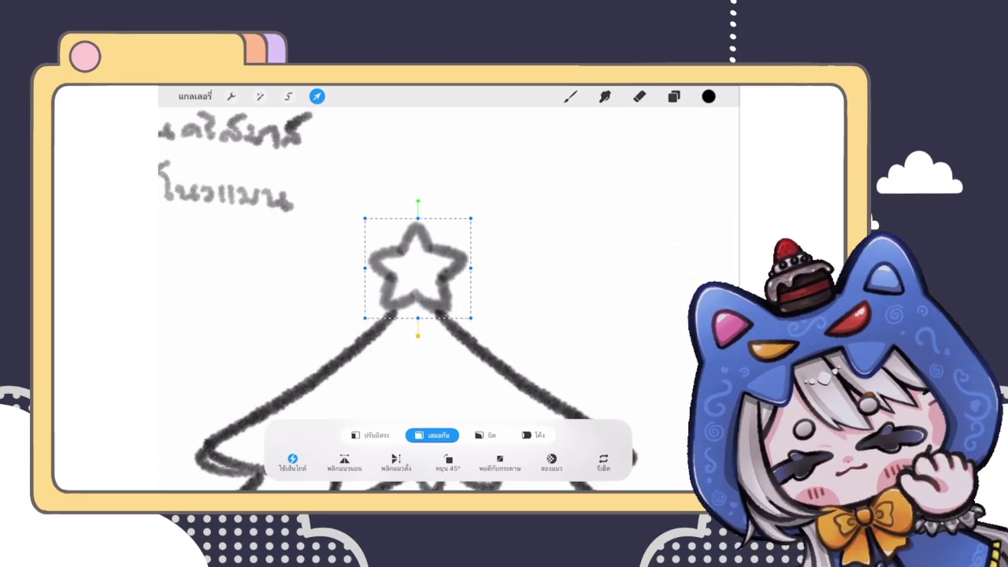
Duplicate the star layer, merge the copies, then select layer 'เลเยอร์ 41'
click(673, 96)
drag(654, 253, 583, 253)
click(650, 253)
click(613, 253)
click(450, 334)
scroll(339, 315, down, 5)
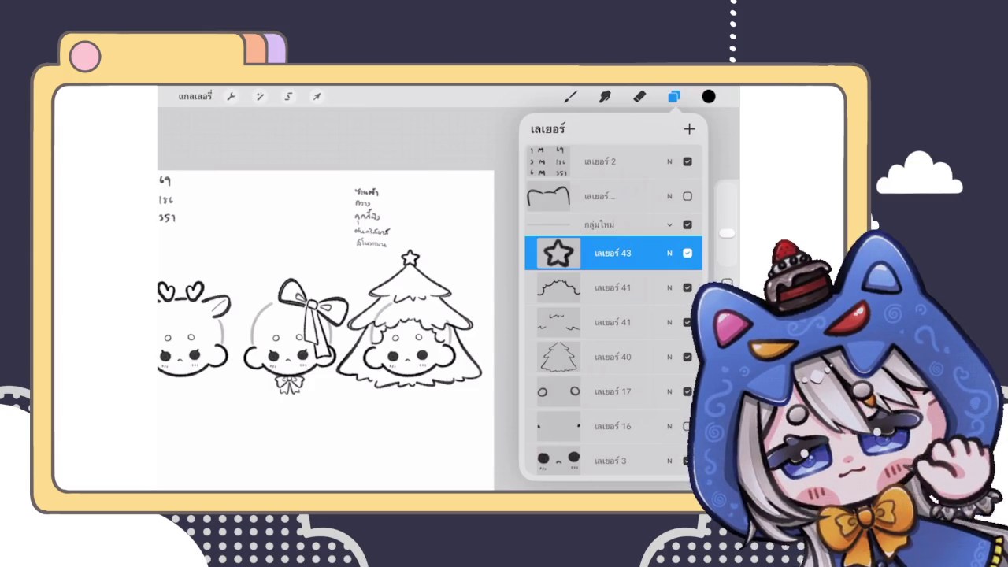
scroll(394, 390, up, 3)
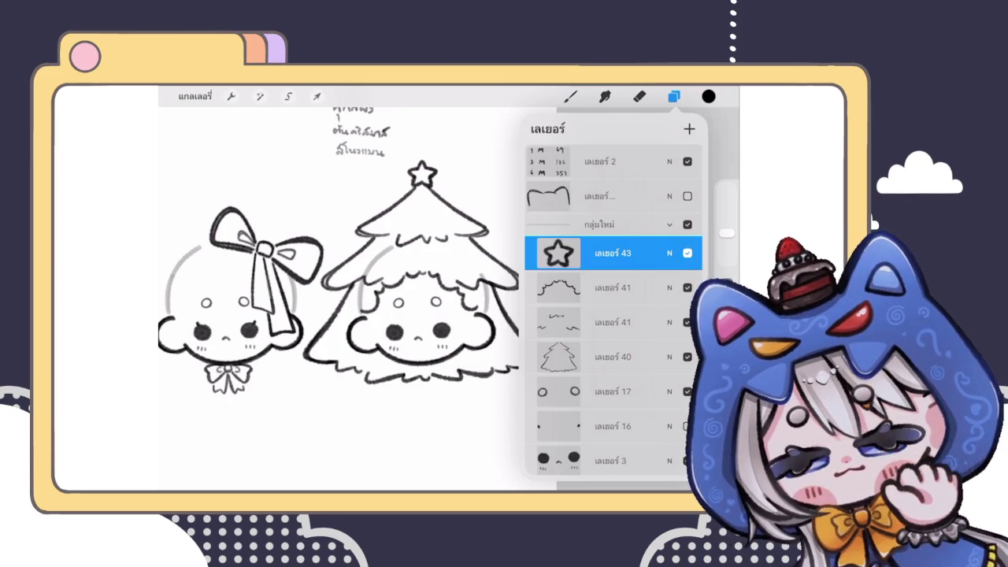
click(615, 322)
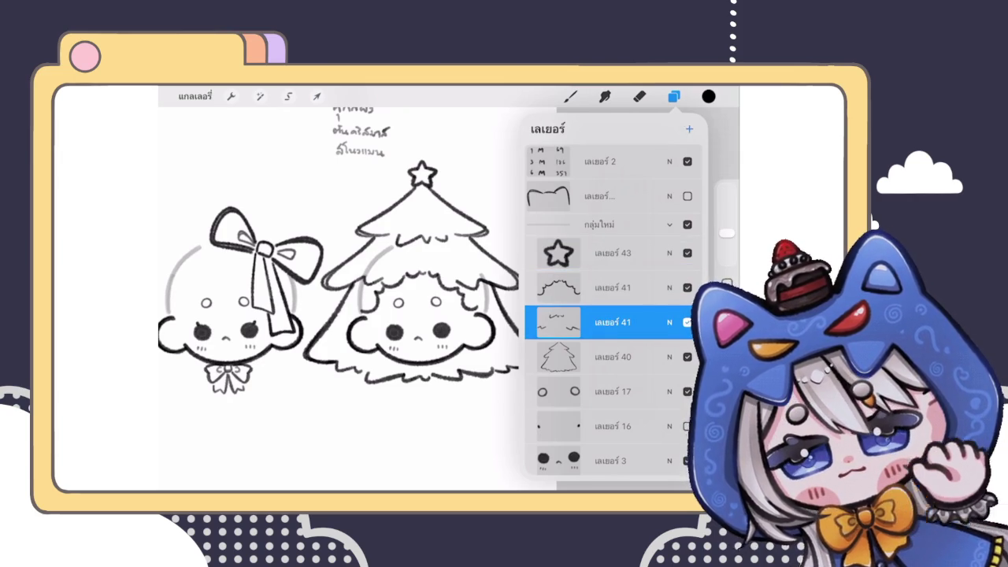
Try out a short garland line just below the star on the tree hood, redrawing it several times
click(570, 96)
scroll(372, 207, up, 3)
drag(410, 214, 519, 188)
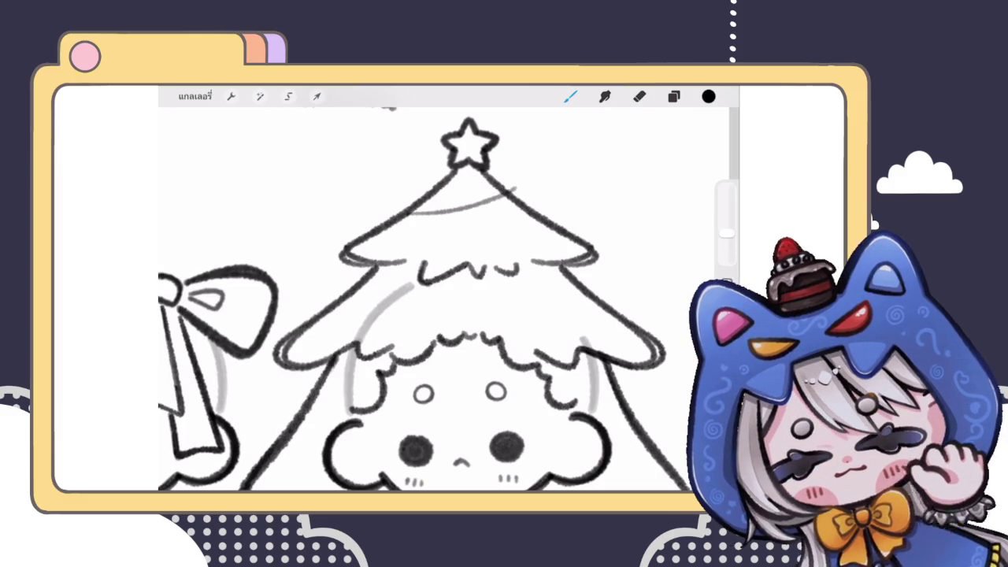
scroll(441, 236, up, 2)
key(ctrl+z)
mouse_move(359, 249)
mouse_down()
mouse_move(445, 234)
mouse_move(519, 189)
mouse_up()
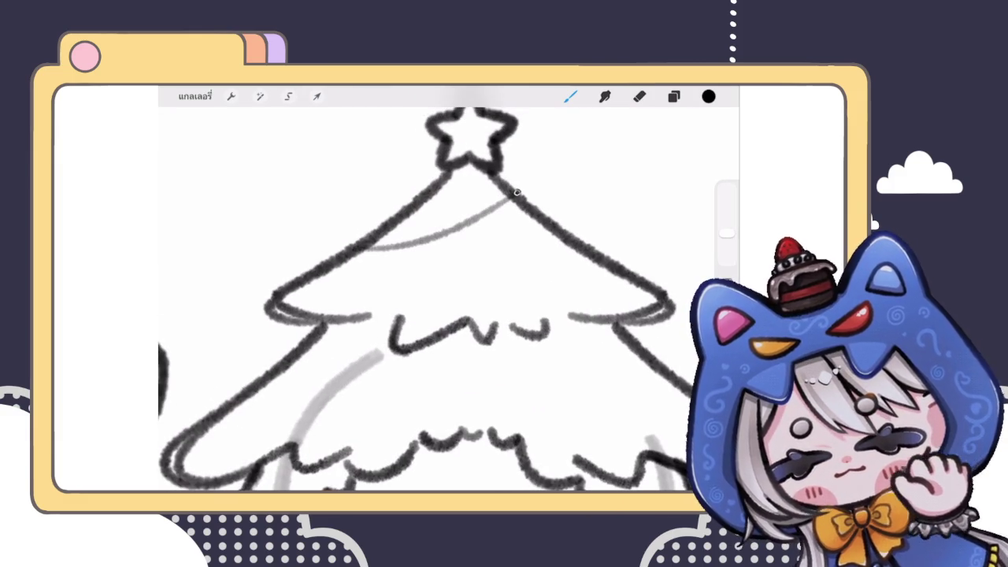
key(ctrl+z)
drag(359, 249, 512, 199)
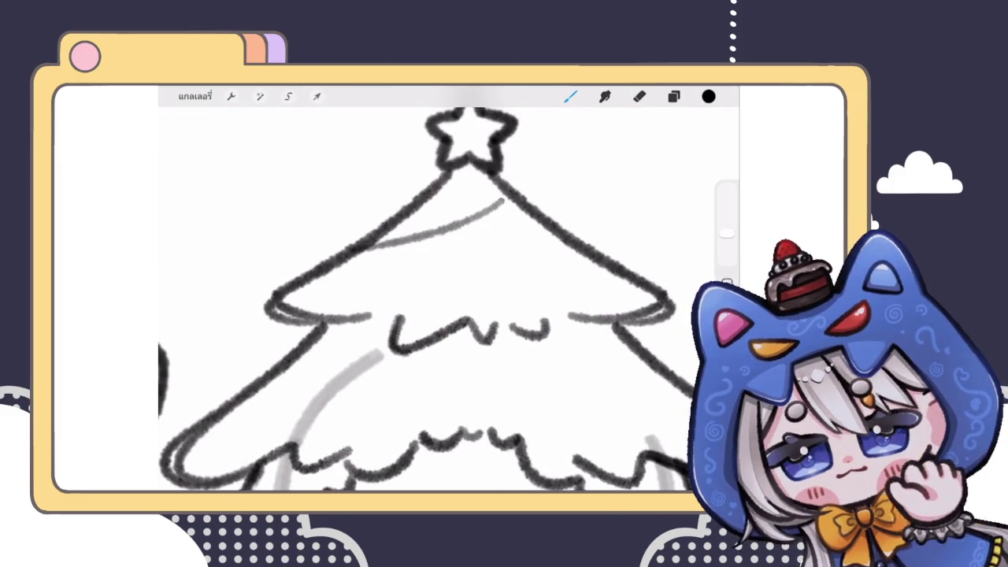
click(446, 114)
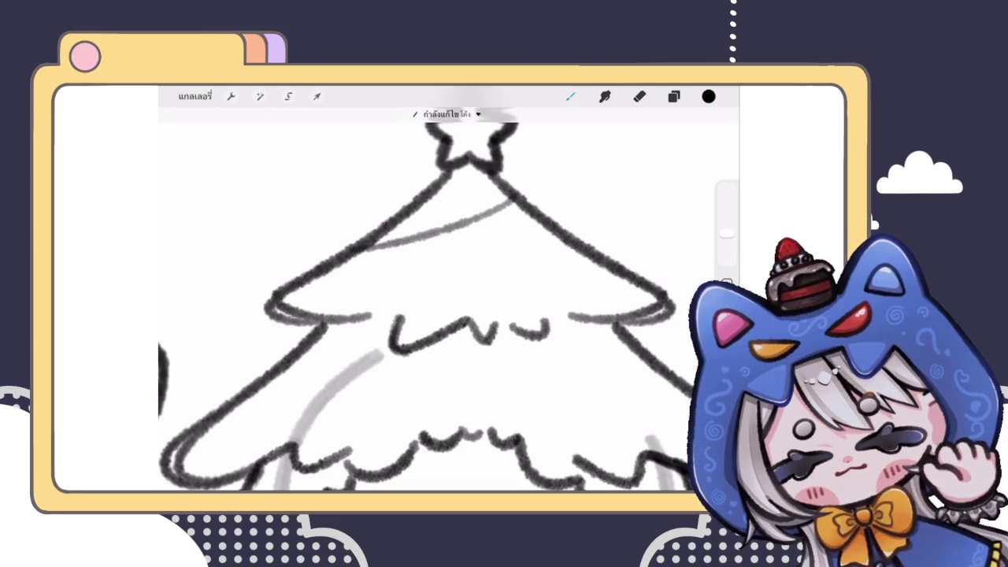
key(ctrl+z)
key(ctrl+z)
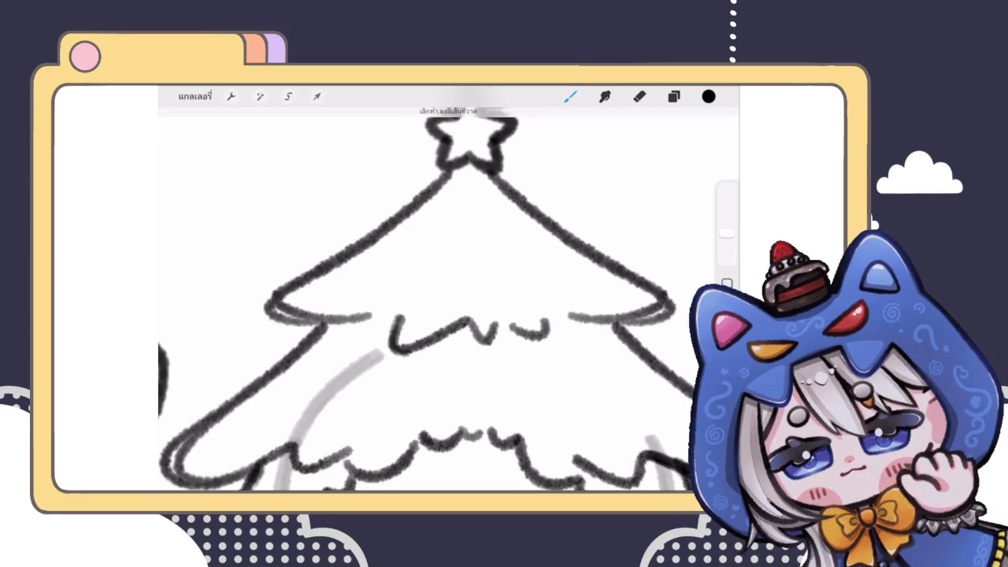
Draw a curved swag beneath the star and reshape a second swag into a wider, lower arc
drag(377, 239, 508, 197)
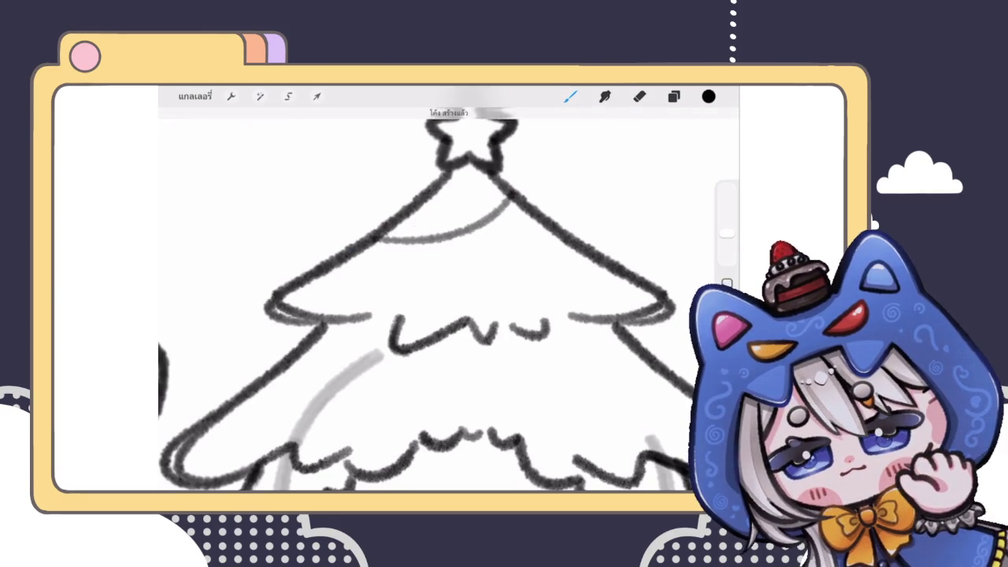
mouse_move(414, 203)
mouse_down()
mouse_move(498, 262)
mouse_move(616, 258)
mouse_up()
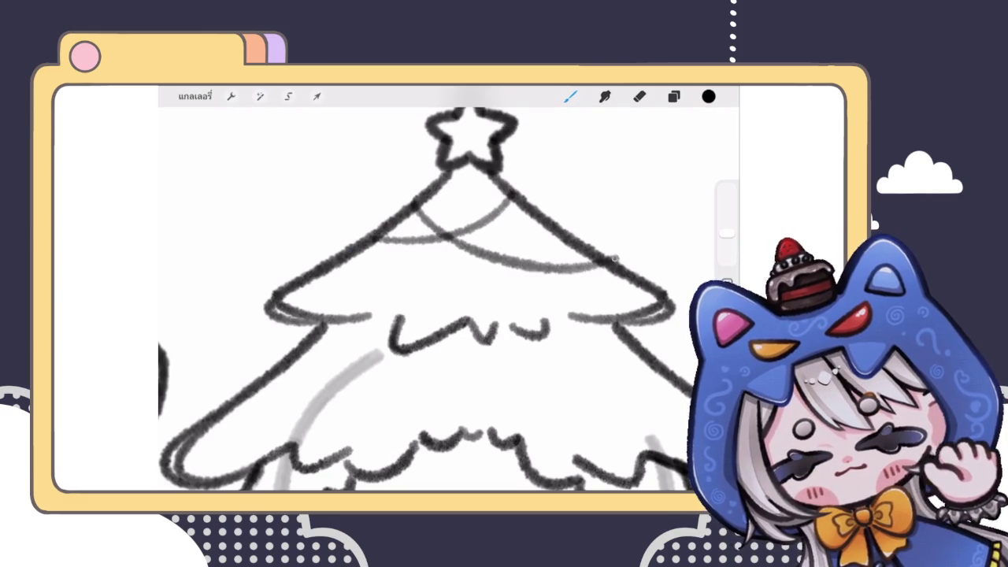
scroll(441, 299, down, 3)
key(ctrl+z)
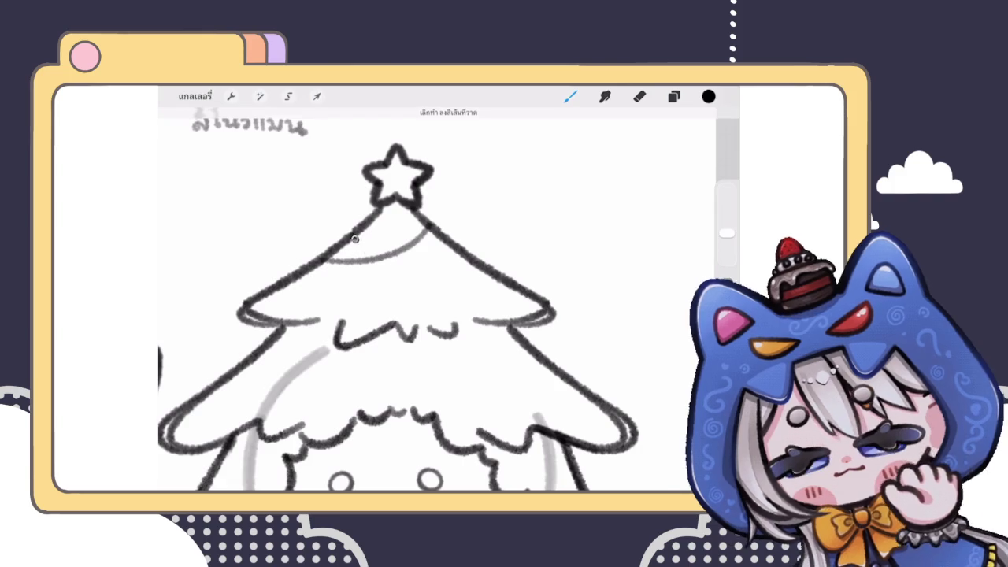
drag(350, 236, 492, 274)
key(ctrl+z)
drag(353, 236, 491, 282)
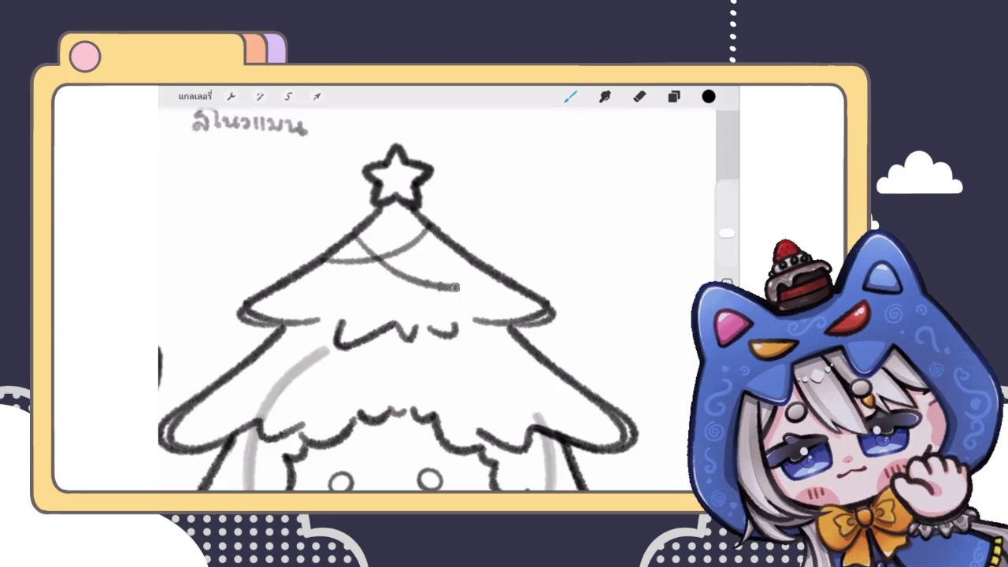
click(449, 111)
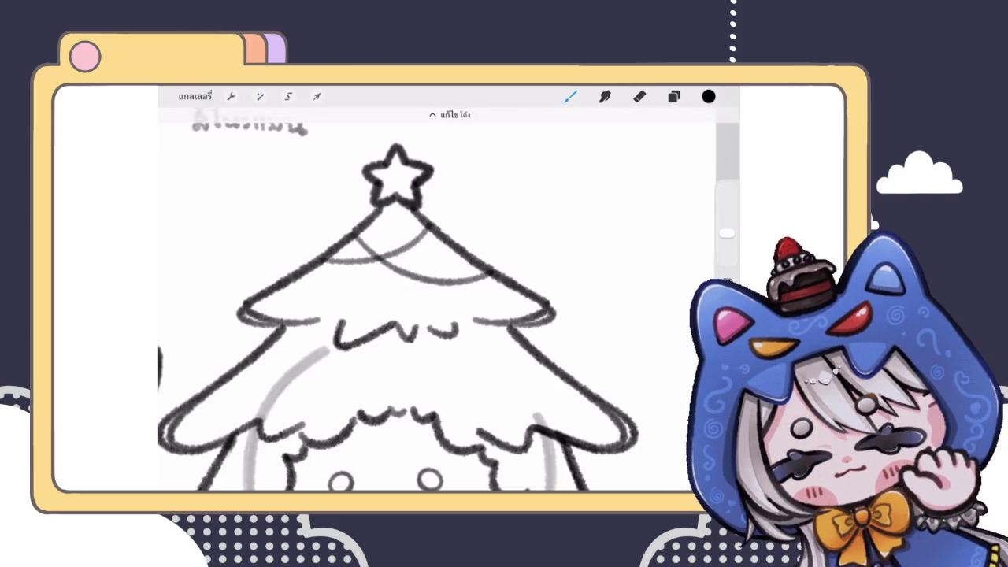
drag(355, 234, 347, 239)
drag(492, 271, 500, 274)
scroll(378, 292, down, 5)
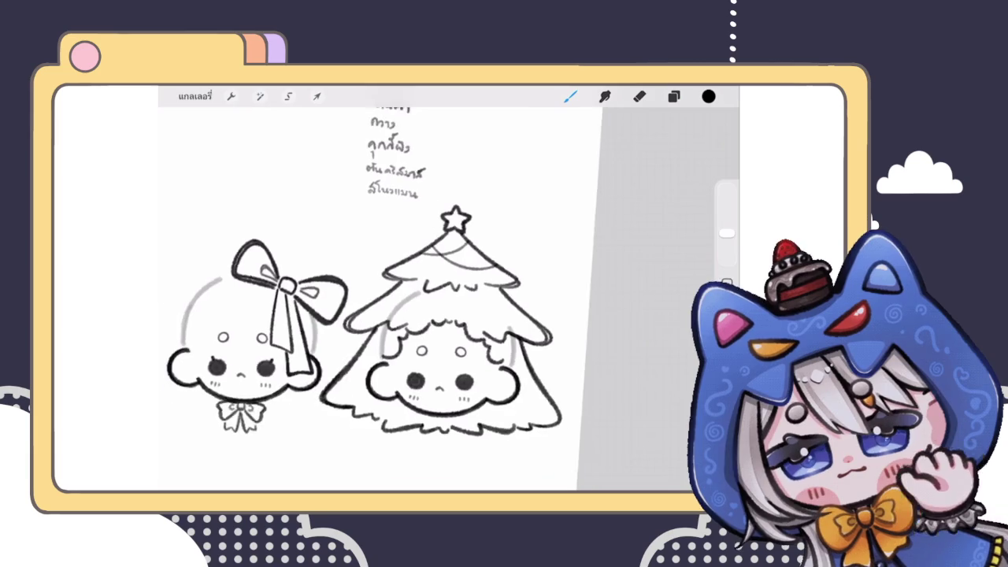
scroll(435, 328, up, 3)
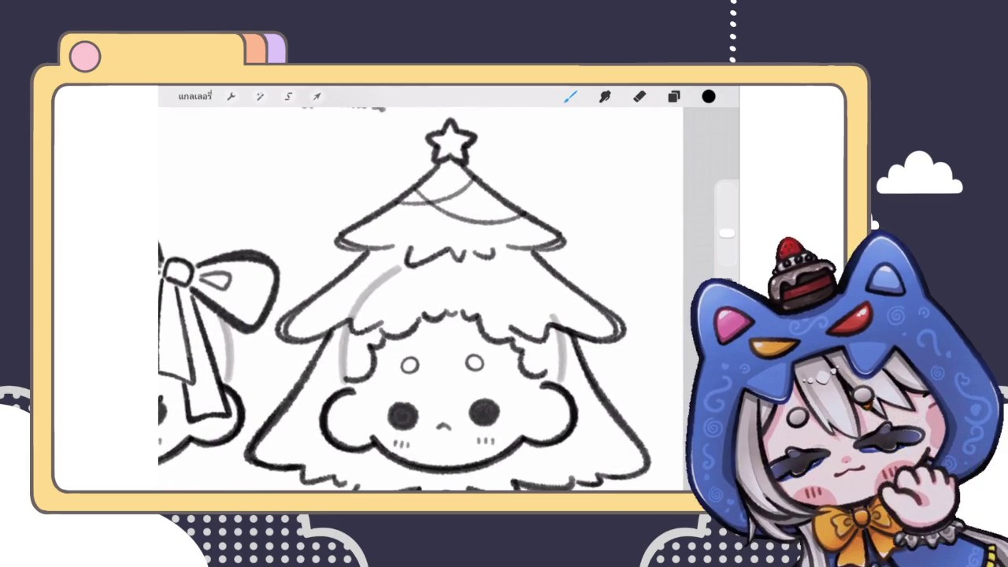
Drape a garland swag across the lower tree tier and adjust its arc
drag(309, 309, 569, 260)
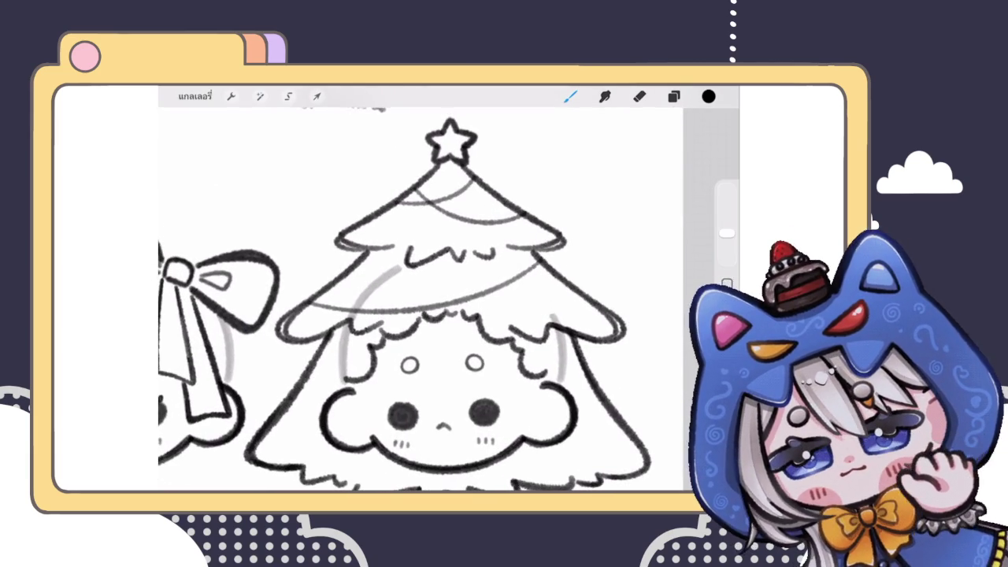
scroll(421, 300, up, 1)
click(450, 114)
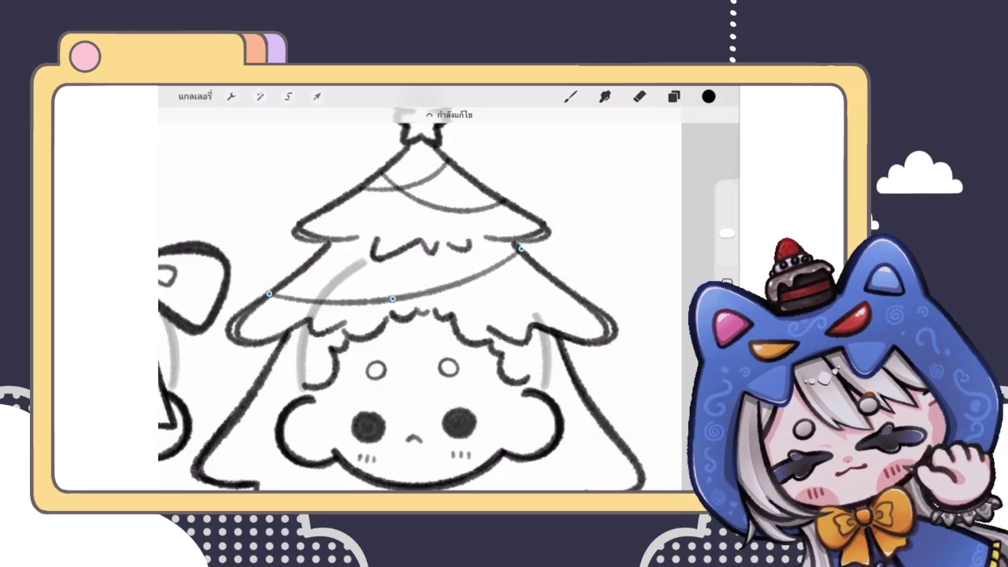
click(570, 96)
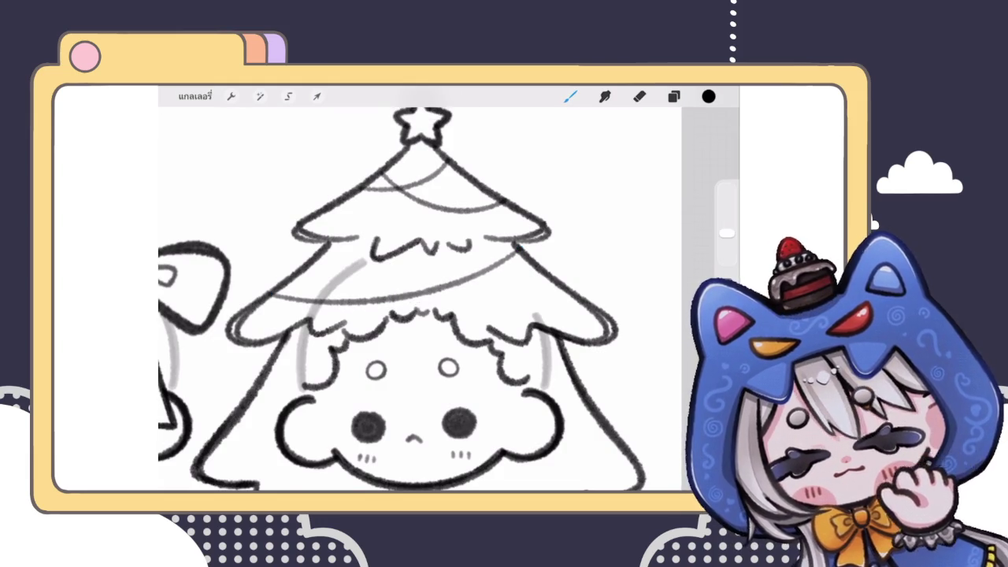
scroll(338, 245, up, 5)
scroll(326, 238, down, 5)
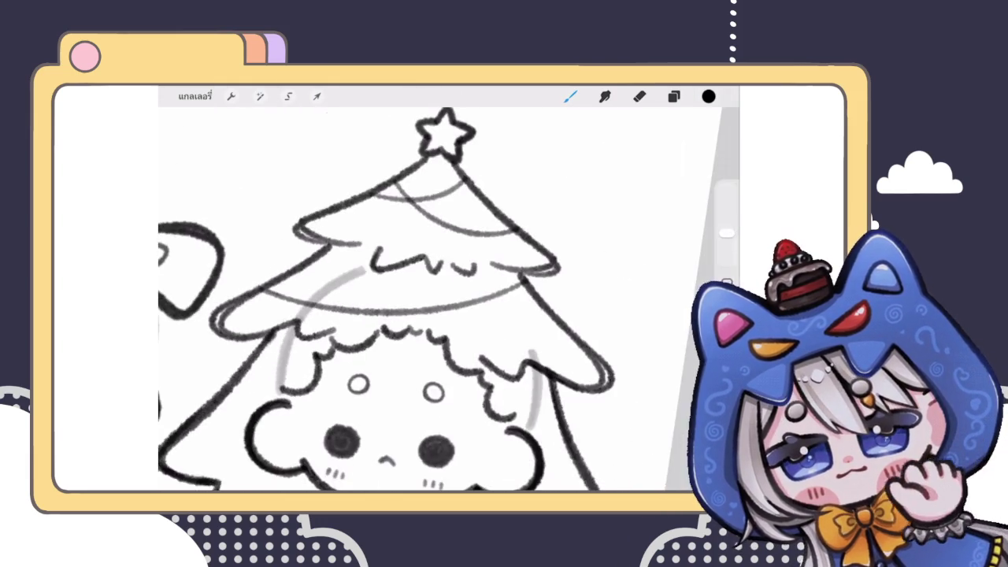
scroll(438, 269, up, 5)
Touch up the garland where it meets the branch and ink the lower swag in dark line
drag(442, 266, 416, 287)
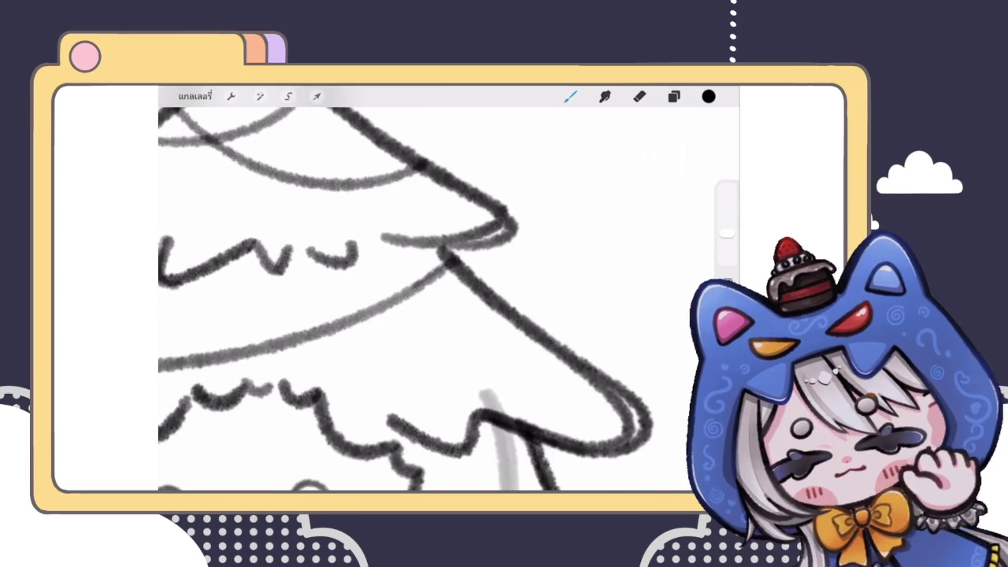
scroll(425, 300, down, 5)
scroll(425, 299, down, 3)
scroll(378, 315, up, 5)
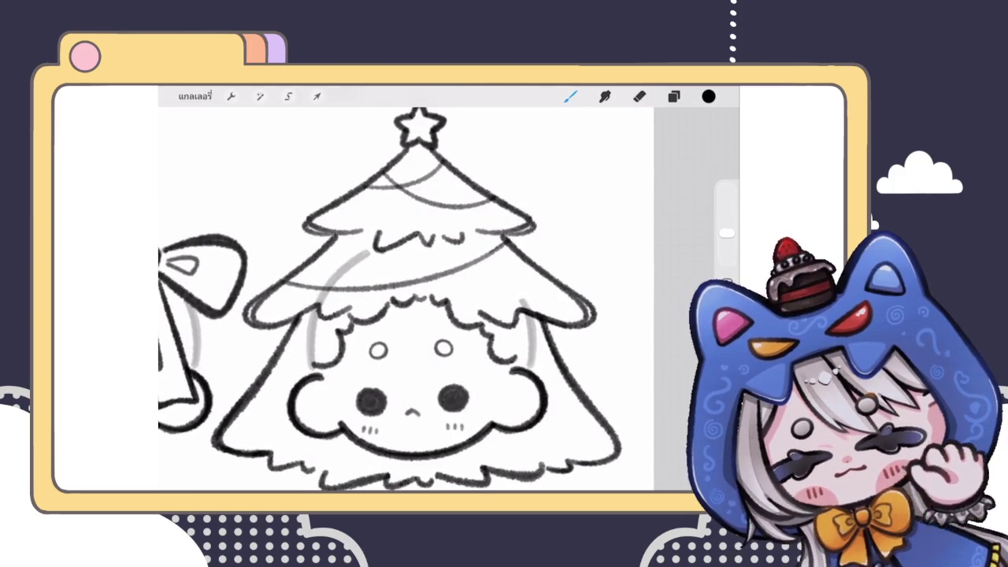
drag(325, 244, 555, 274)
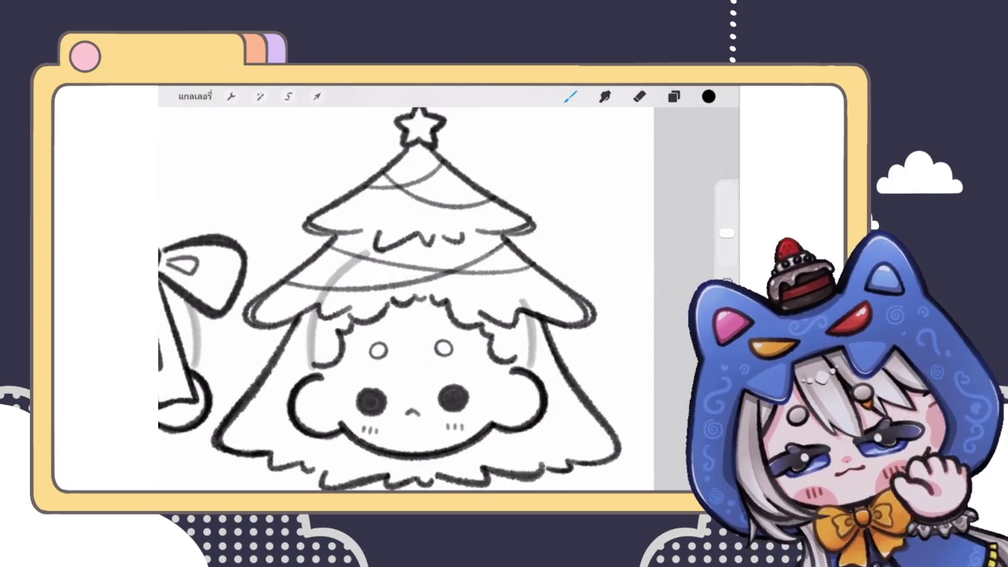
scroll(406, 299, down, 3)
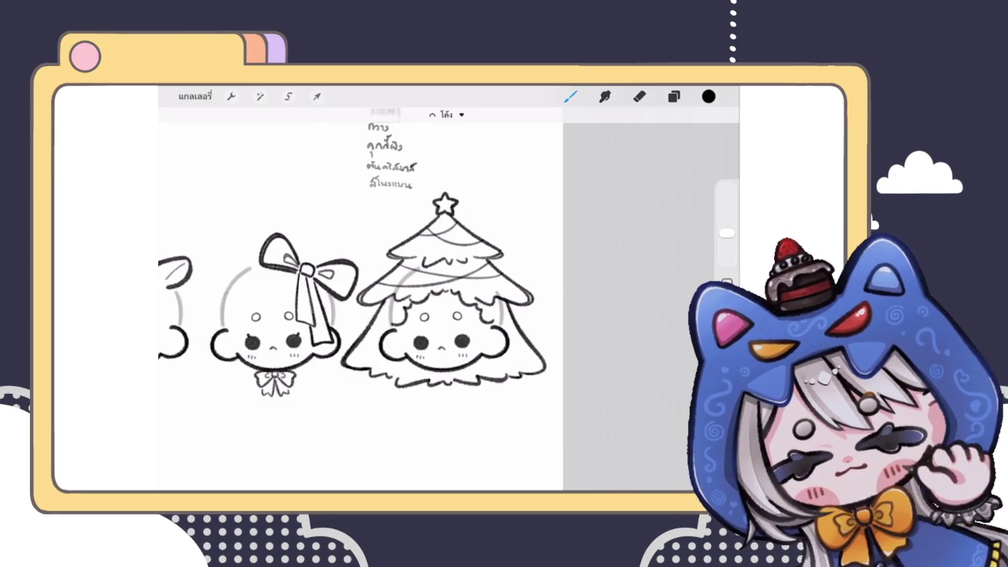
Check the layer list, then go back to the brush for more garland
key(e)
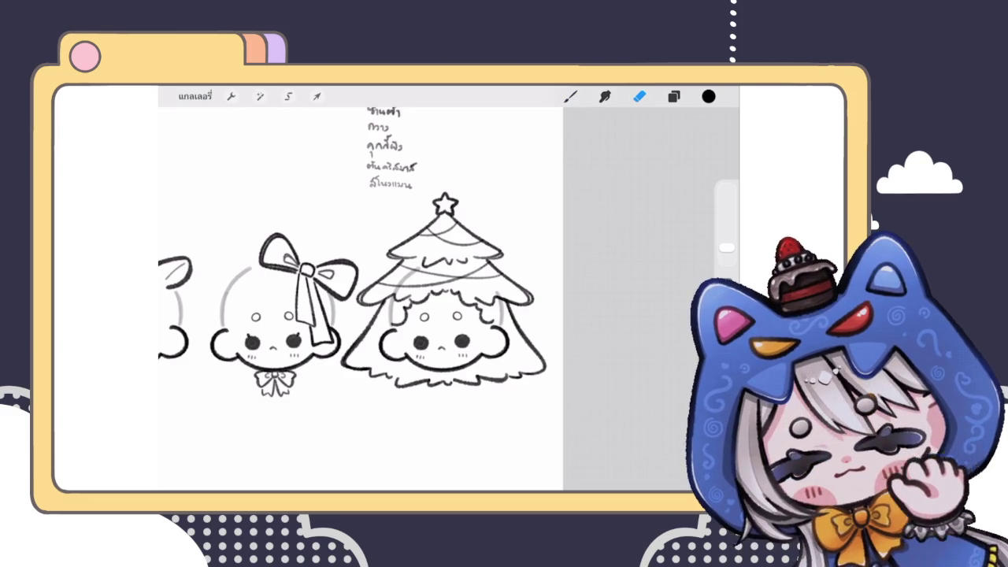
click(674, 96)
scroll(401, 370, up, 3)
scroll(402, 370, up, 3)
scroll(489, 260, up, 1)
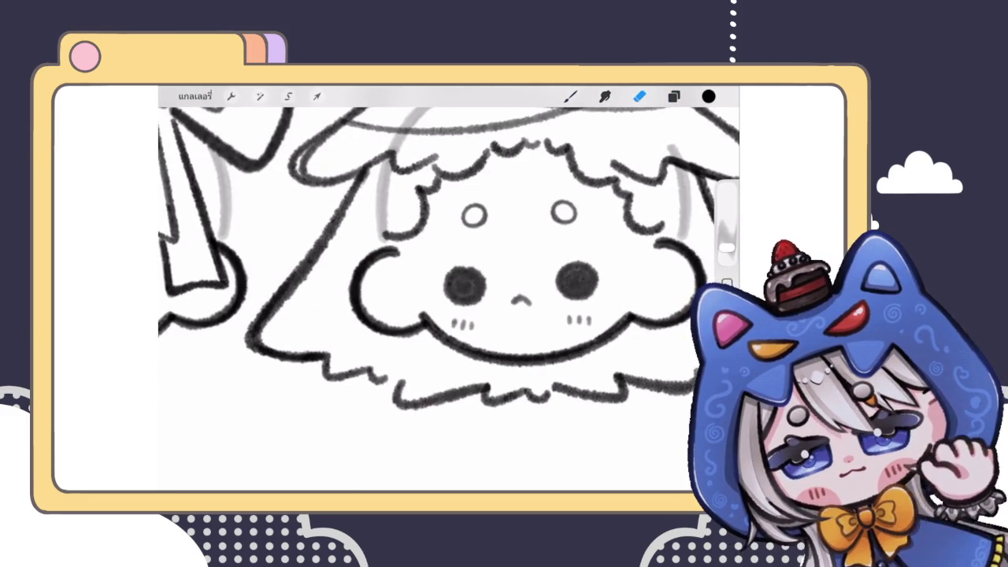
scroll(449, 291, down, 5)
click(570, 96)
scroll(449, 291, up, 2)
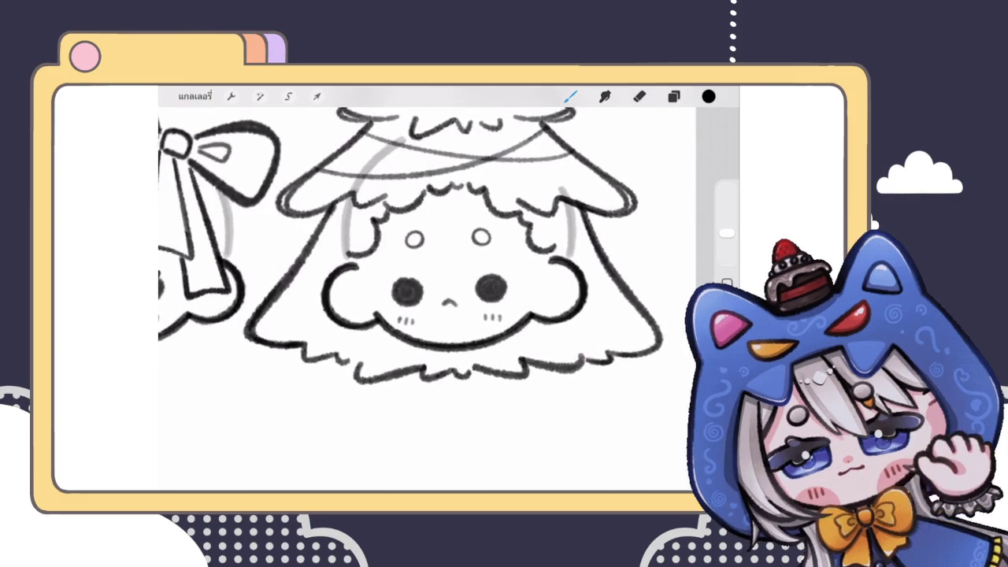
scroll(449, 291, down, 2)
scroll(449, 292, down, 3)
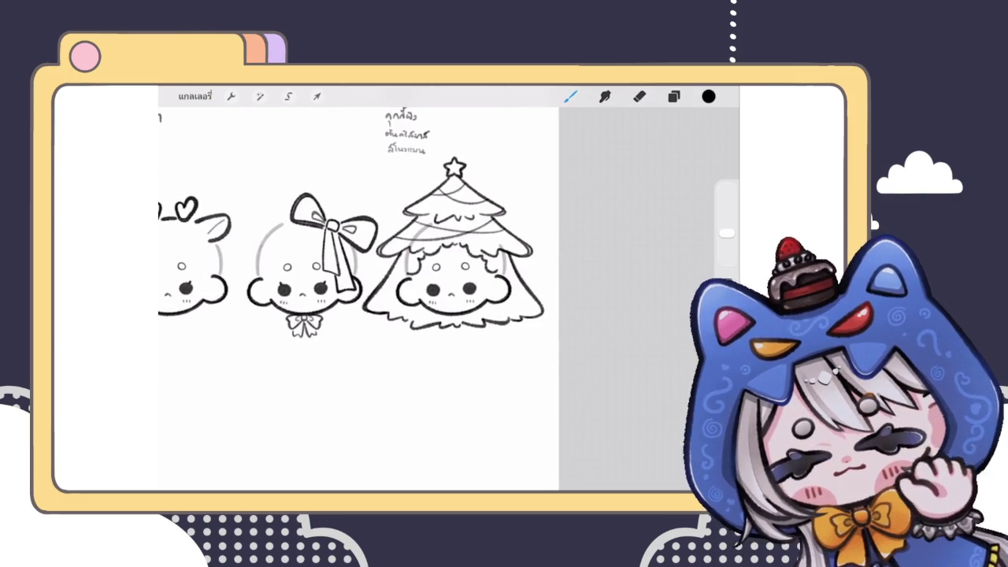
scroll(449, 276, up, 3)
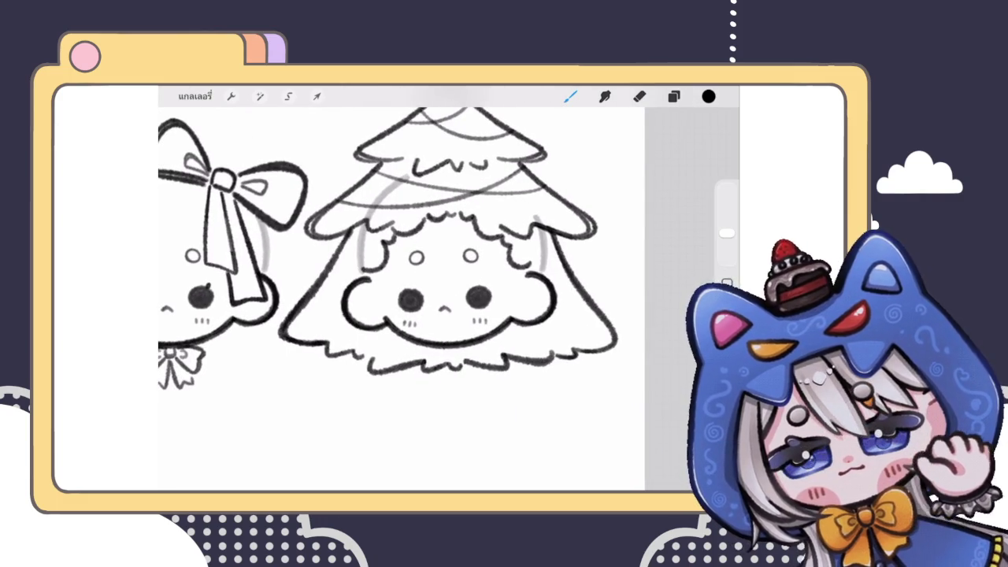
Add a low garland swag across the hood and erase where it crosses the face
drag(317, 271, 354, 301)
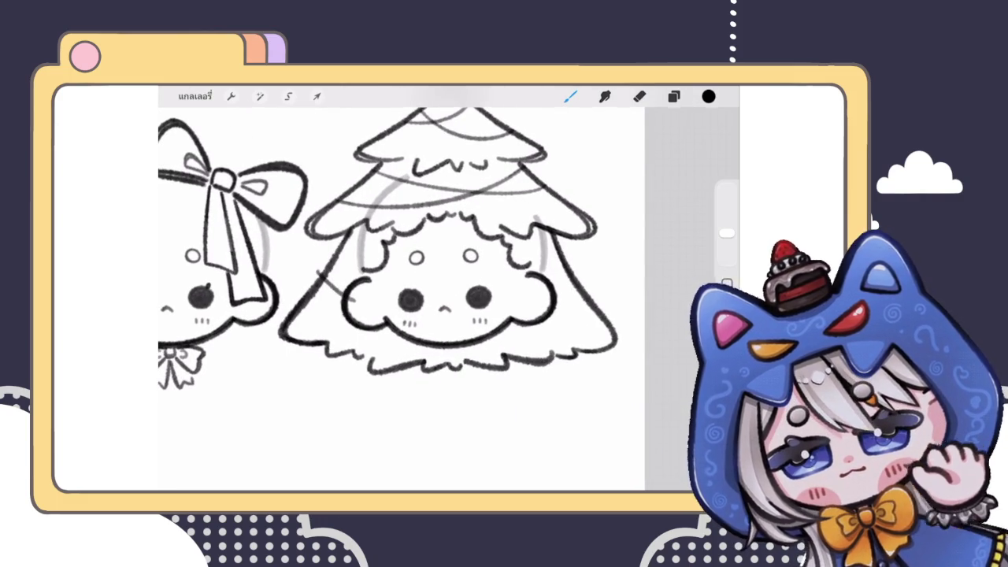
key(ctrl+z)
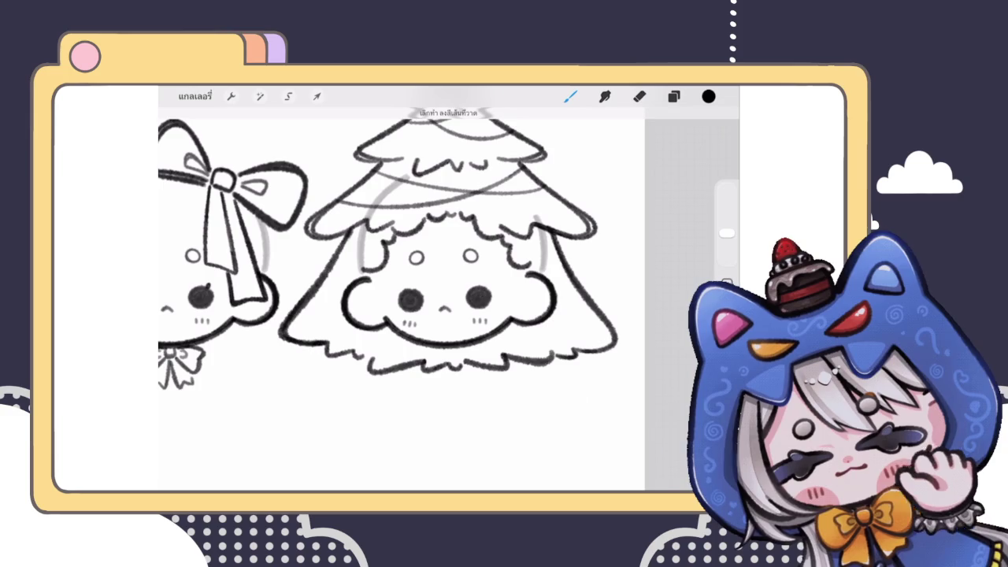
drag(323, 273, 583, 309)
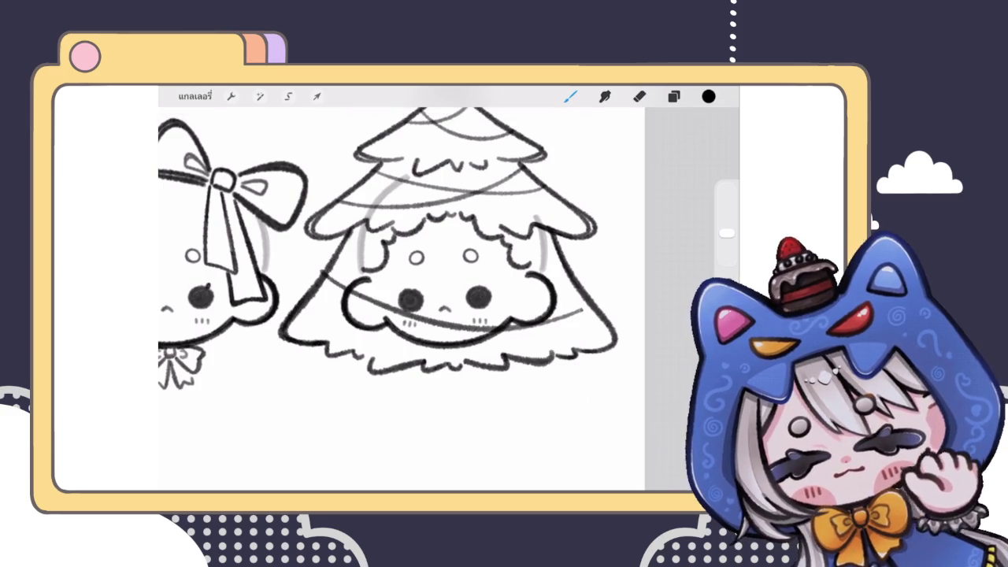
key(ctrl+z)
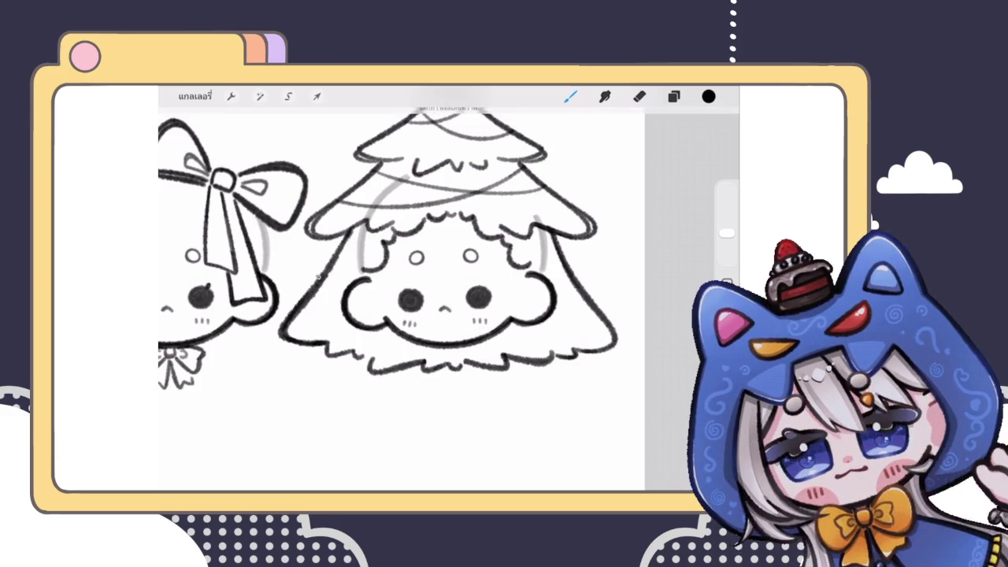
drag(323, 282, 588, 312)
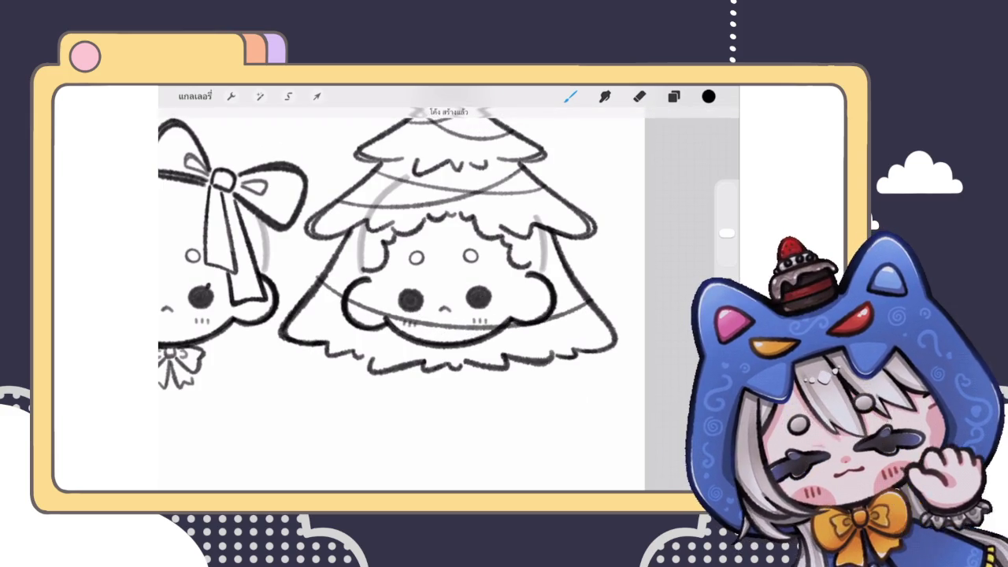
key(e)
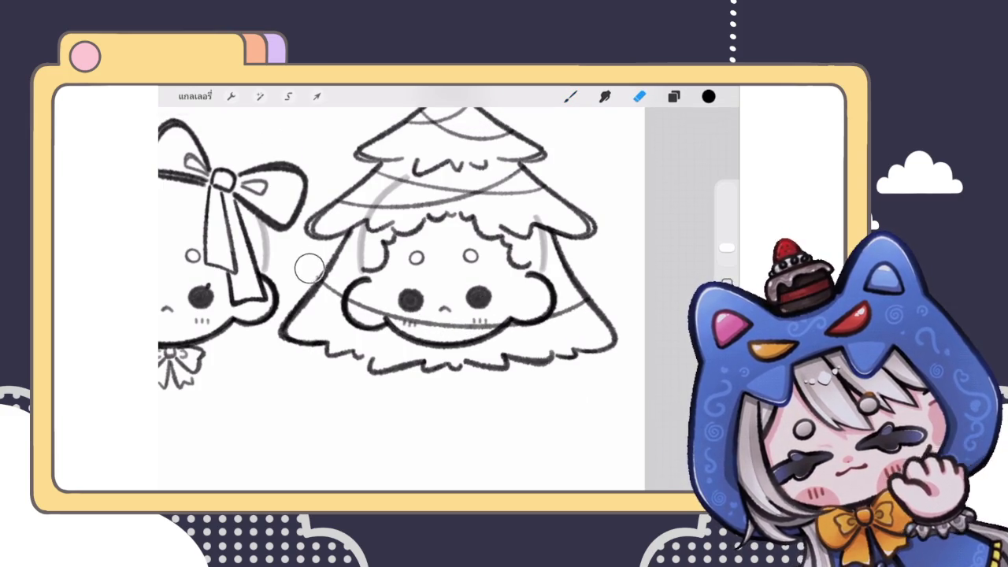
mouse_move(359, 296)
mouse_down()
mouse_move(497, 319)
mouse_move(514, 311)
mouse_move(362, 303)
mouse_up()
Try a grey garland curve across the tree, then undo both attempts
click(570, 96)
scroll(354, 299, down, 5)
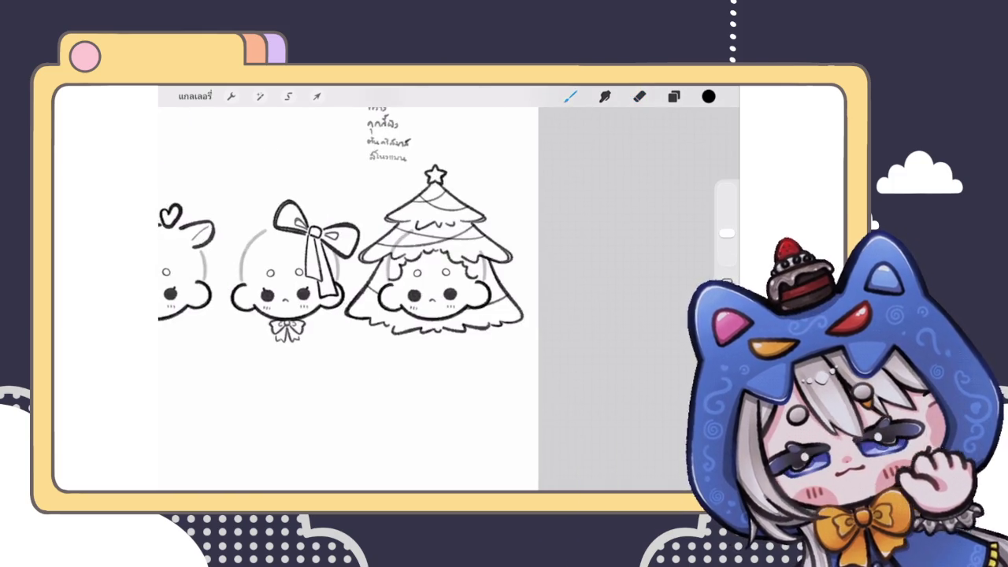
scroll(419, 297, up, 3)
drag(312, 309, 537, 266)
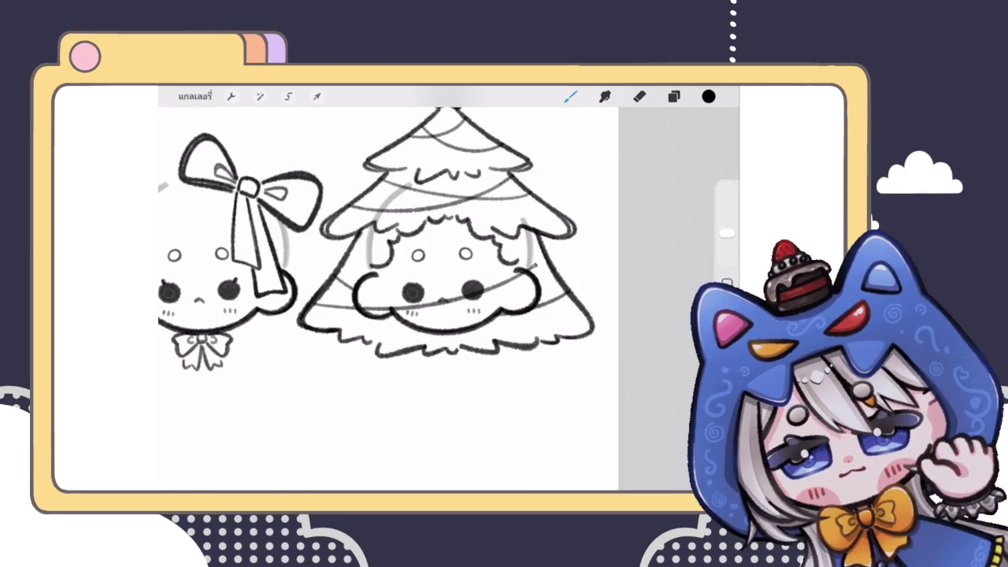
key(ctrl+z)
drag(319, 309, 538, 265)
key(ctrl+z)
Erase the garland lines crossing the tree-hood face, then check the layers
click(639, 96)
mouse_move(386, 292)
mouse_down()
mouse_move(366, 300)
mouse_move(500, 271)
mouse_move(358, 302)
mouse_up()
key(ctrl+z)
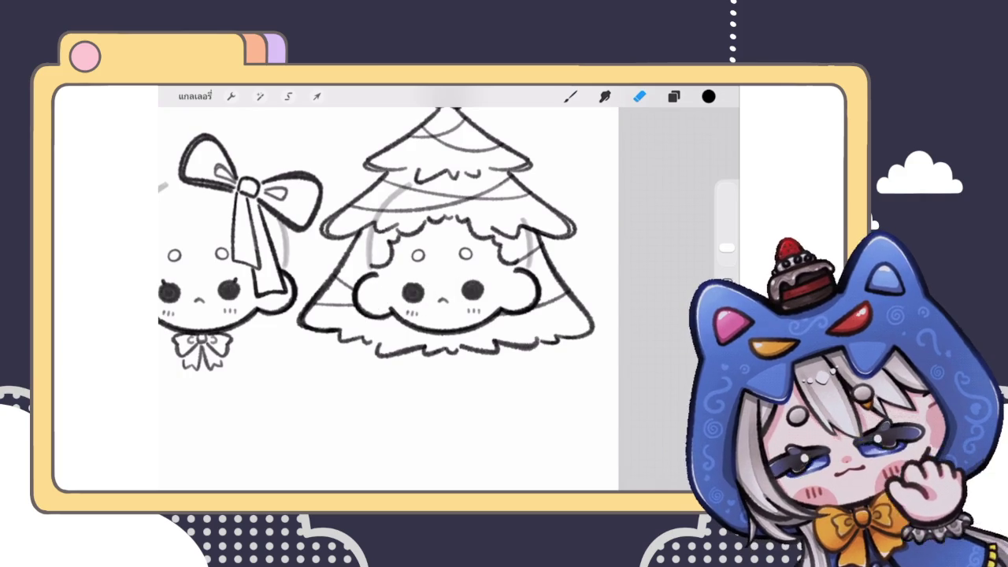
scroll(386, 292, down, 5)
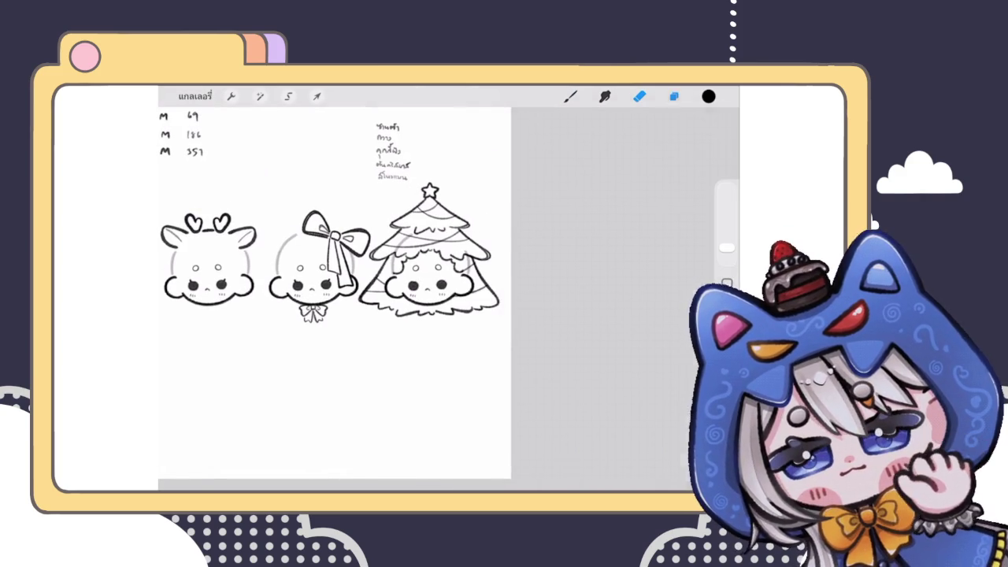
click(674, 96)
click(570, 96)
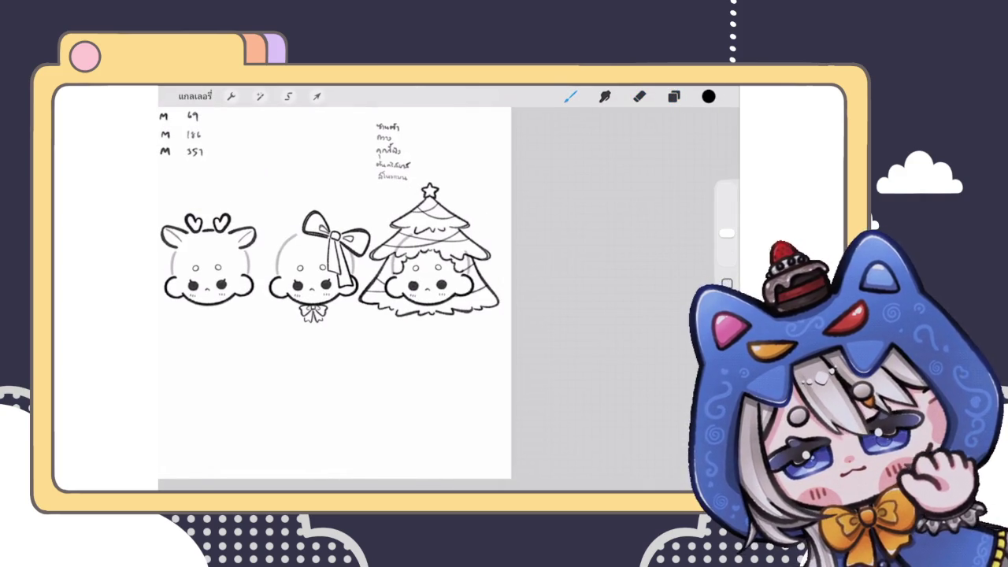
Hang the first three small baubles on the garland, repositioning the view between them
scroll(429, 229, up, 5)
scroll(430, 221, up, 5)
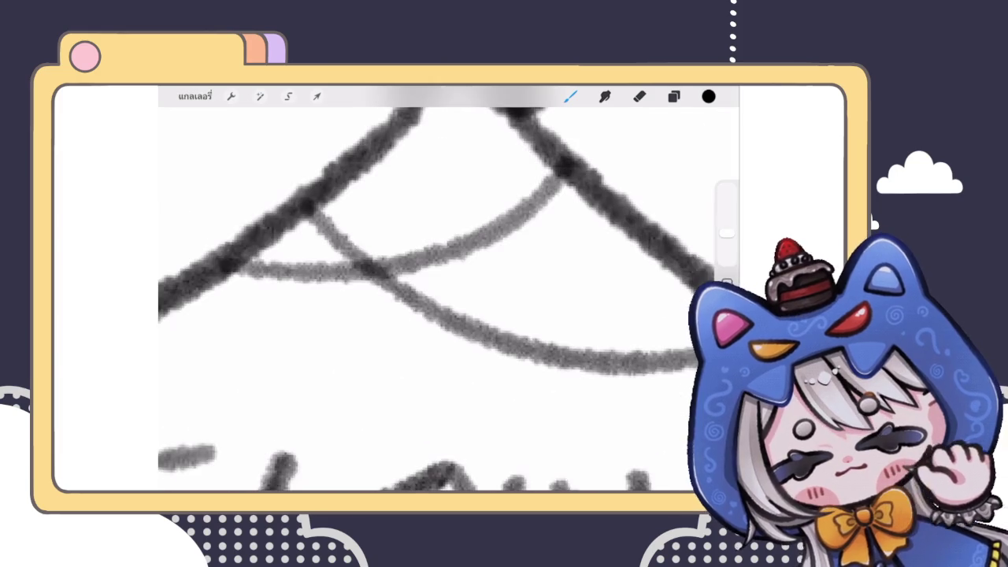
drag(488, 245, 495, 233)
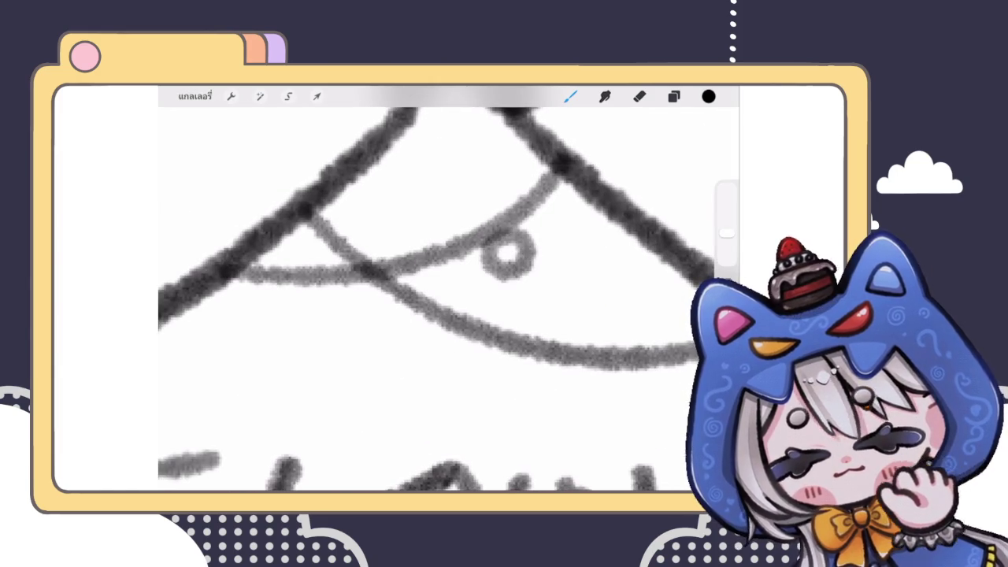
mouse_move(285, 282)
mouse_down()
mouse_move(271, 325)
mouse_move(287, 284)
mouse_up()
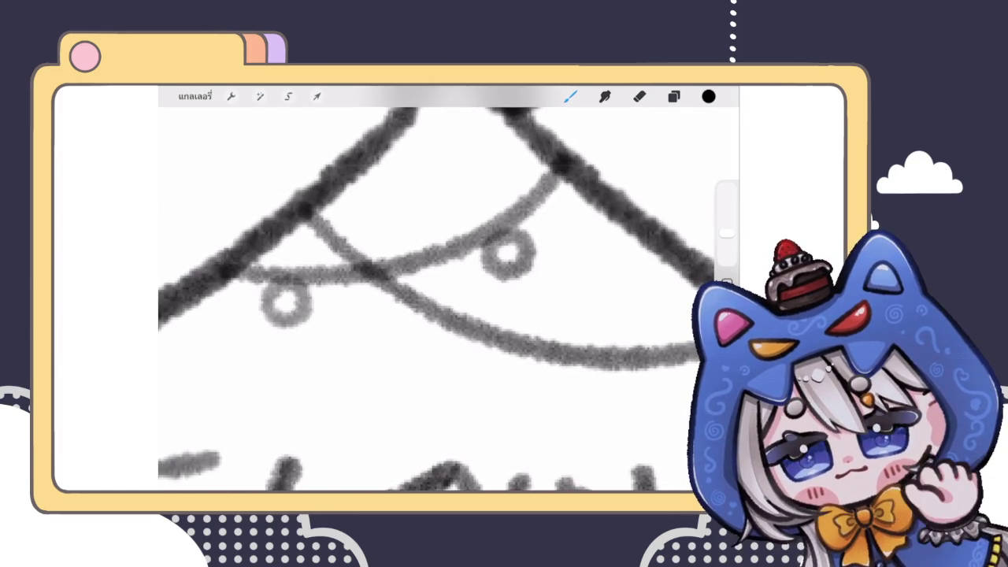
mouse_move(441, 300)
mouse_down()
mouse_move(426, 330)
mouse_move(394, 307)
mouse_move(410, 268)
mouse_move(418, 283)
mouse_up()
mouse_move(476, 315)
mouse_down()
mouse_move(468, 323)
mouse_move(480, 315)
mouse_up()
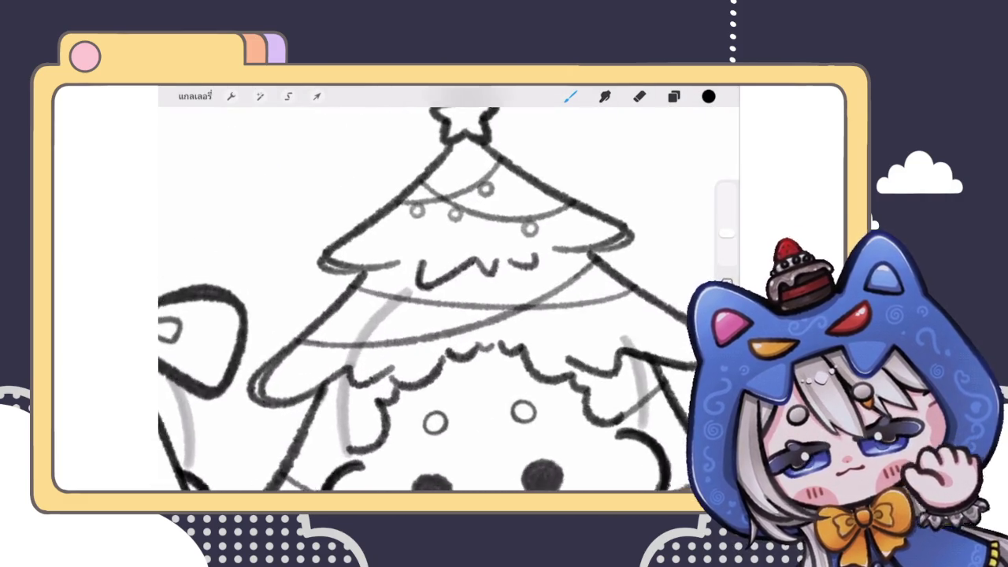
Add three more small baubles below the garland swags
scroll(449, 288, up, 5)
mouse_move(410, 303)
mouse_down()
mouse_move(397, 319)
mouse_move(411, 308)
mouse_up()
scroll(441, 299, down, 3)
scroll(441, 300, down, 2)
mouse_move(473, 274)
mouse_down()
mouse_move(457, 304)
mouse_move(484, 279)
mouse_up()
scroll(450, 291, down, 3)
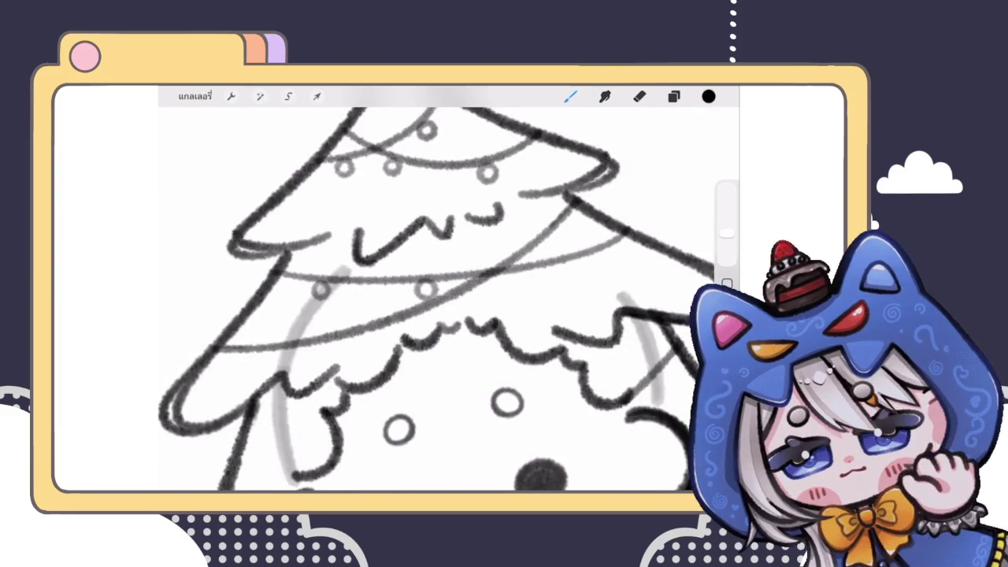
scroll(449, 291, up, 5)
mouse_move(429, 314)
mouse_down()
mouse_move(457, 311)
mouse_move(443, 293)
mouse_move(462, 311)
mouse_move(476, 289)
mouse_up()
Hang two more baubles beneath the garland line
scroll(441, 299, down, 3)
scroll(441, 299, up, 3)
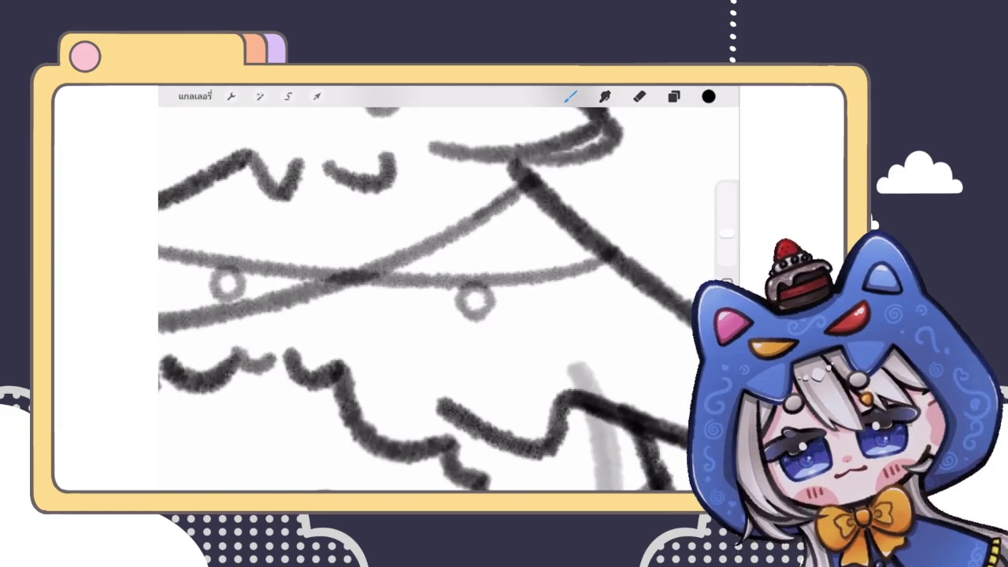
scroll(394, 299, down, 5)
scroll(394, 299, down, 2)
scroll(394, 299, down, 1)
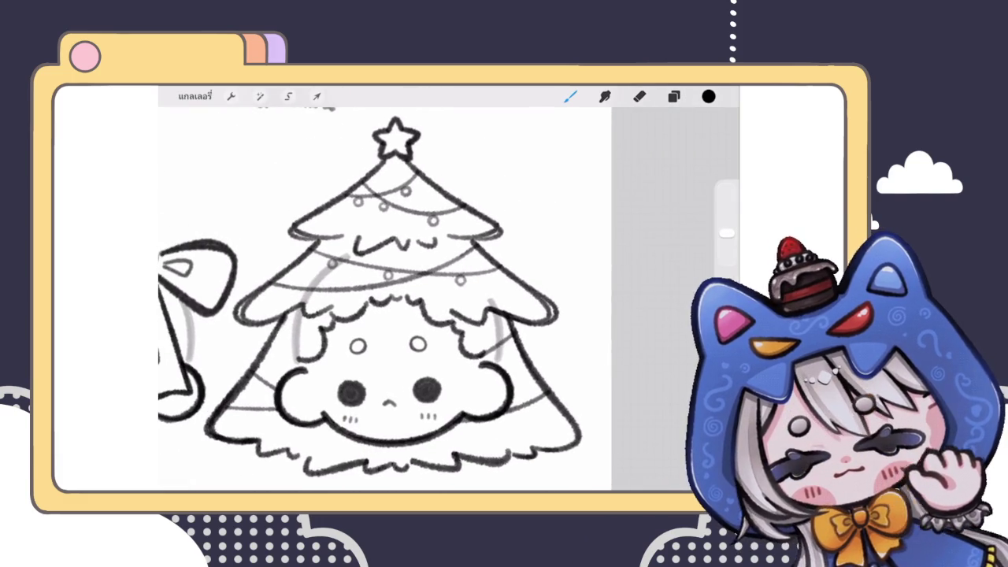
scroll(268, 283, up, 3)
scroll(268, 283, up, 3)
mouse_move(414, 310)
mouse_down()
mouse_move(401, 331)
mouse_move(418, 311)
mouse_up()
scroll(441, 300, down, 5)
scroll(441, 299, up, 2)
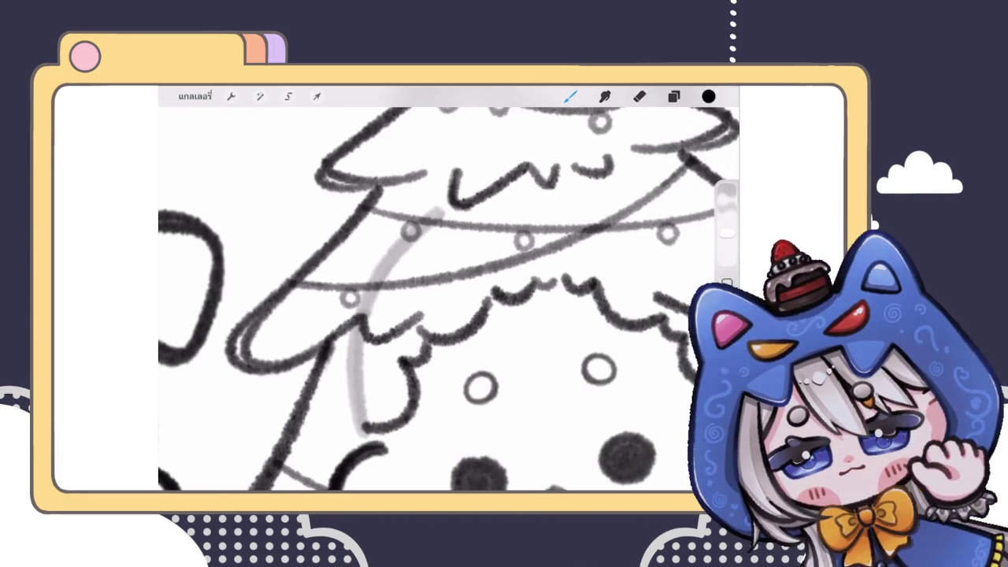
scroll(492, 292, up, 2)
scroll(493, 292, up, 2)
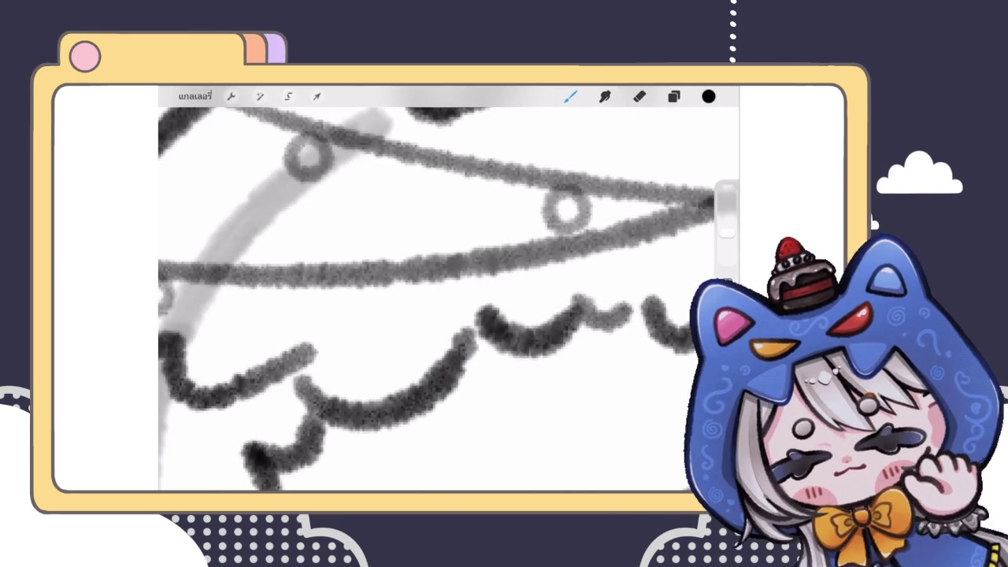
mouse_move(438, 285)
mouse_down()
mouse_move(429, 315)
mouse_move(441, 285)
mouse_up()
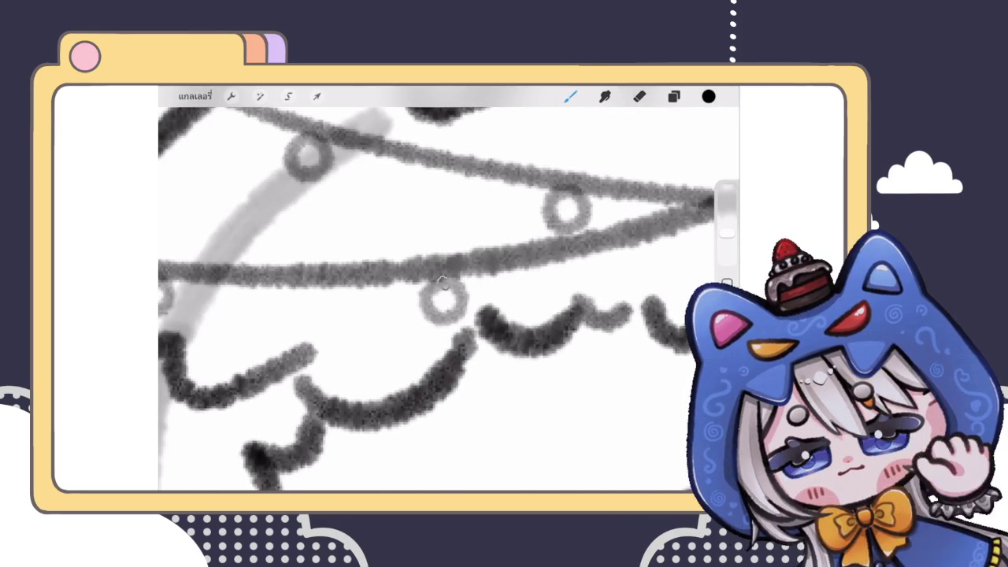
Hang a bauble below the garland crossing and undo a botched final bauble
scroll(441, 299, down, 3)
scroll(441, 299, down, 3)
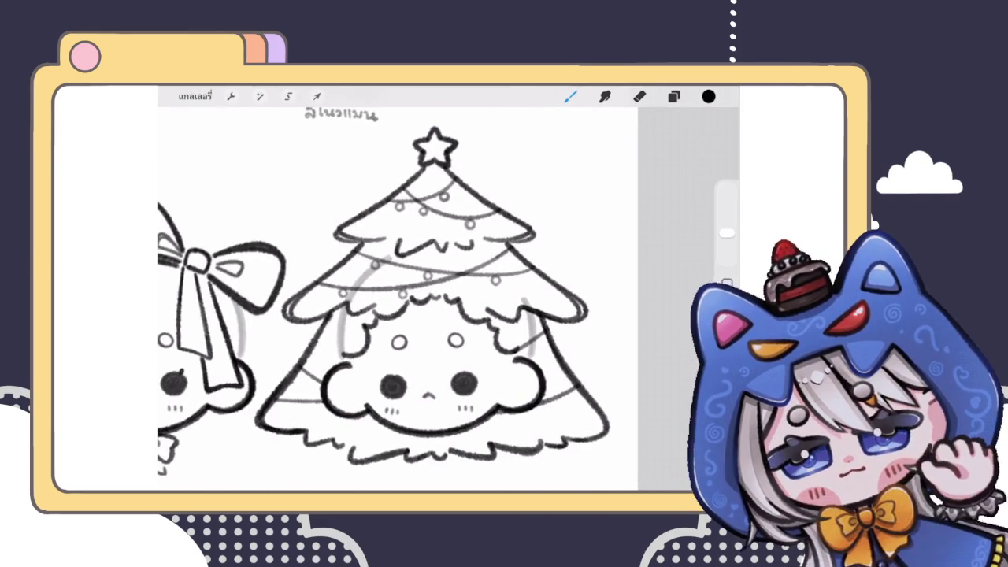
scroll(441, 299, up, 5)
scroll(425, 292, up, 3)
mouse_move(429, 300)
mouse_down()
mouse_move(415, 317)
mouse_move(433, 302)
mouse_up()
scroll(449, 299, right, 2)
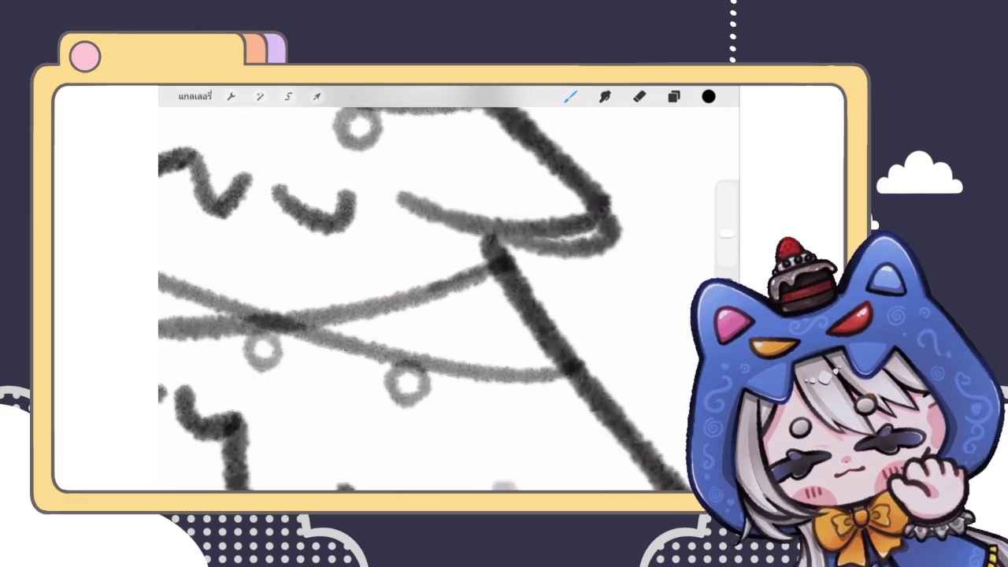
mouse_move(493, 279)
mouse_down()
mouse_move(477, 284)
mouse_move(457, 323)
mouse_up()
key(ctrl+z)
key(ctrl+z)
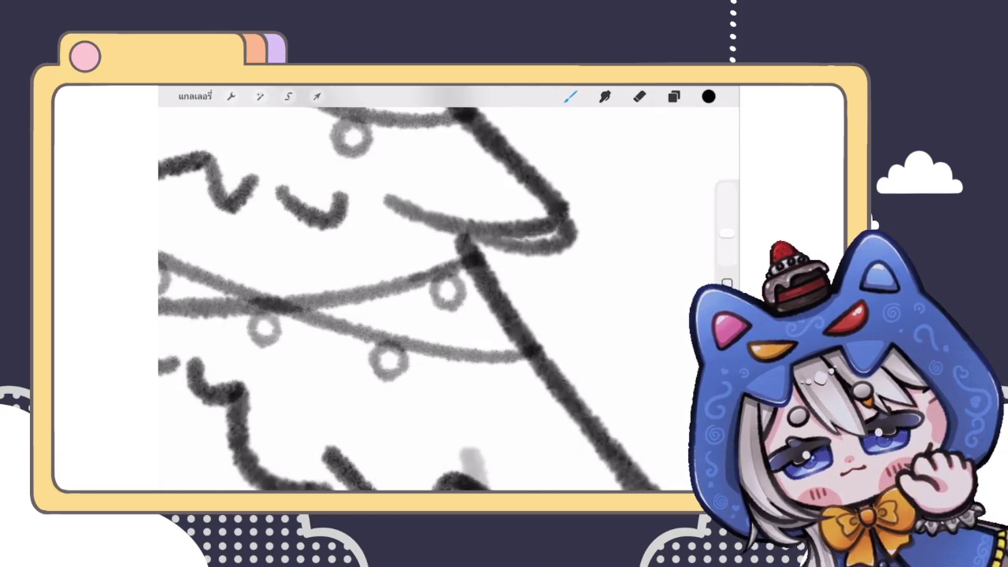
Select a single bauble and transform it
click(289, 96)
drag(492, 229, 485, 236)
click(316, 96)
click(530, 435)
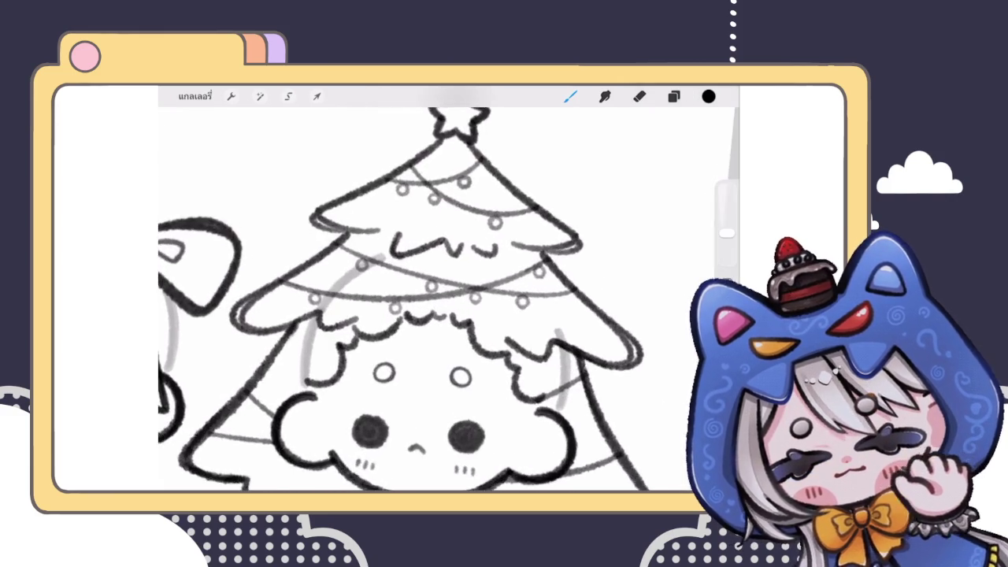
click(288, 97)
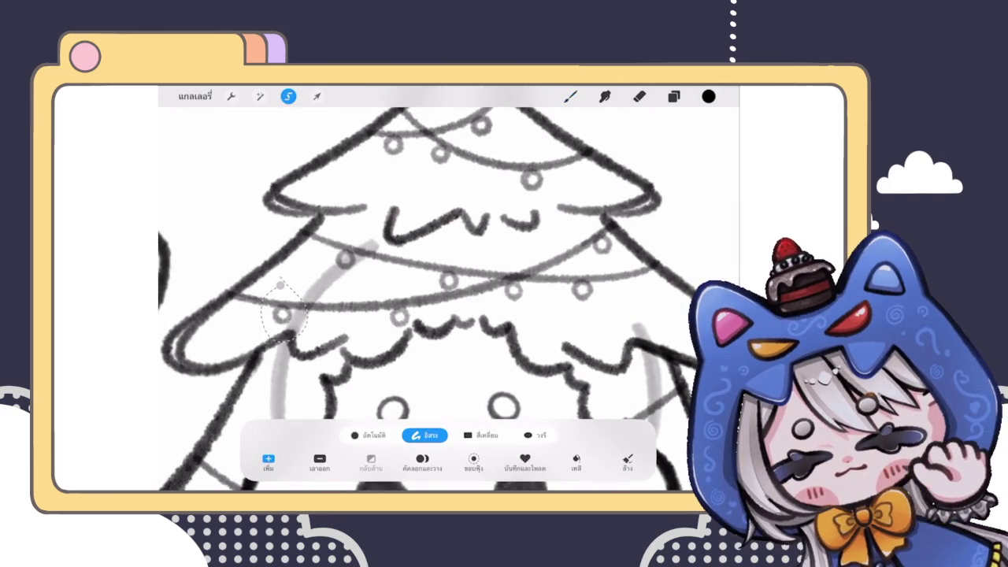
Slide the selected bauble right along the middle garland with Freeform transform
click(316, 96)
click(371, 435)
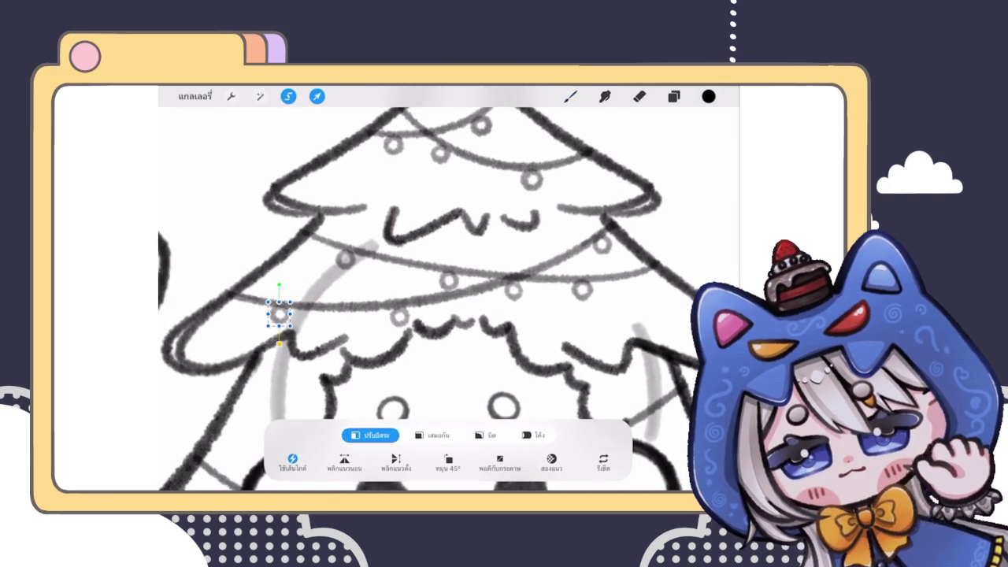
mouse_move(275, 315)
mouse_down()
mouse_move(399, 316)
mouse_move(391, 318)
mouse_up()
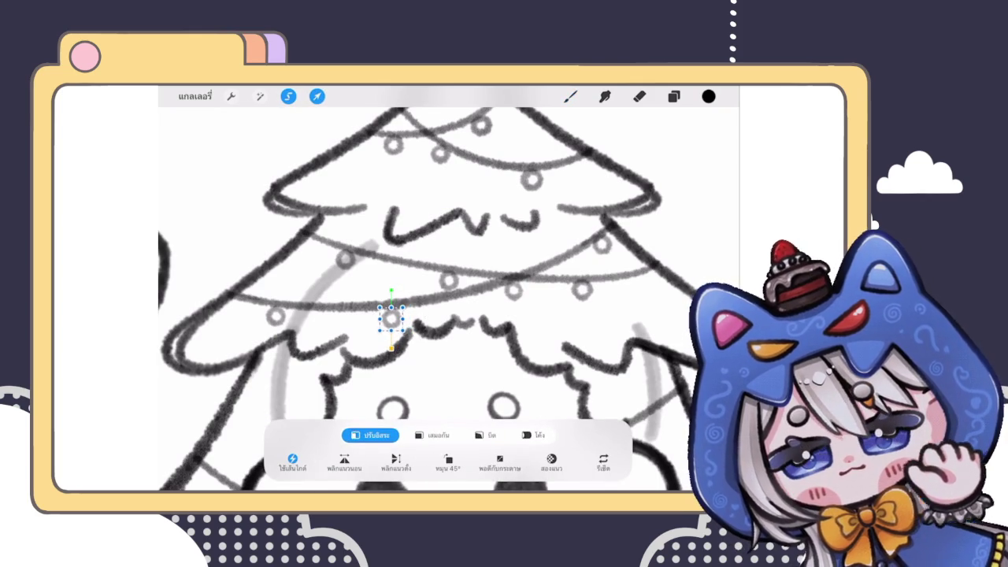
click(571, 96)
Switch back to the brush and draw a small bauble on the lower garland
click(289, 96)
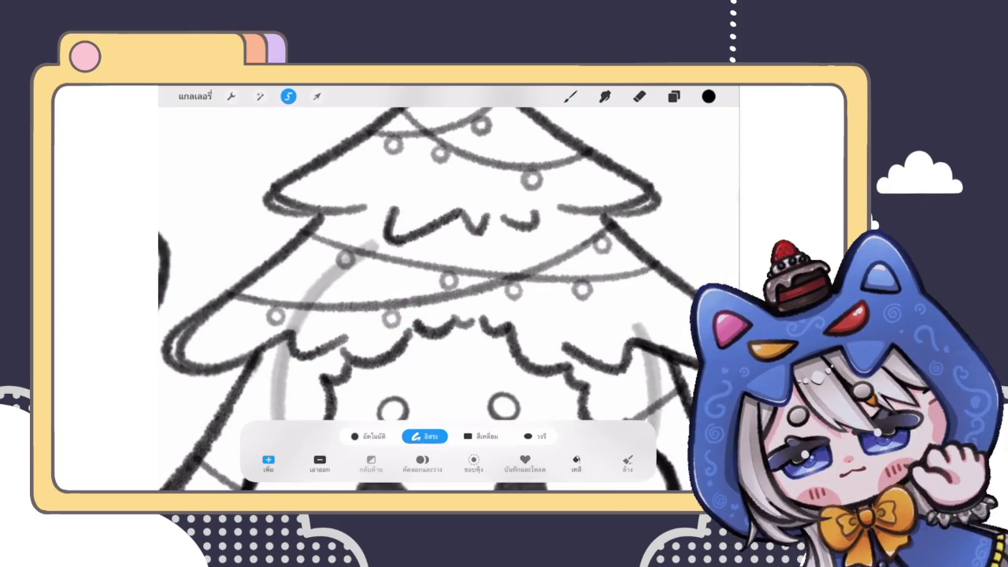
scroll(449, 288, down, 3)
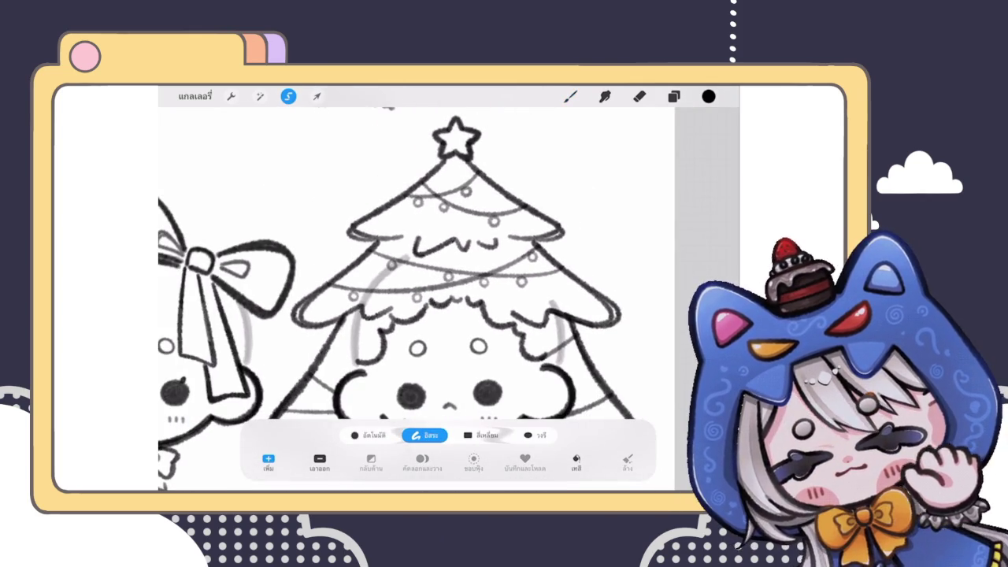
scroll(449, 288, down, 2)
scroll(449, 288, down, 2)
scroll(449, 288, down, 2)
scroll(449, 288, down, 1)
scroll(449, 288, up, 2)
scroll(449, 288, up, 4)
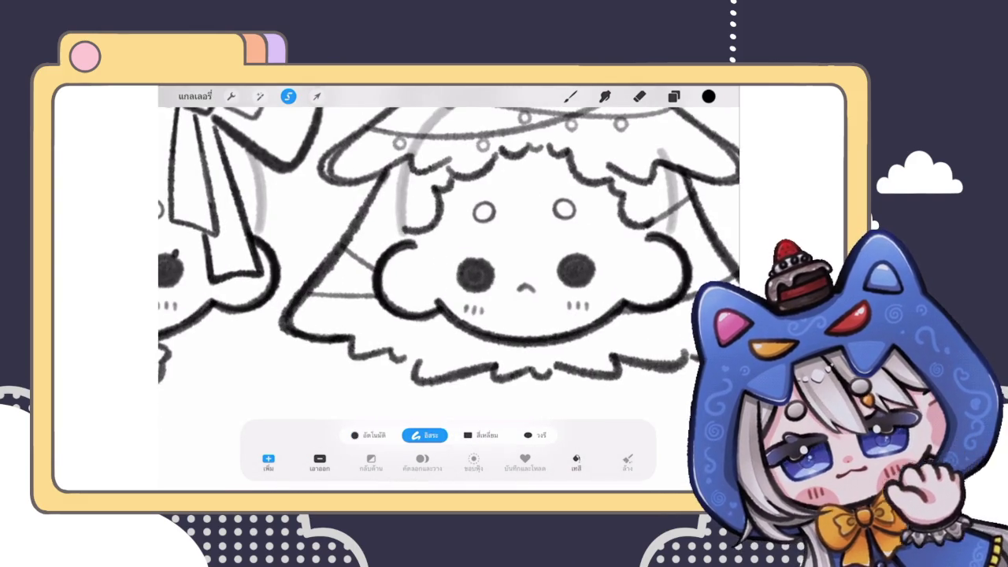
key(b)
scroll(449, 288, up, 3)
scroll(449, 288, up, 3)
drag(425, 323, 400, 344)
Draw another bauble on the lower garland, undoing and redoing it once
scroll(449, 287, down, 5)
scroll(449, 299, down, 5)
scroll(449, 300, down, 3)
scroll(449, 299, down, 2)
scroll(394, 221, up, 4)
scroll(394, 221, up, 4)
mouse_move(453, 250)
mouse_down()
mouse_move(480, 248)
mouse_move(455, 250)
mouse_up()
key(ctrl+z)
key(ctrl+shift+z)
Hang a small bauble below the line crossing near the hood's right outline
scroll(449, 291, down, 4)
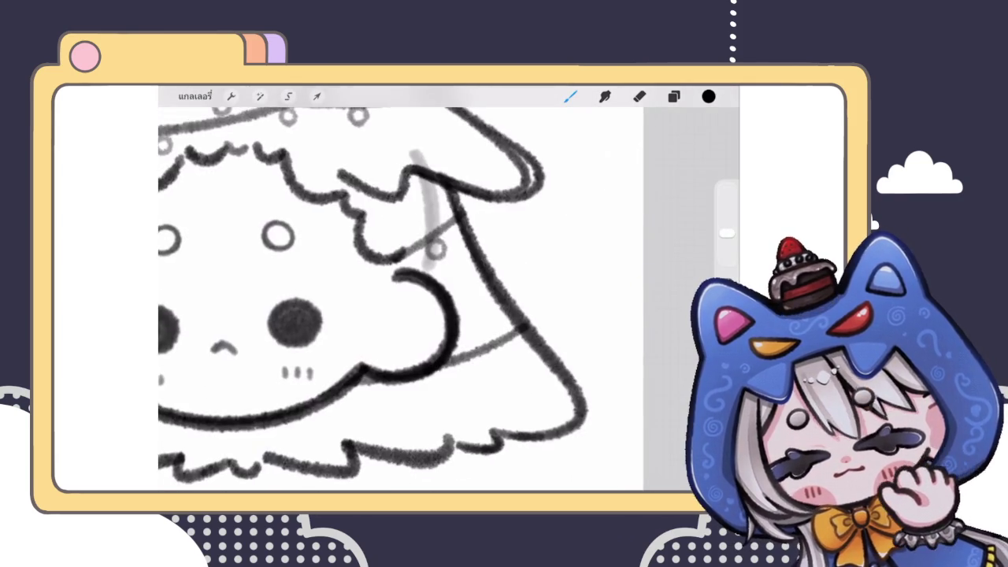
scroll(472, 236, up, 2)
scroll(512, 236, up, 3)
drag(398, 333, 402, 335)
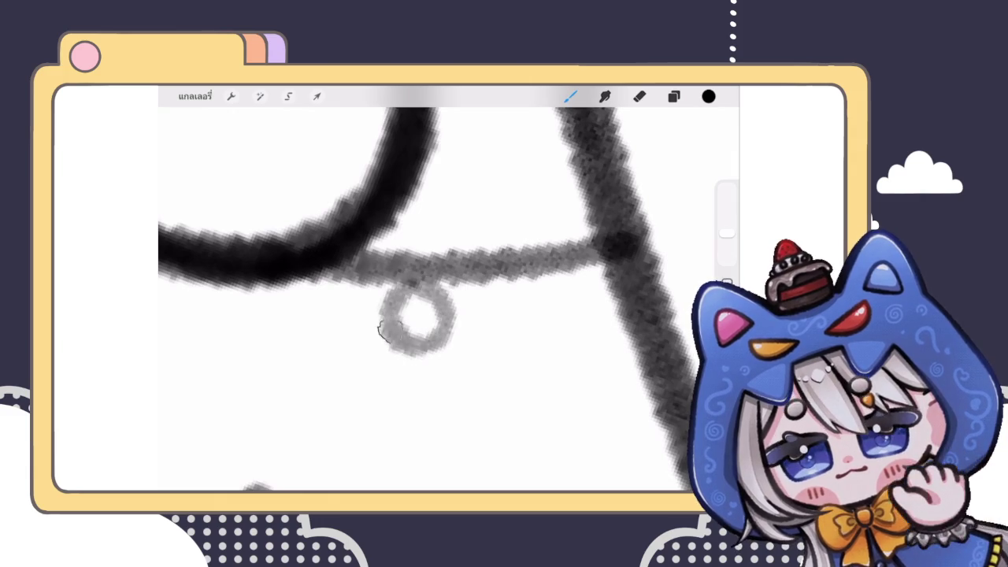
scroll(441, 299, down, 3)
scroll(441, 299, down, 2)
scroll(331, 237, down, 3)
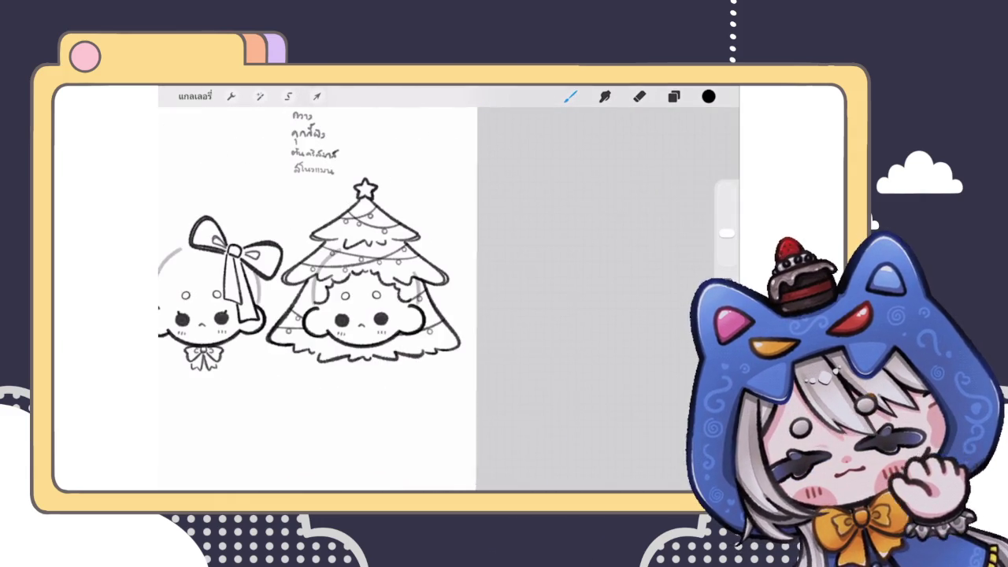
scroll(362, 276, up, 2)
scroll(362, 260, up, 3)
scroll(362, 260, down, 1)
scroll(362, 260, up, 2)
scroll(362, 260, up, 2)
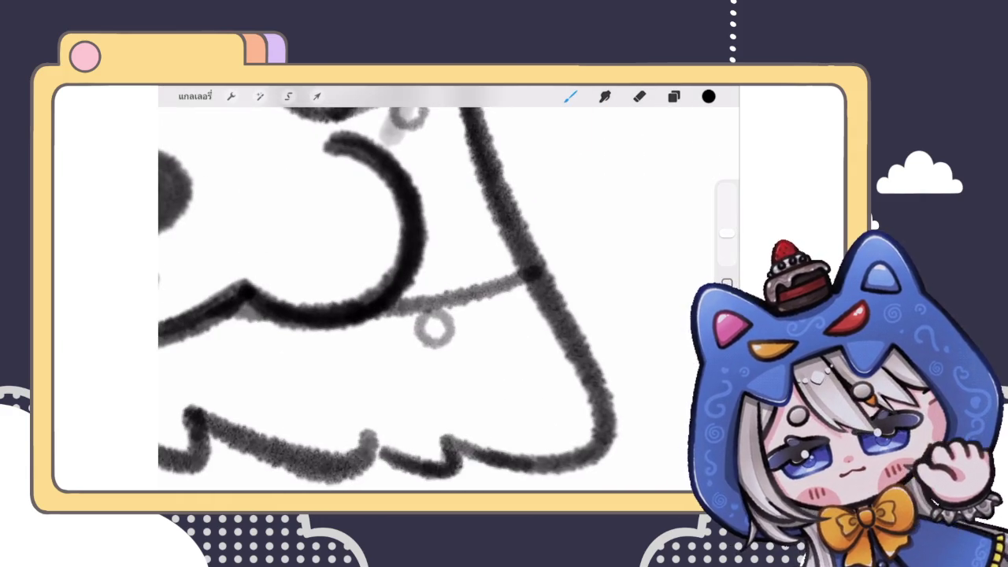
Select the small bauble circle and transform it with Uniform proportions
click(288, 96)
click(317, 96)
click(432, 435)
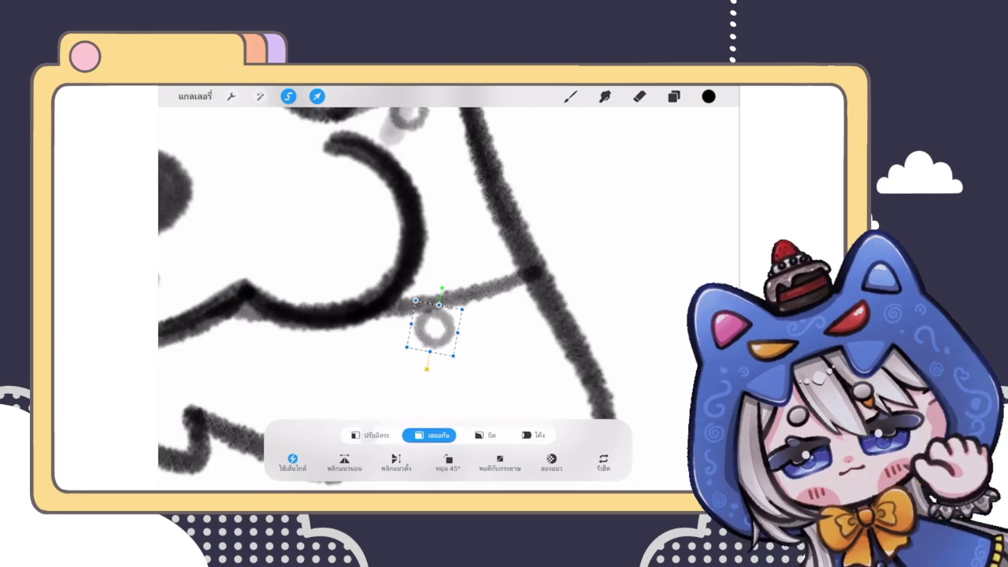